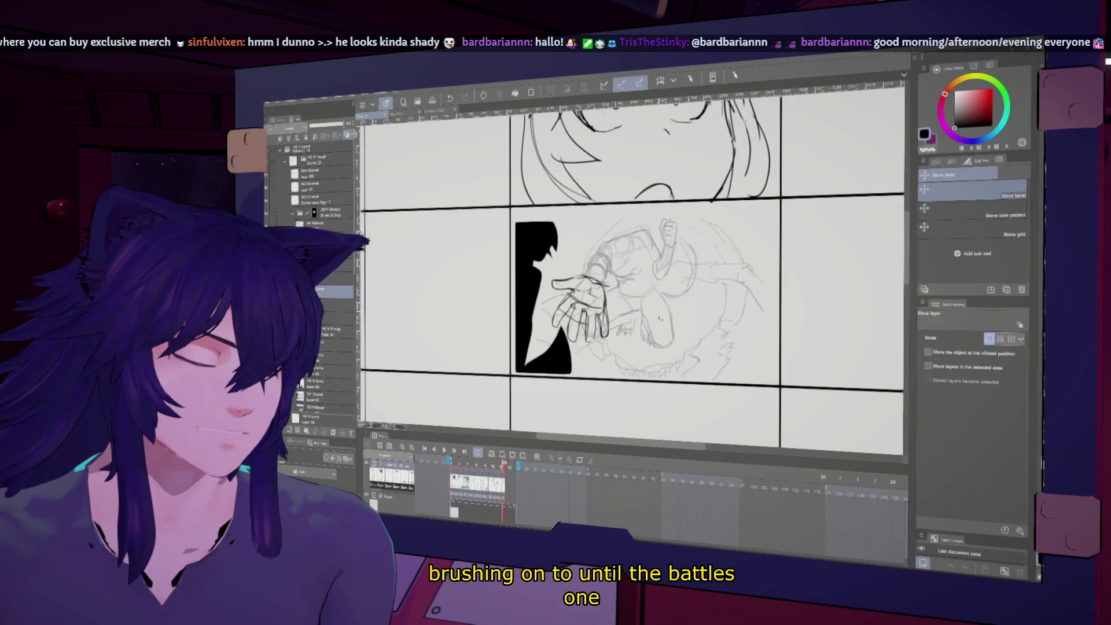
- Fill the bottom of the silhouette solid black with Lasso fill, mirroring the canvas to check
key("h")
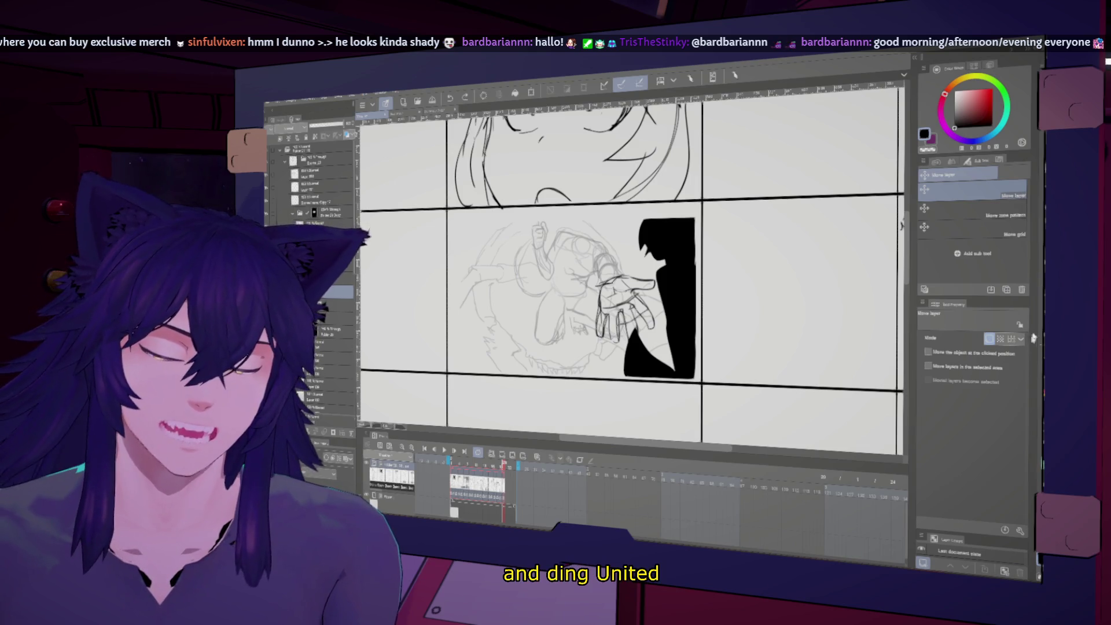
key("m")
key("h")
key("u")
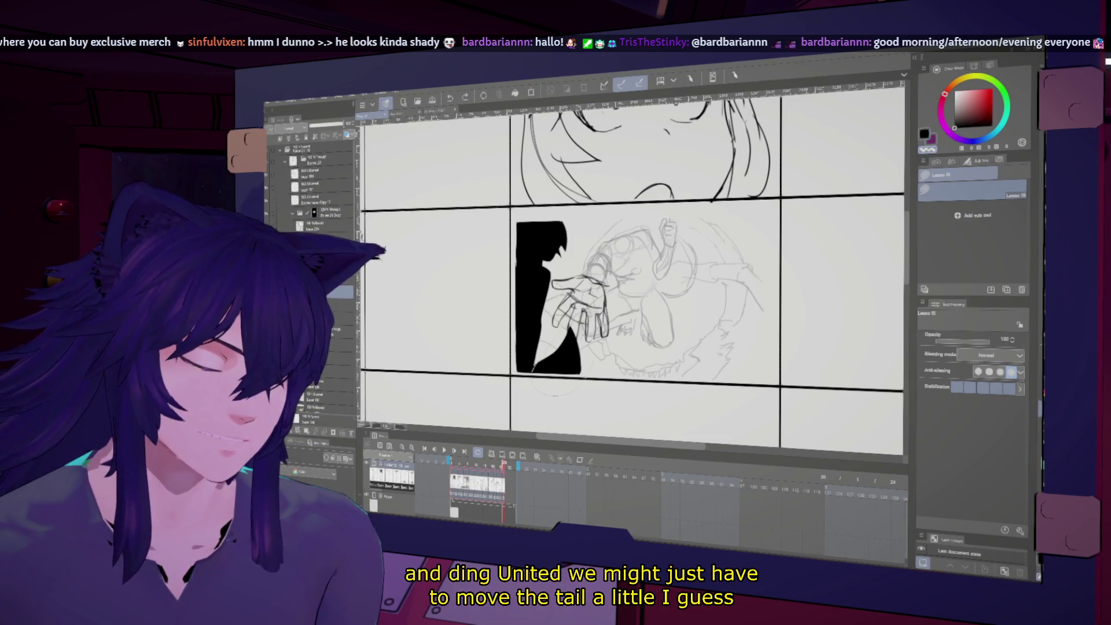
key("h")
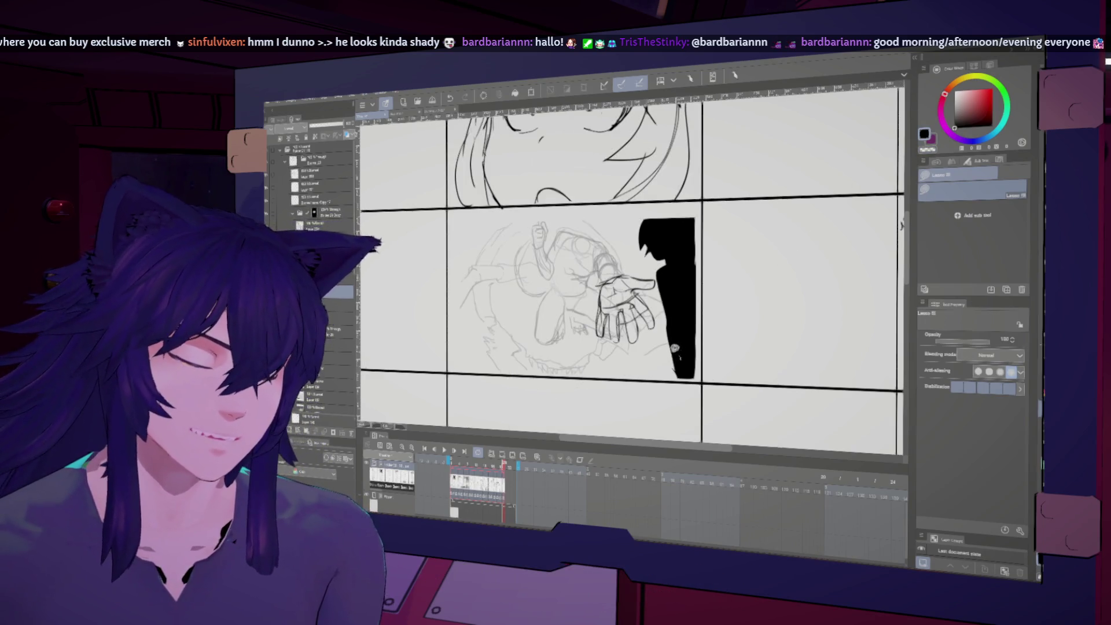
left_click_drag(686, 376, 689, 378)
key("h")
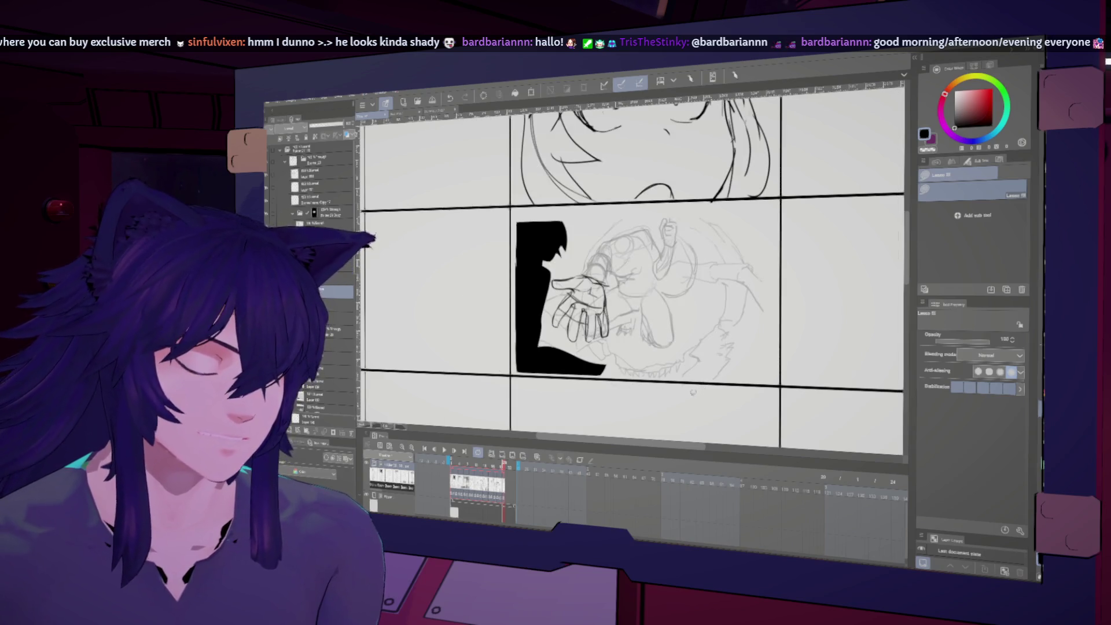
- Select the hand layer and start scaling it to about 91% with a slight tilt
scroll(695, 392, "up", 1)
scroll(695, 392, "up", 1)
left_click(687, 371, "ctrl+shift")
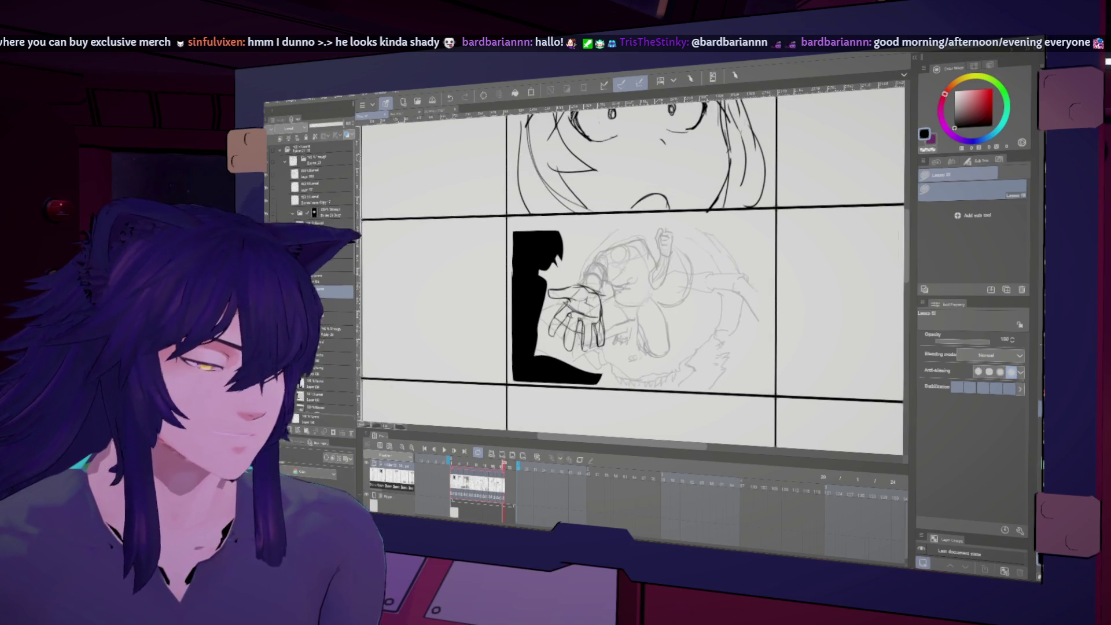
key("h")
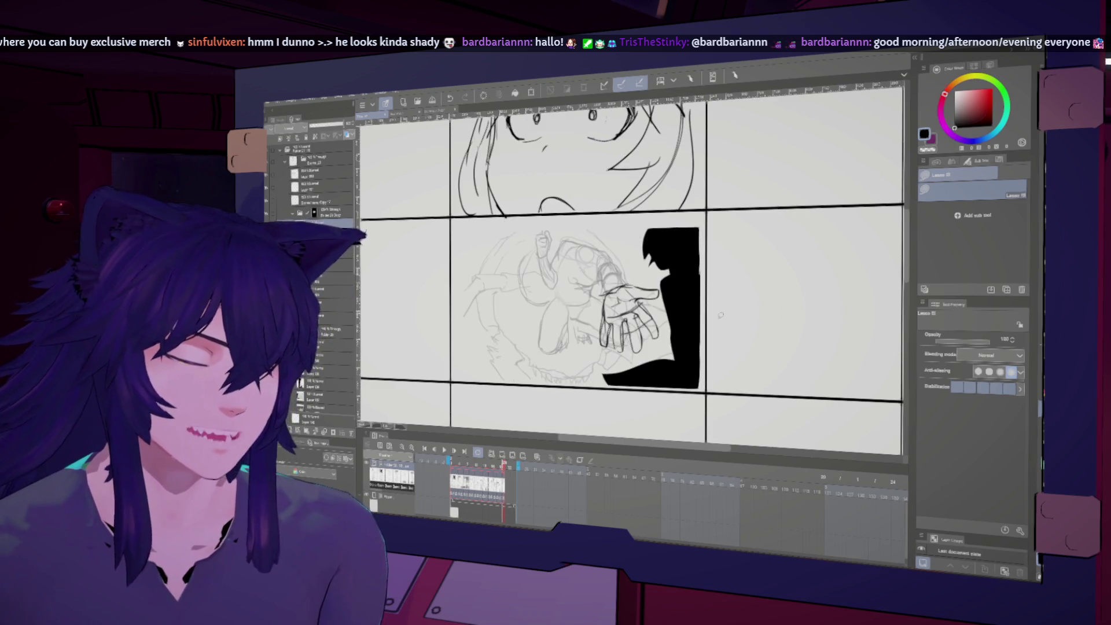
key("ctrl+t")
mouse_move(658, 290)
left_mouse_down()
mouse_move(670, 296)
mouse_move(644, 342)
mouse_move(614, 305)
left_mouse_up()
- Nudge the smaller, tilted hand slightly right and down and commit the transform
key("h")
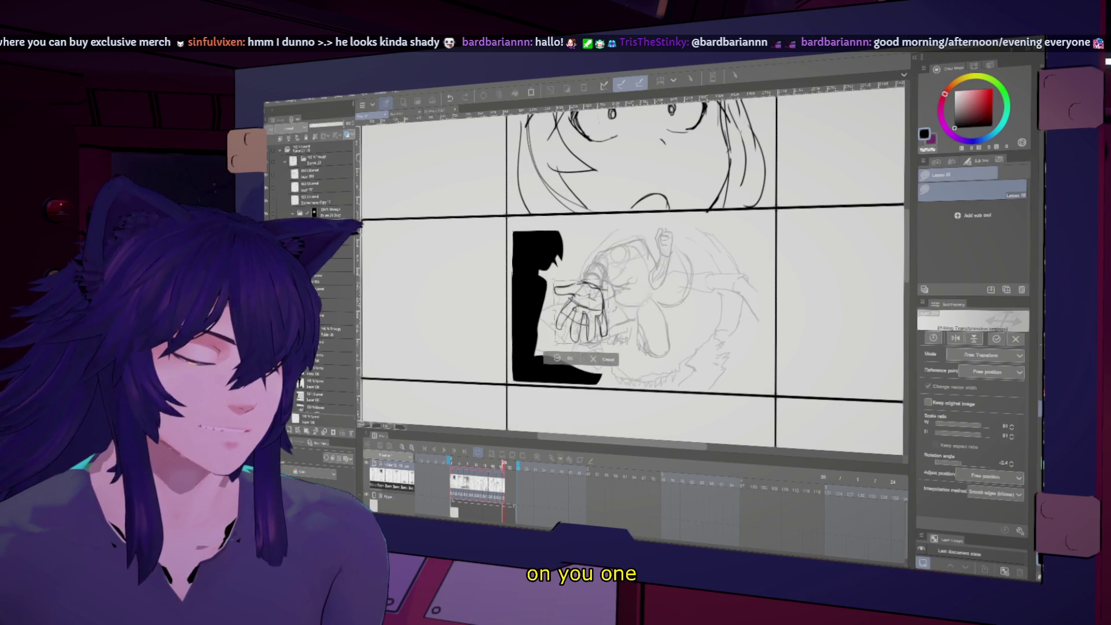
key("h")
left_click_drag(625, 313, 632, 316)
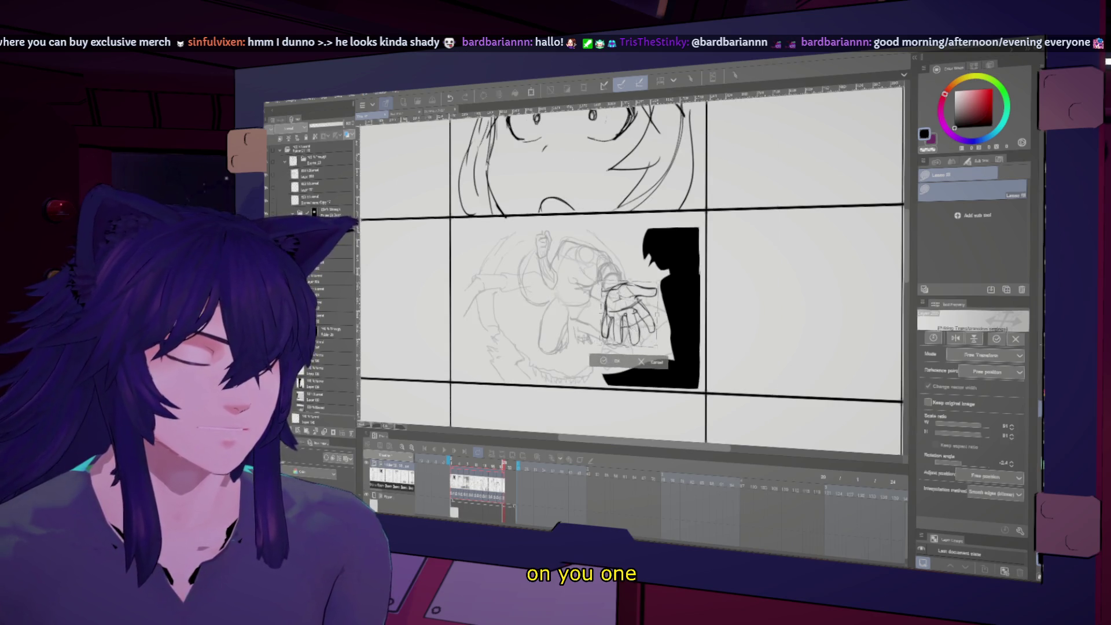
key("Return")
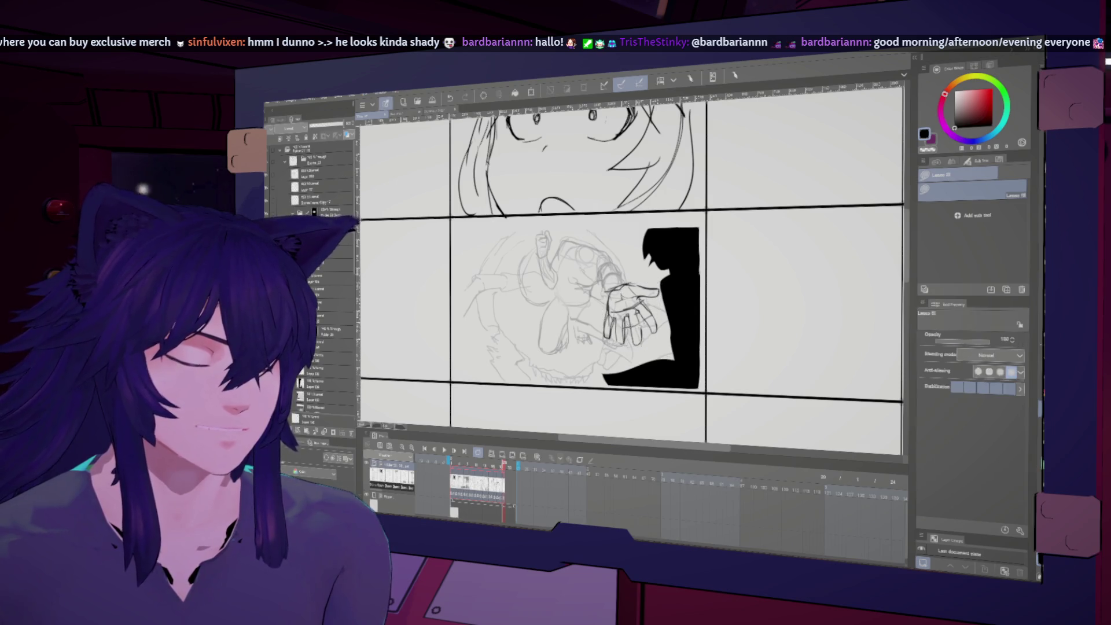
key("h")
key("ctrl+t")
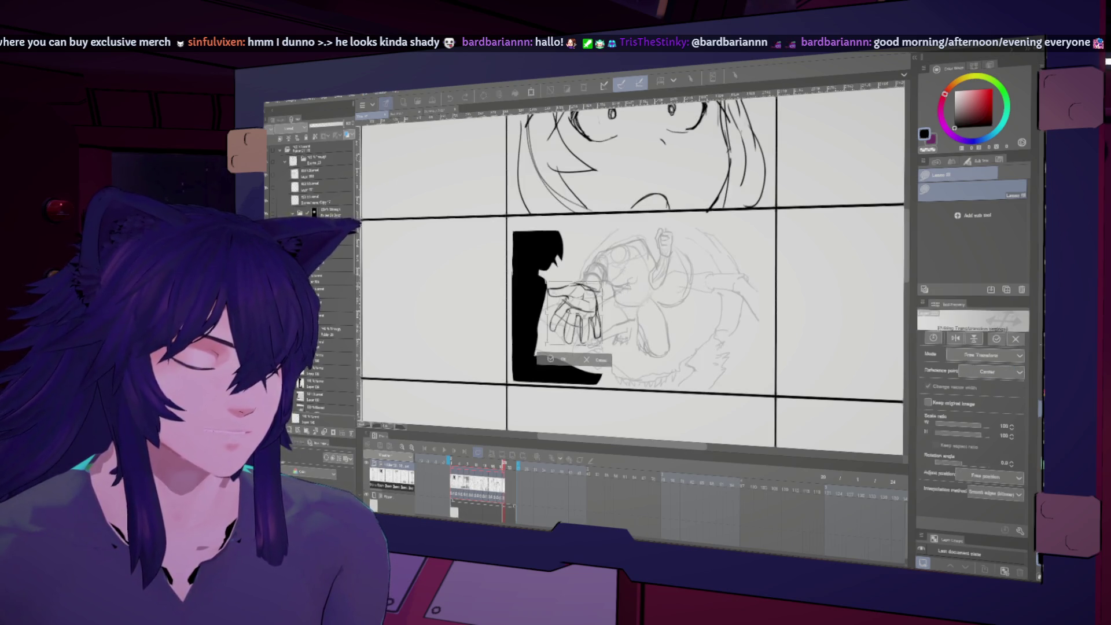
key("Return")
- Confirm the hand transform, switch to the brush and mirror the canvas to check it
key("h")
key("h")
key("b")
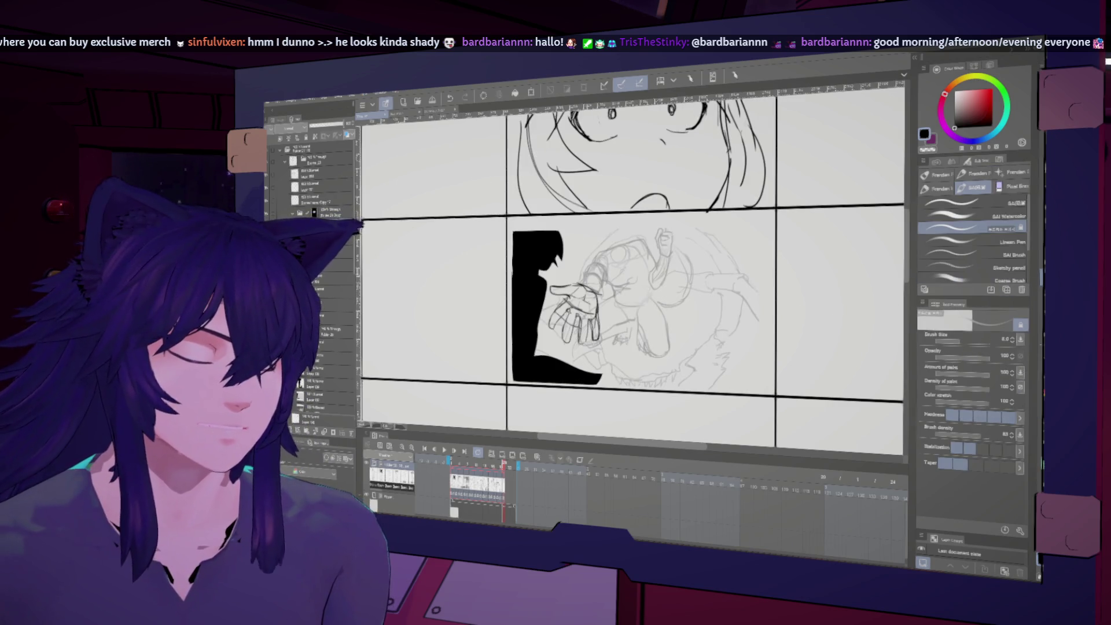
key("h")
key("h")
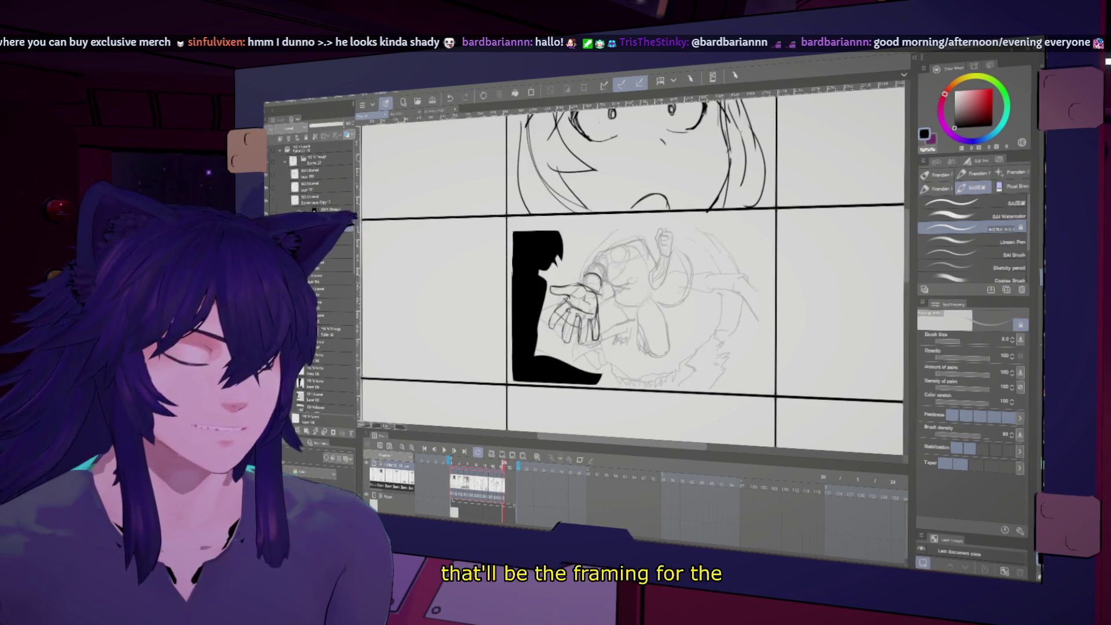
key("h")
key("h")
scroll(631, 272, "up", 2)
scroll(623, 316, "up", 1)
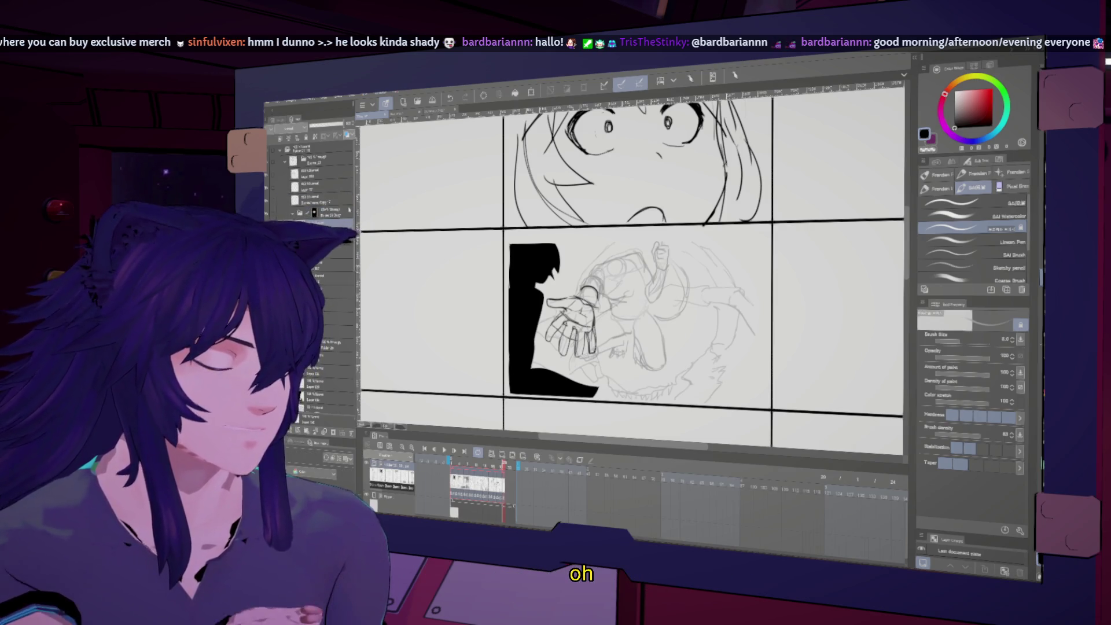
- Select the figure sketch layer, undo the sketched head circle and switch to Liquify
left_click(344, 216)
left_click(344, 215)
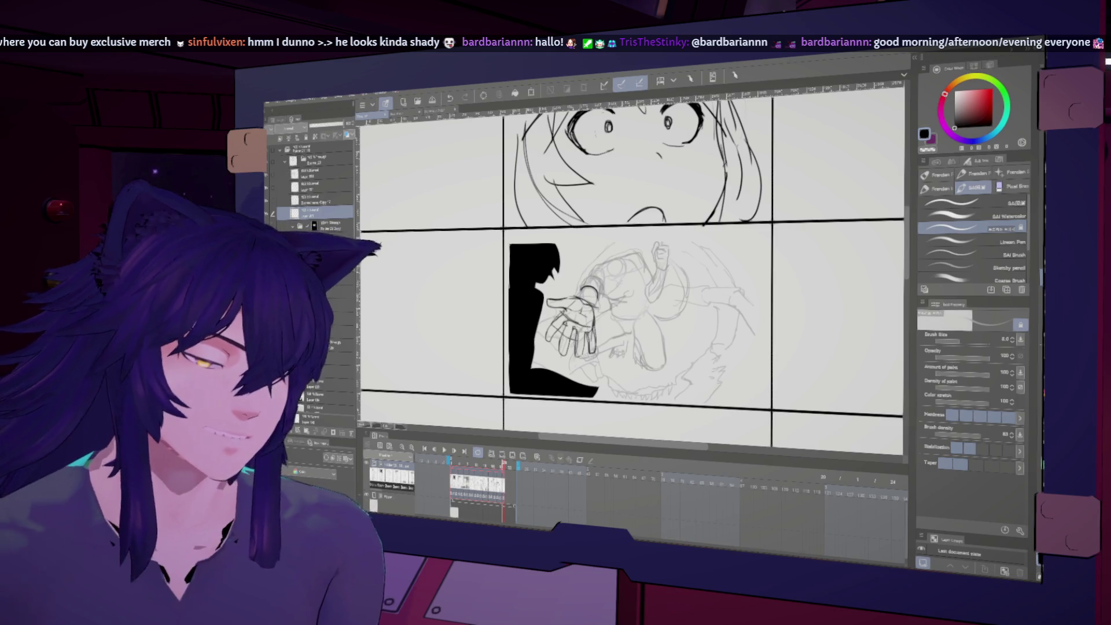
key("h")
key("h")
key("ctrl+z")
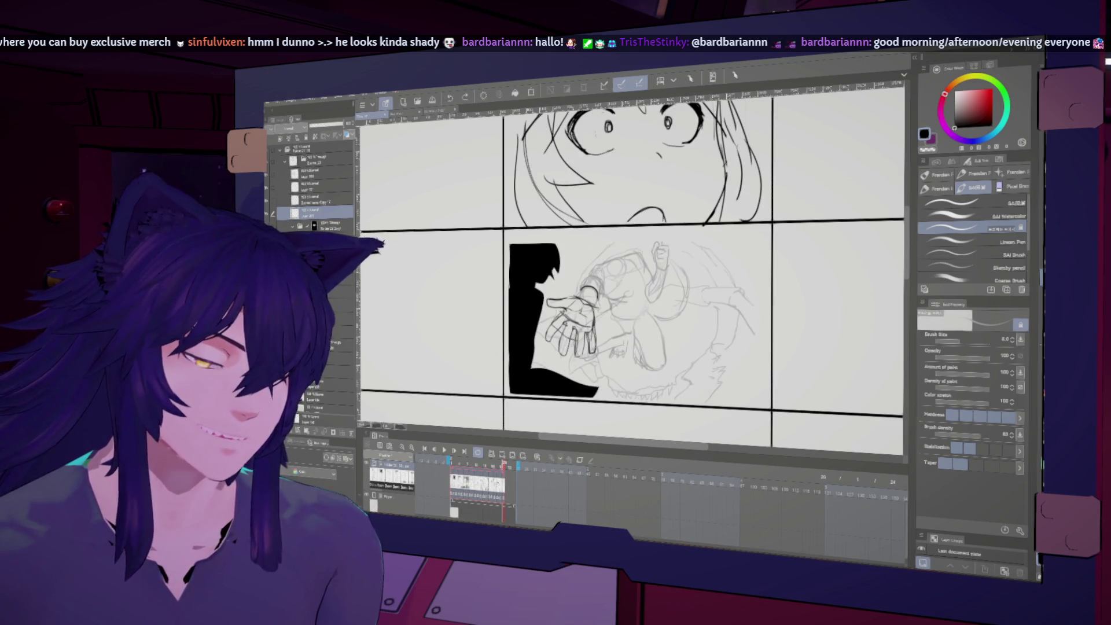
key("h")
key("h")
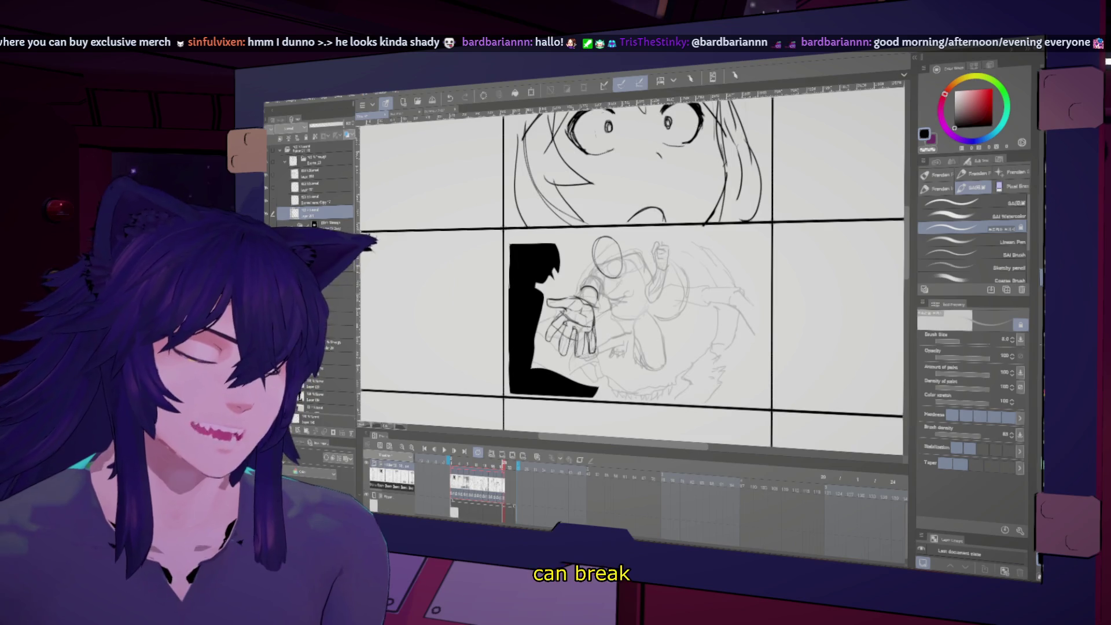
key("h")
key("j")
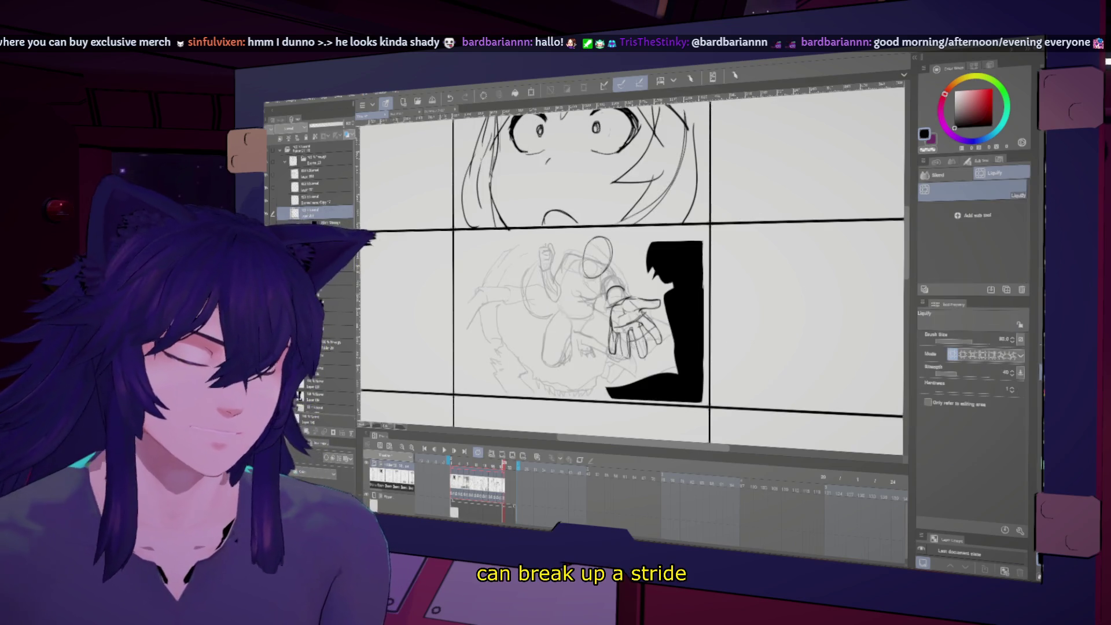
key("h")
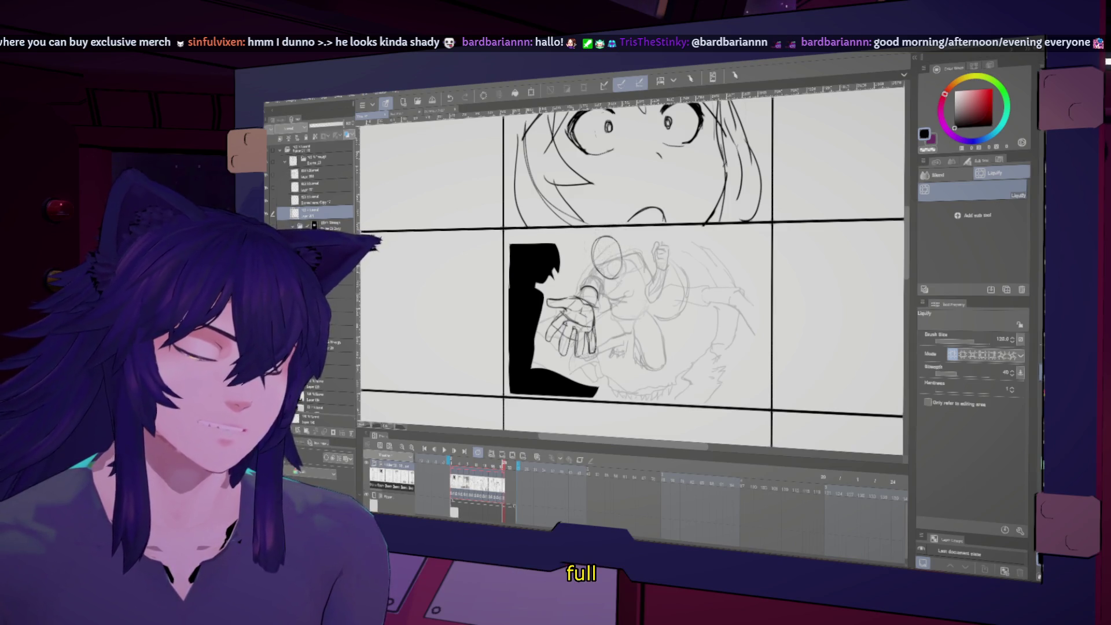
- Mirror the canvas to check the sketch, zoom out, then zoom back in on the middle panel
key("h")
key("h")
key("ctrl+minus")
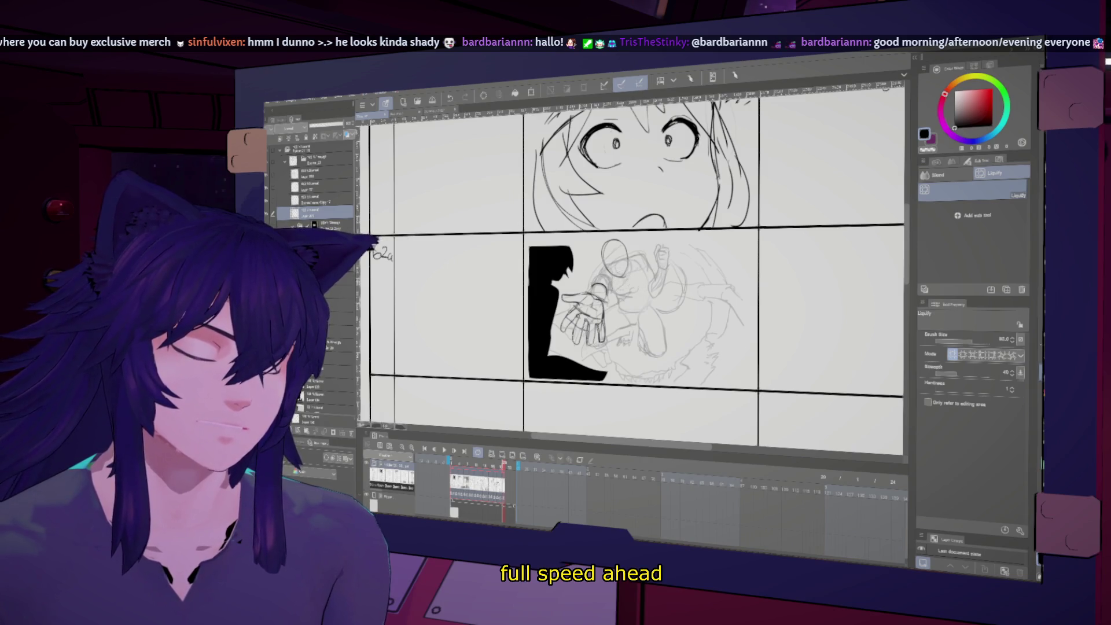
key("h")
key("h")
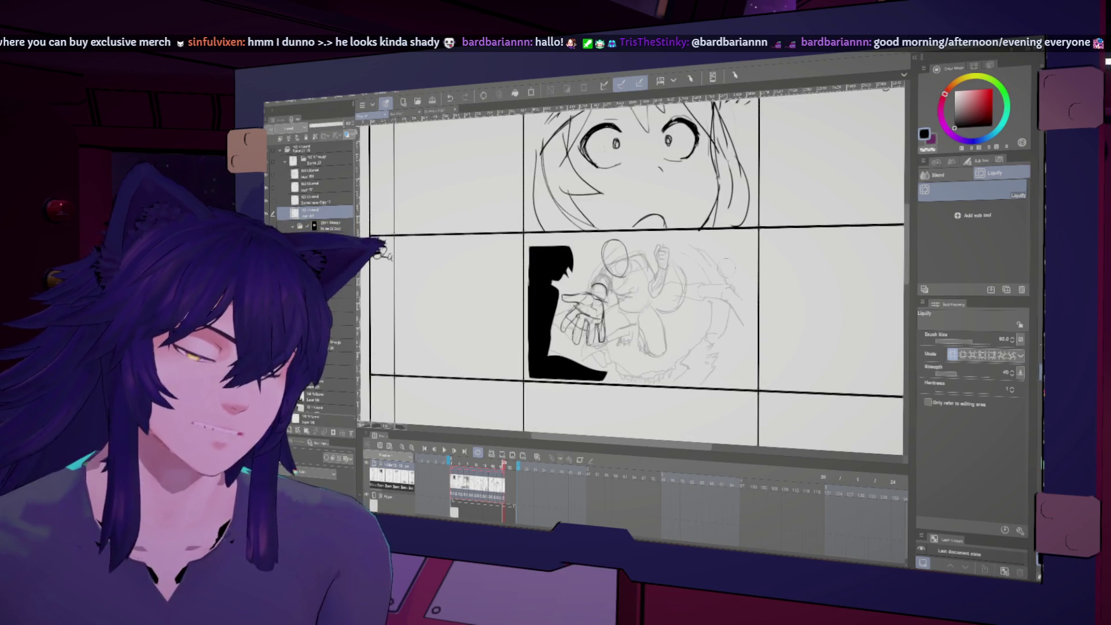
key("ctrl+plus")
key("ctrl+plus")
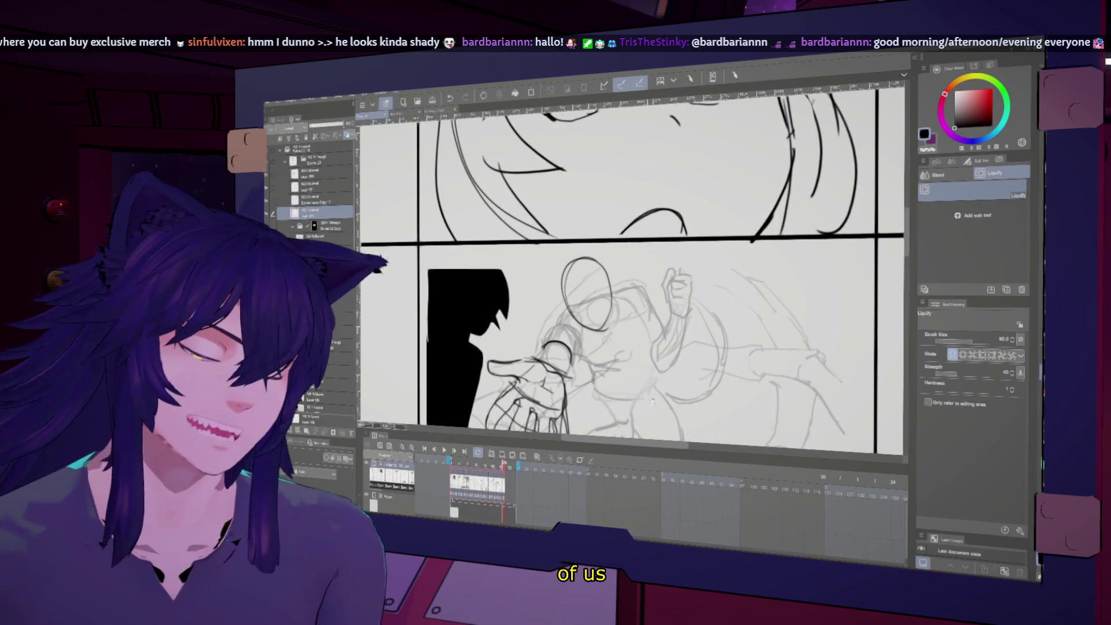
- Draw a vertical guide line through the figure's head with the brush
left_click_drag(631, 272, 648, 208)
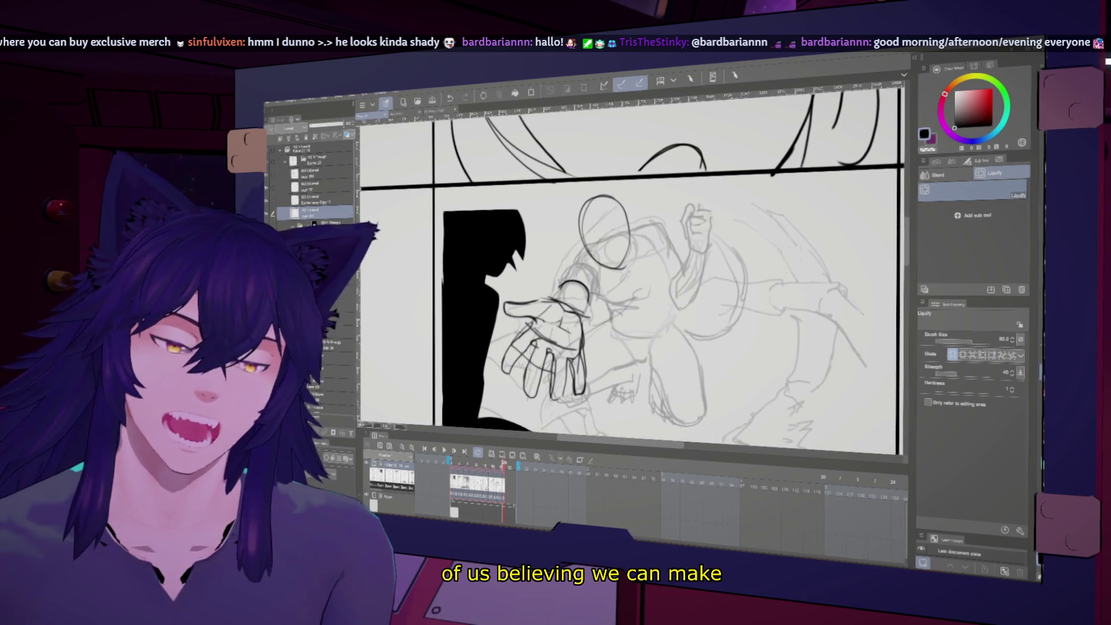
key("h")
key("h")
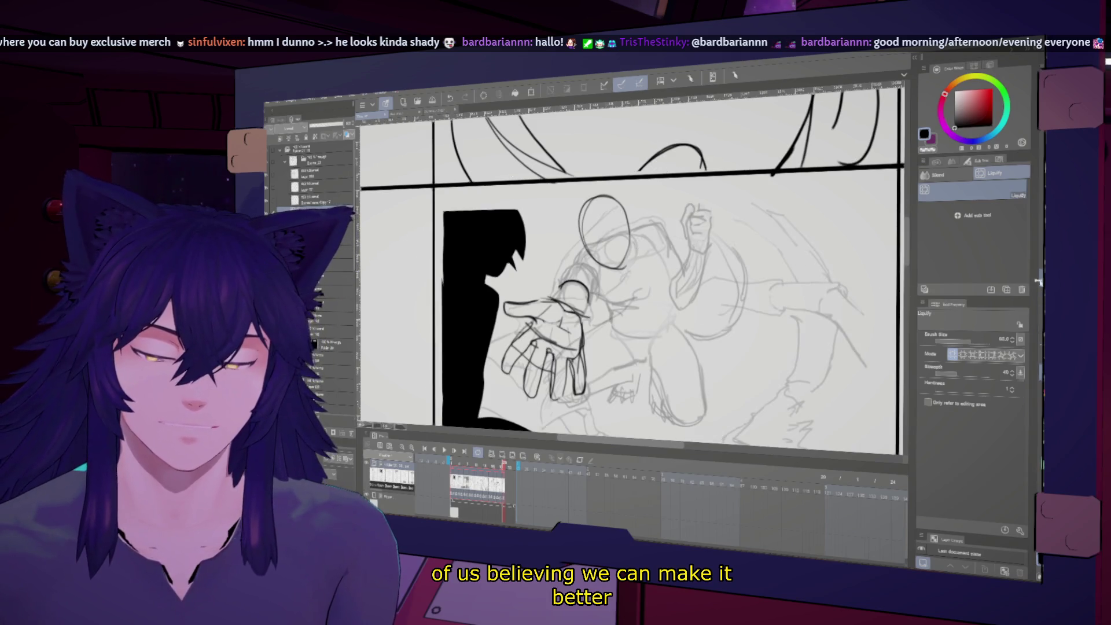
key("b")
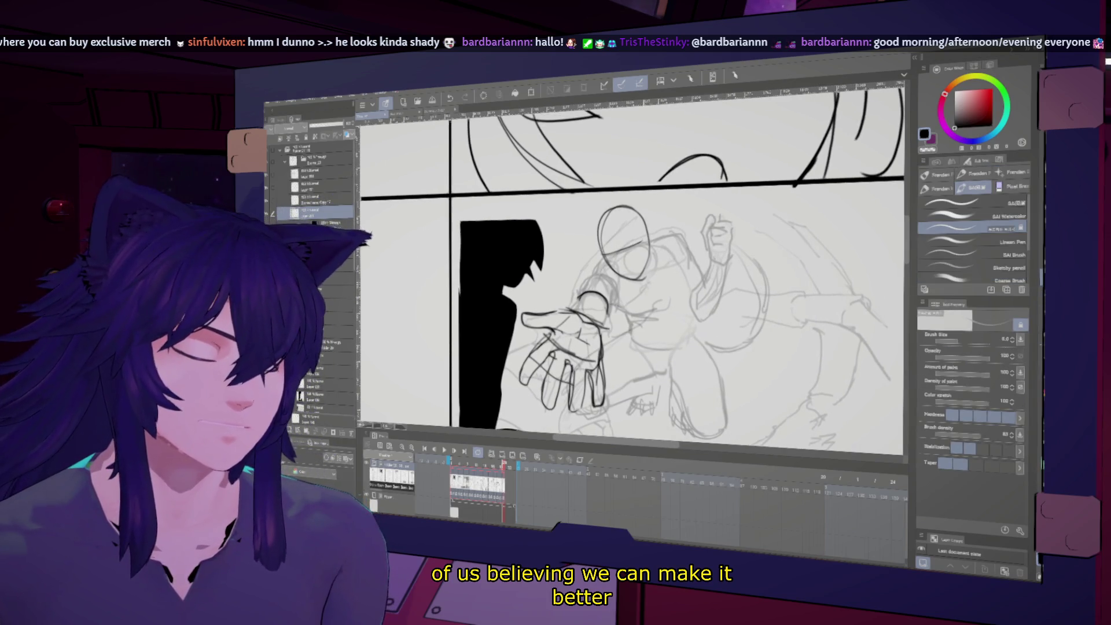
left_click_drag(616, 215, 625, 267)
key("h")
key("h")
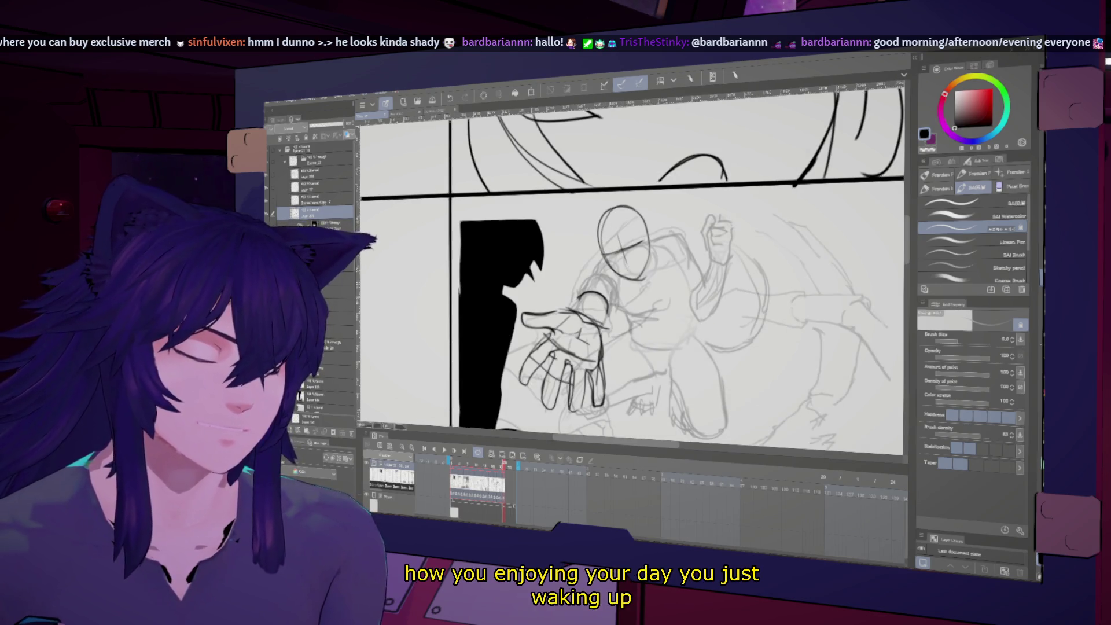
- Undo one of the overlapping head circles, mirroring the canvas to compare orientations
key("h")
key("h")
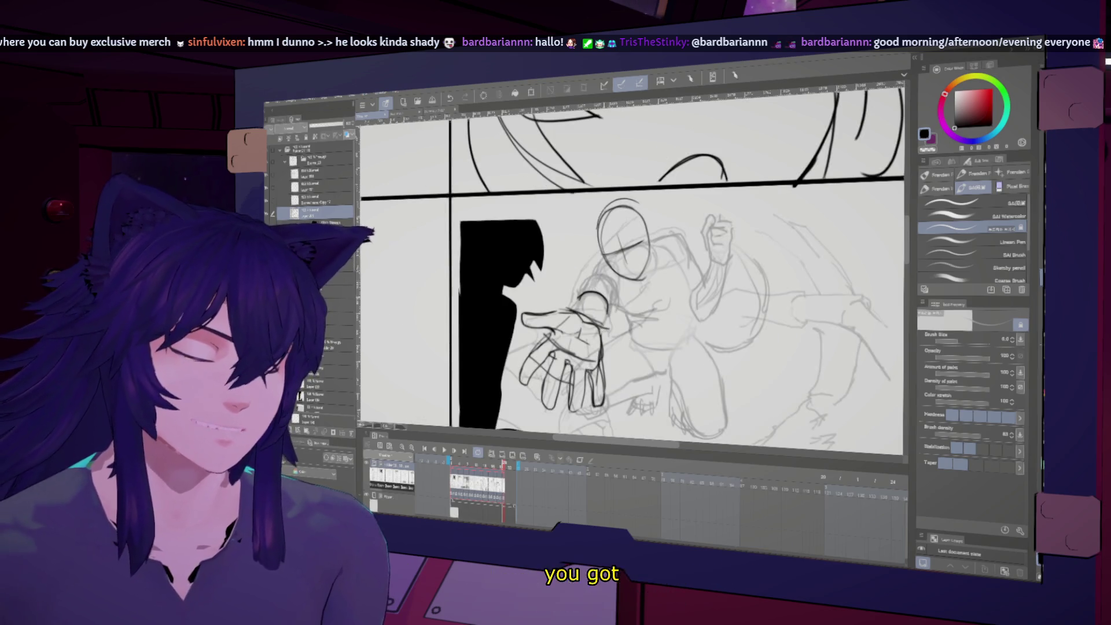
key("h")
key("h")
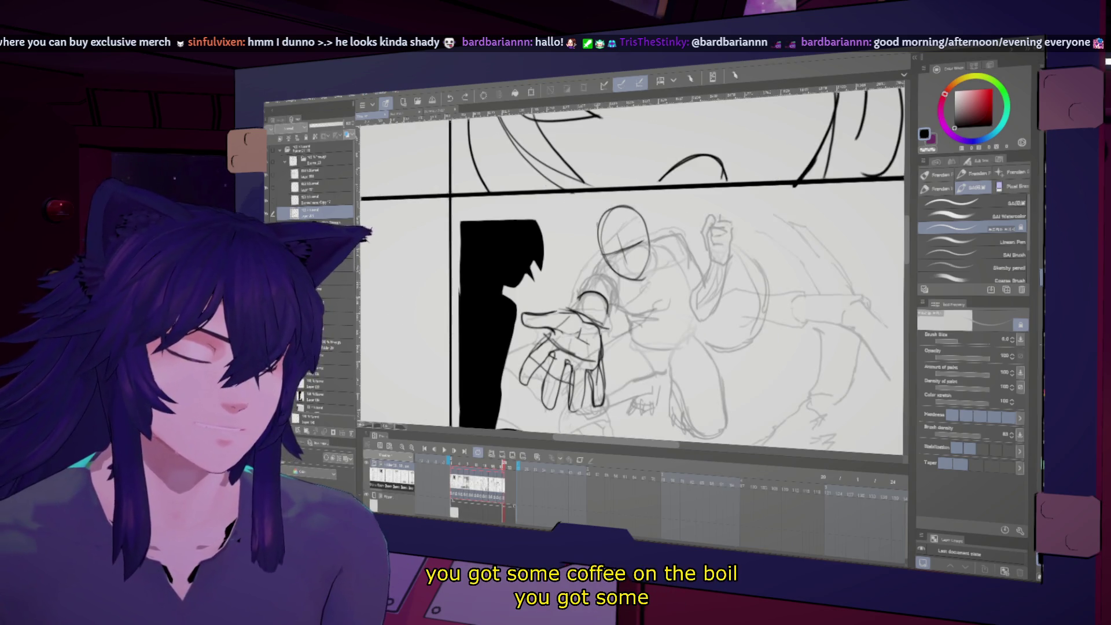
key("h")
key("h")
key("ctrl+z")
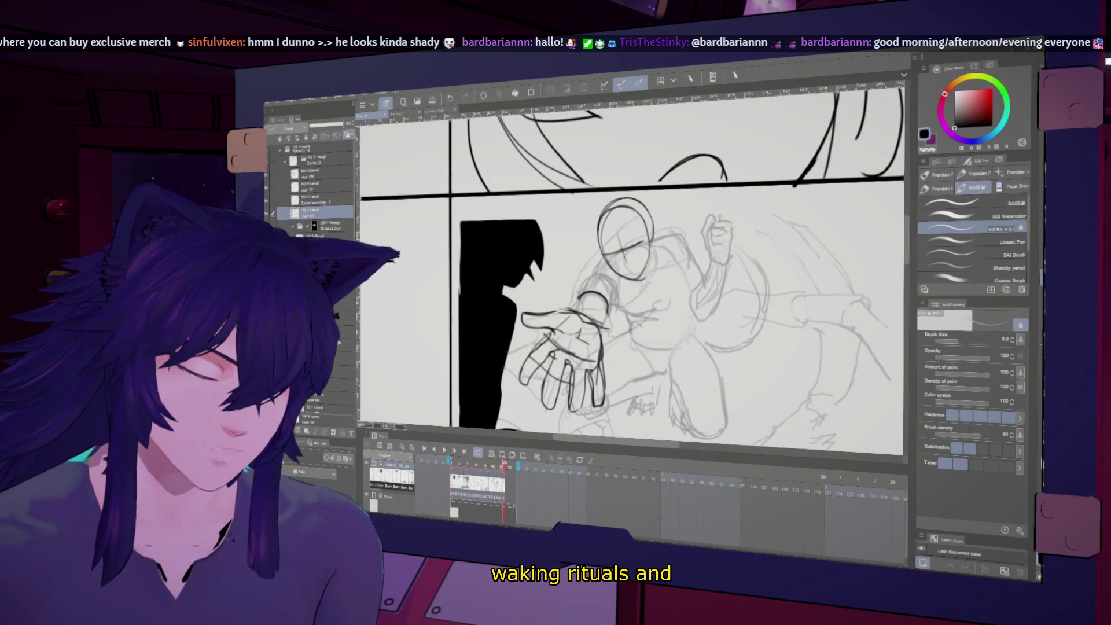
key("h")
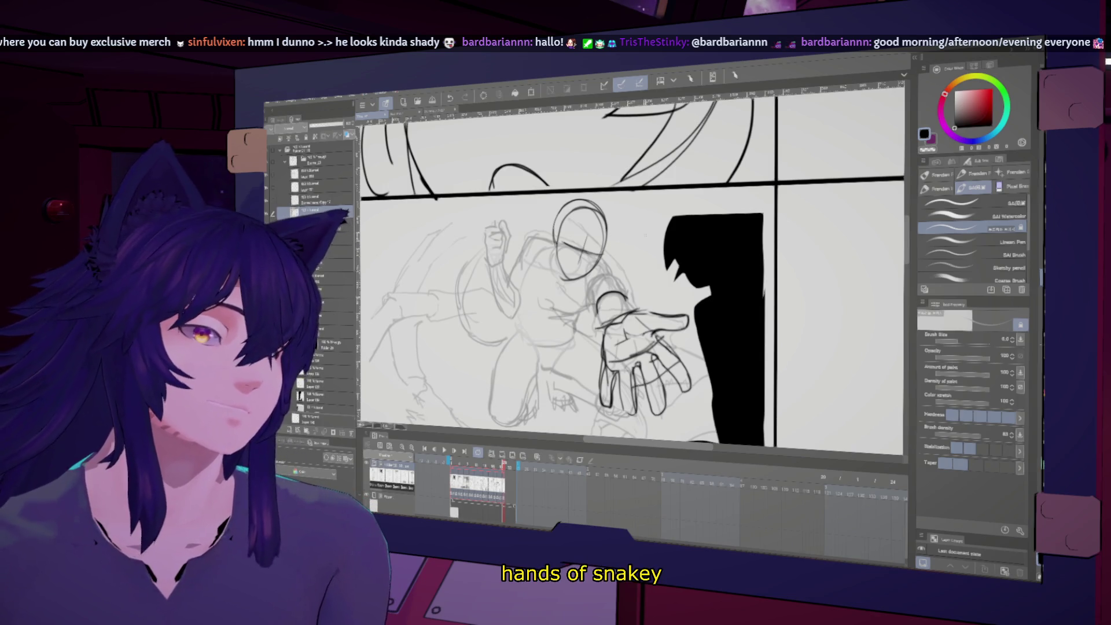
key("h")
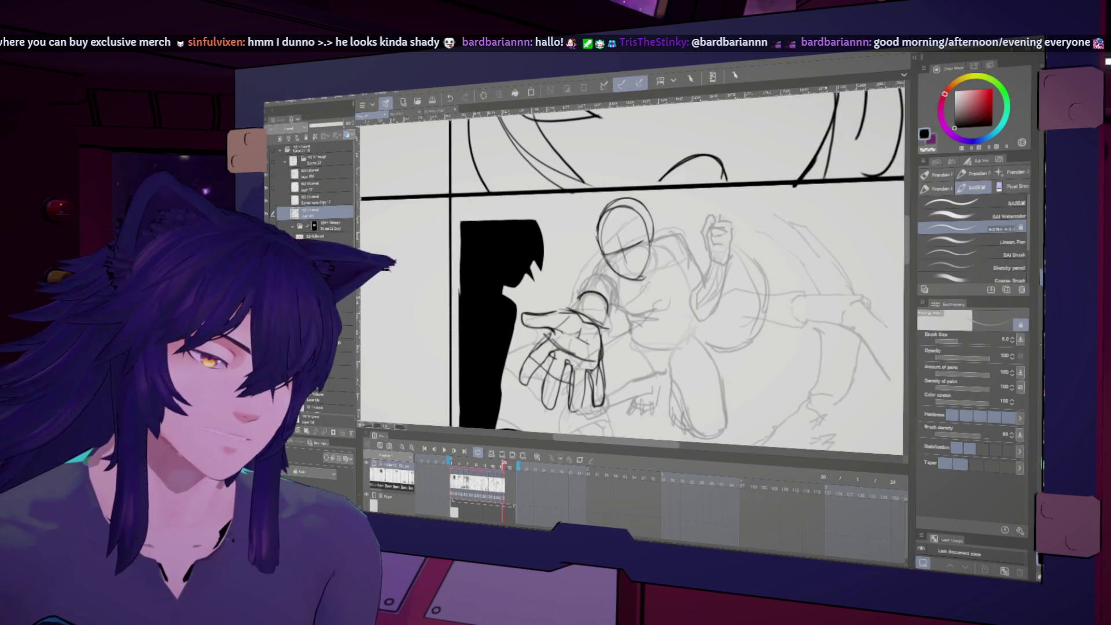
key("h")
key("h")
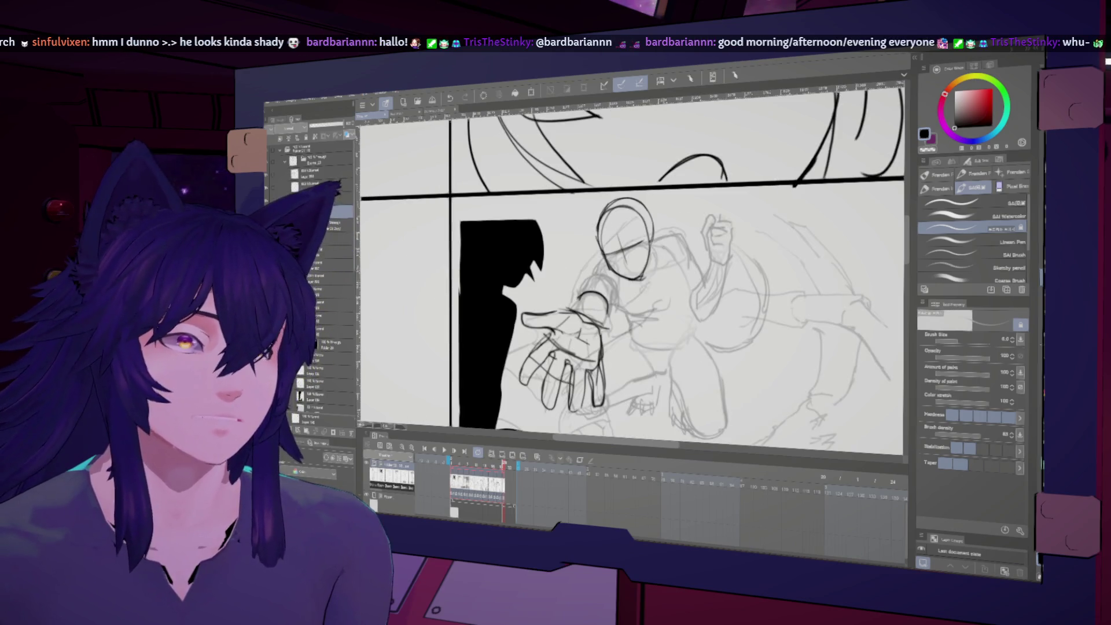
- Sketch hair on the reaching figure's head, mirroring the canvas to check proportions
left_click_drag(631, 260, 640, 255)
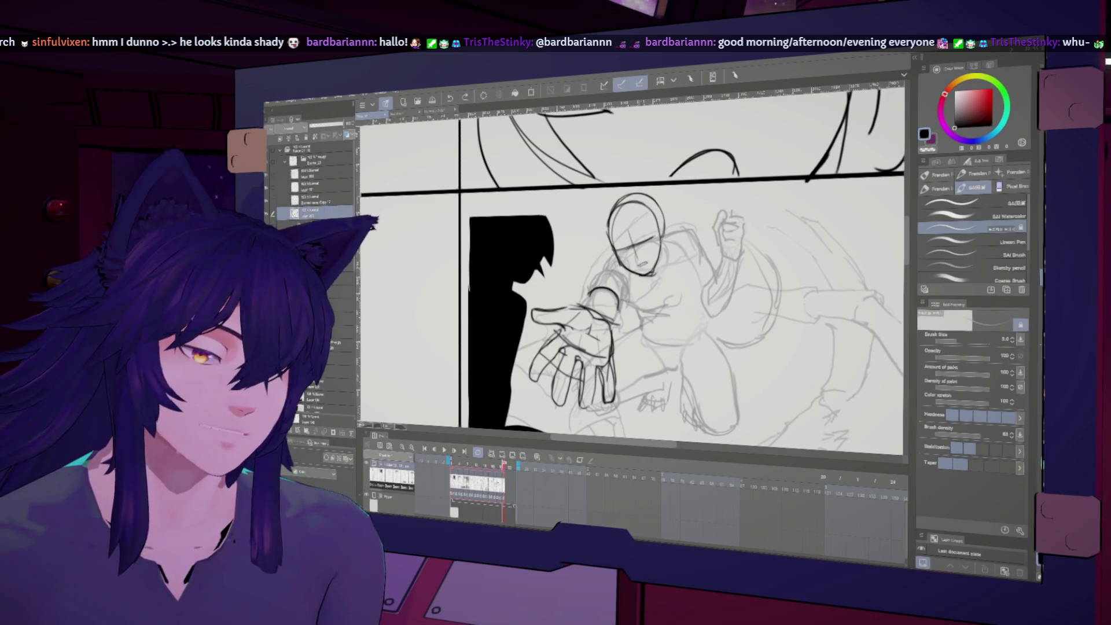
key("h")
key("h")
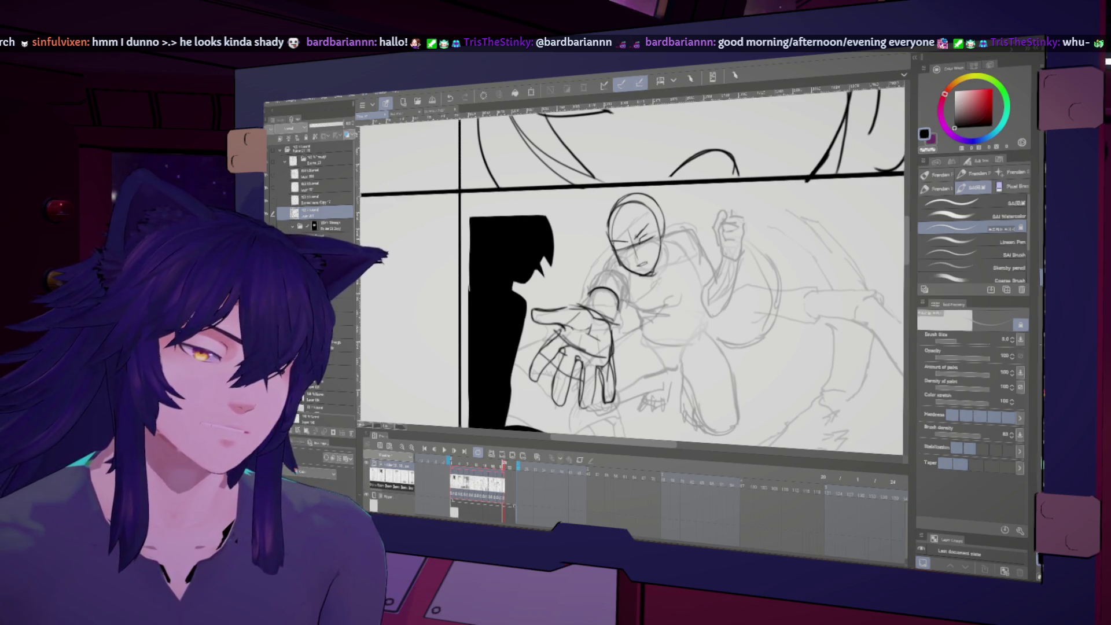
key("h")
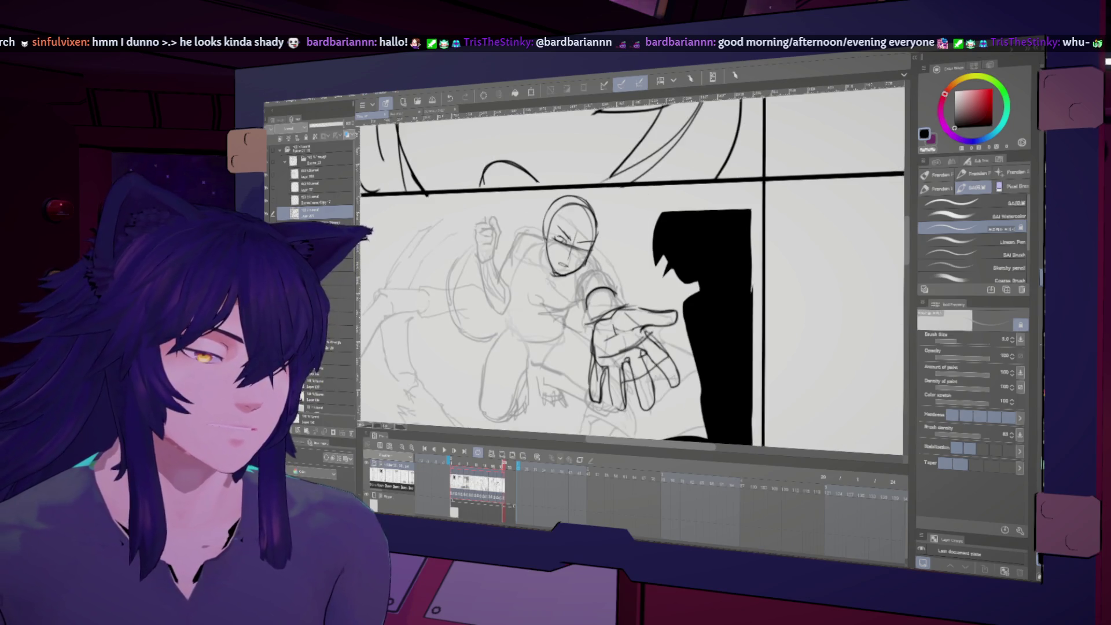
key("h")
key("h")
key("h")
key("h")
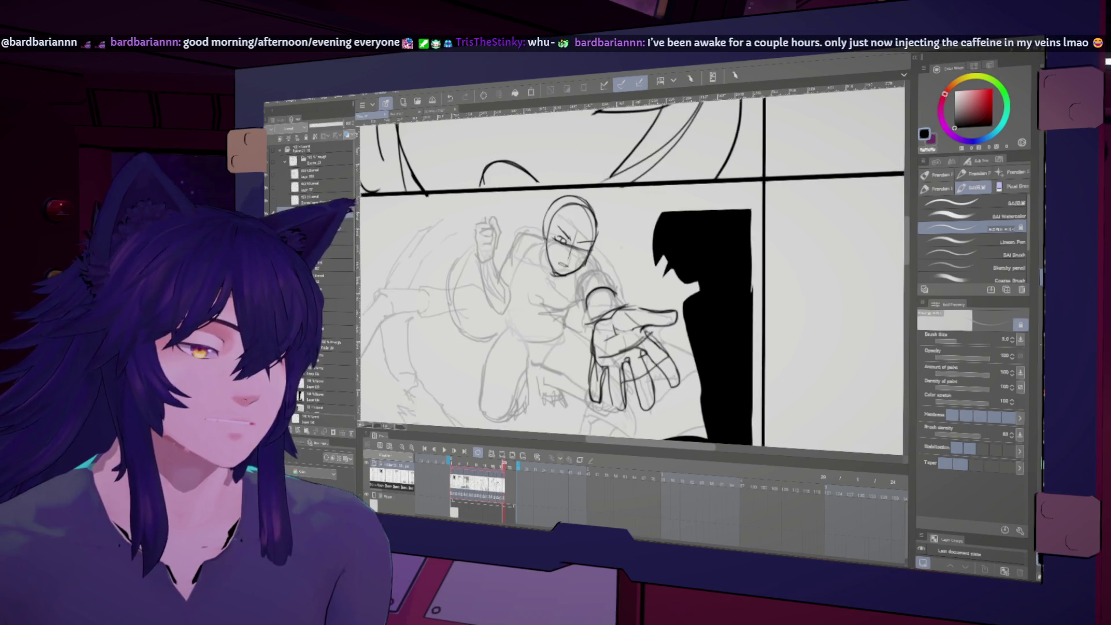
key("h")
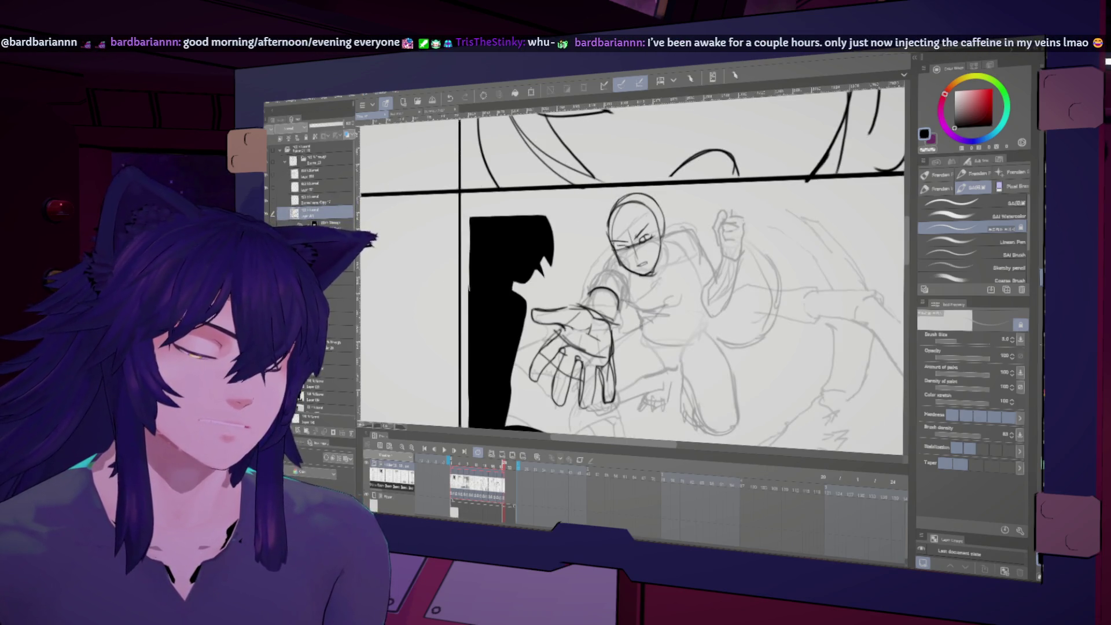
key("h")
key("h")
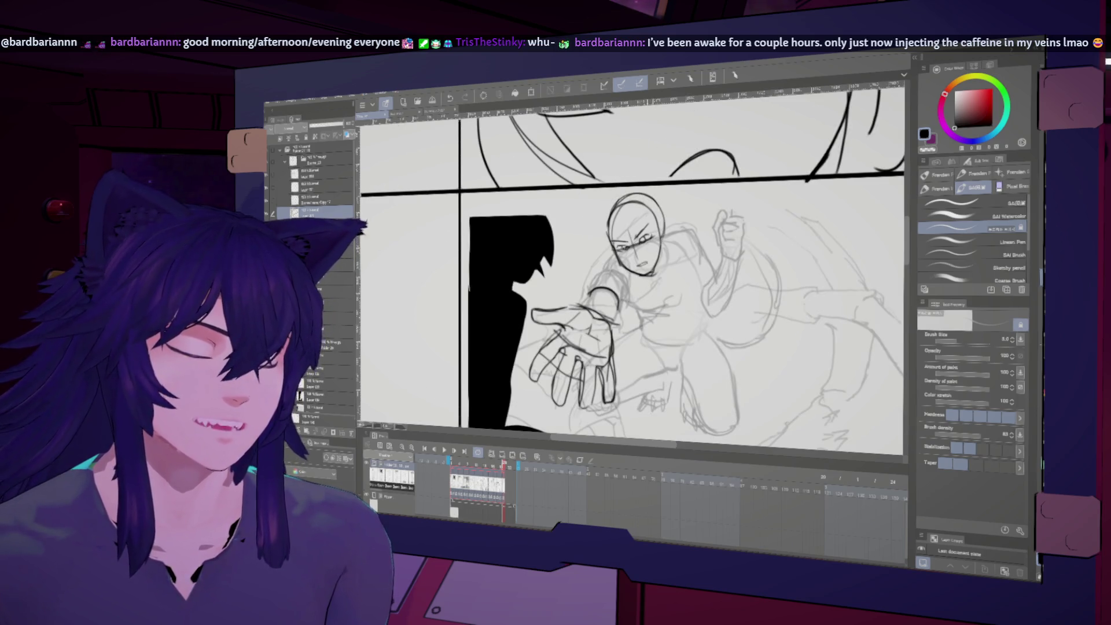
key("h")
- Briefly reshape the sketch with Liquify, then return to the pencil brushes
key("j")
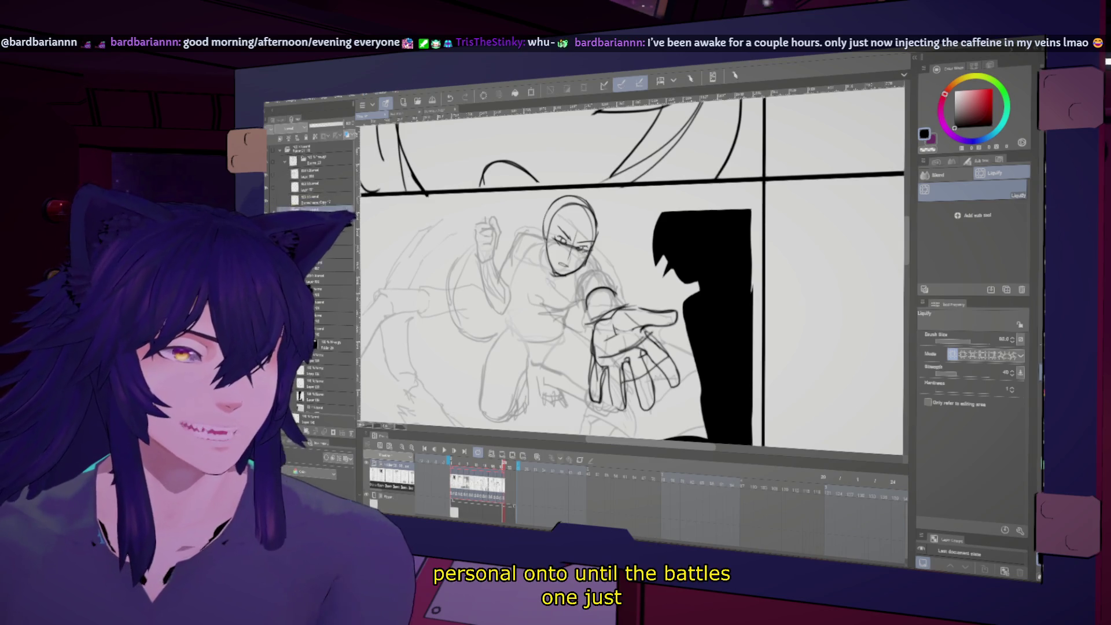
key("h")
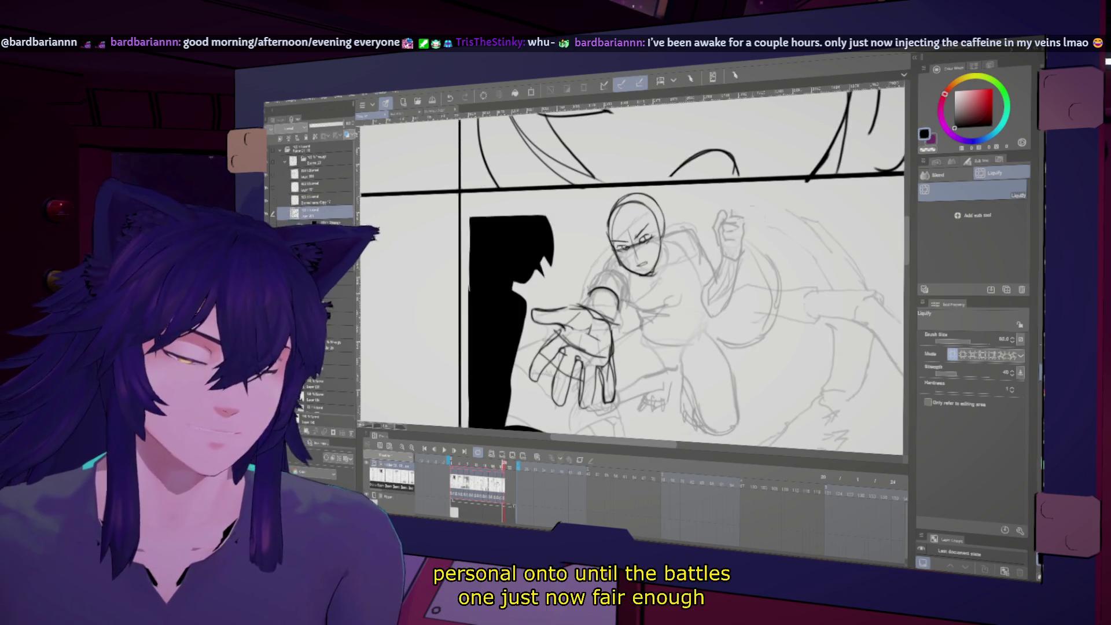
key("b")
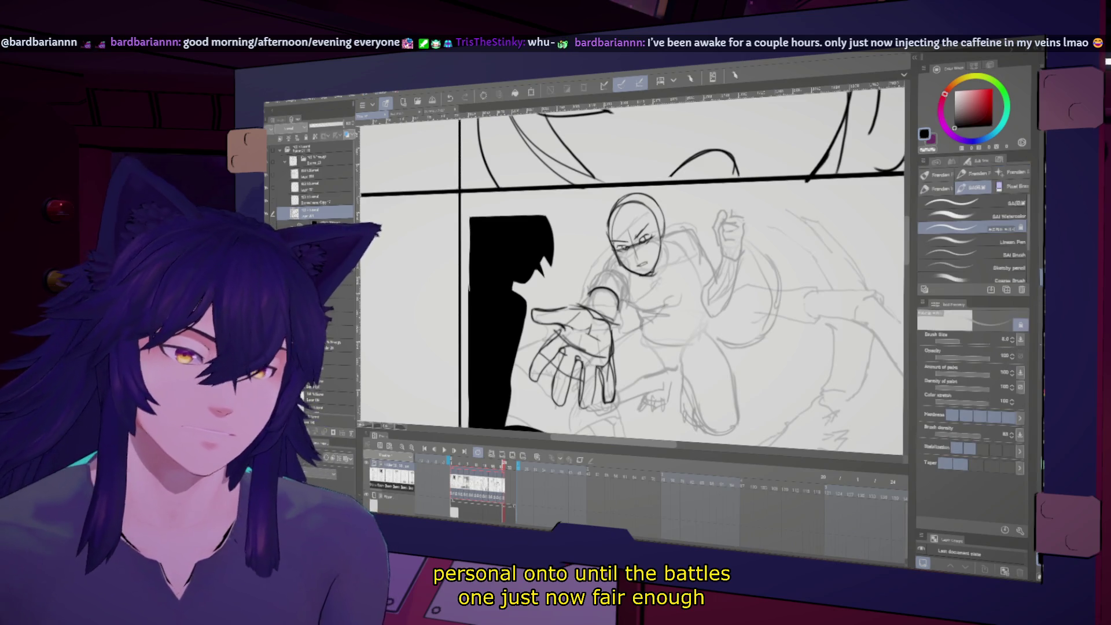
key("h")
key("h")
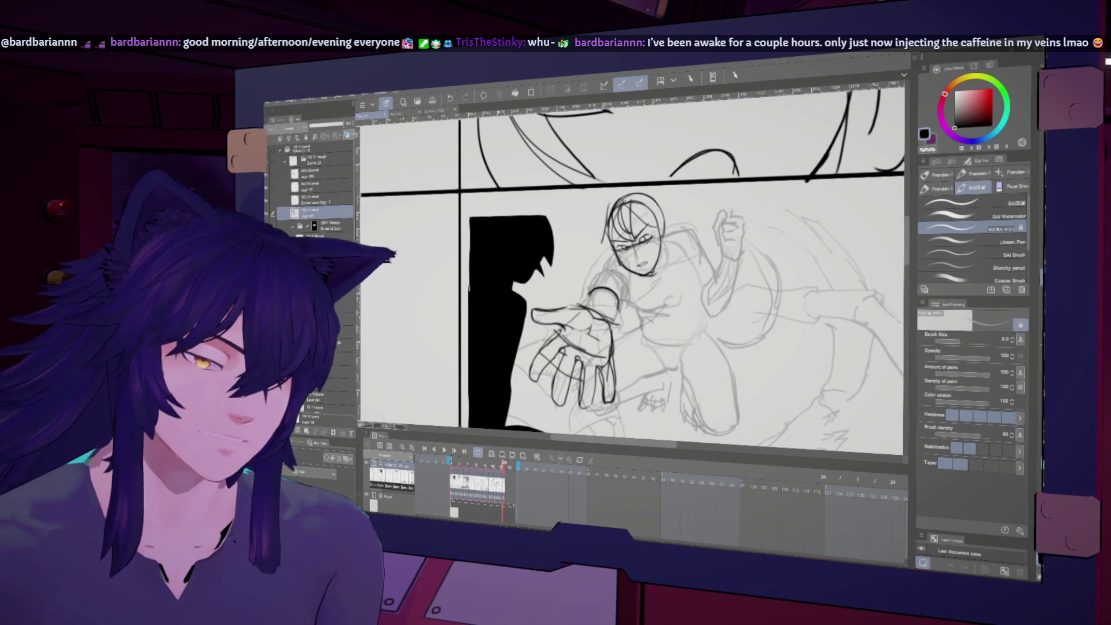
key("h")
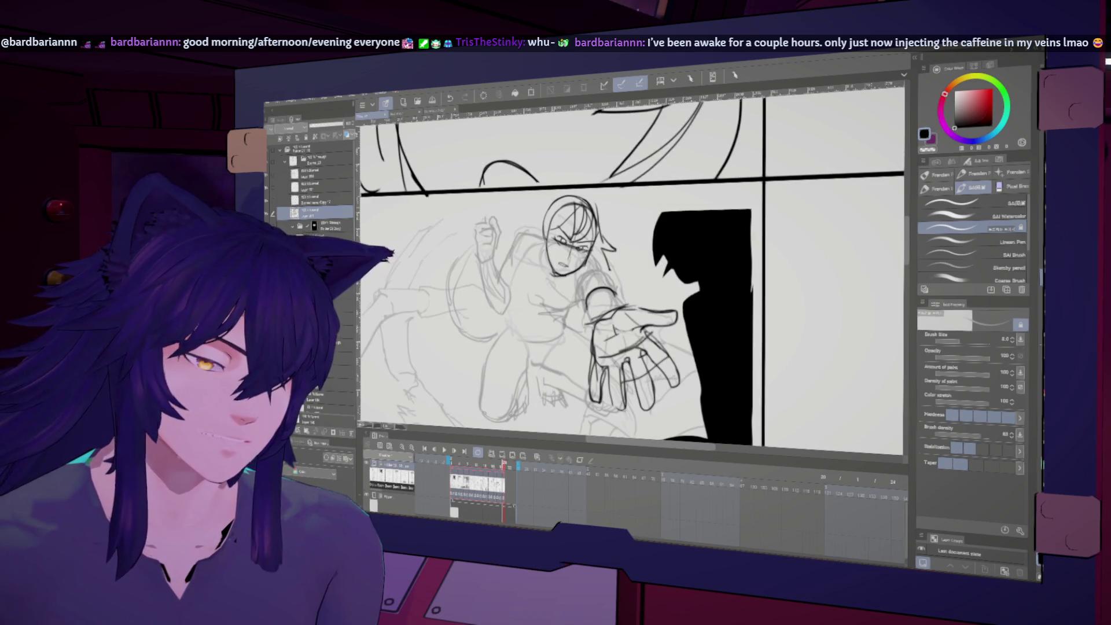
key("h")
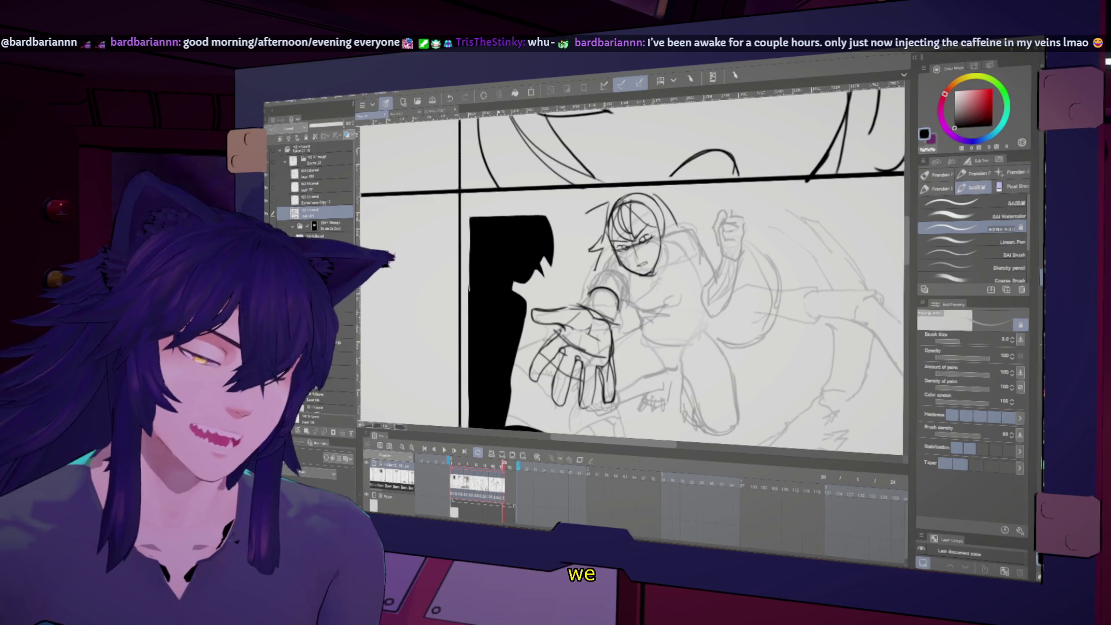
- Sketch an ear on the figure's head, undoing the first stroke to redraw it
key("h")
mouse_move(675, 194)
left_mouse_down()
mouse_move(660, 230)
mouse_move(611, 194)
left_mouse_up()
key("h")
key("ctrl+z")
key("h")
key("h")
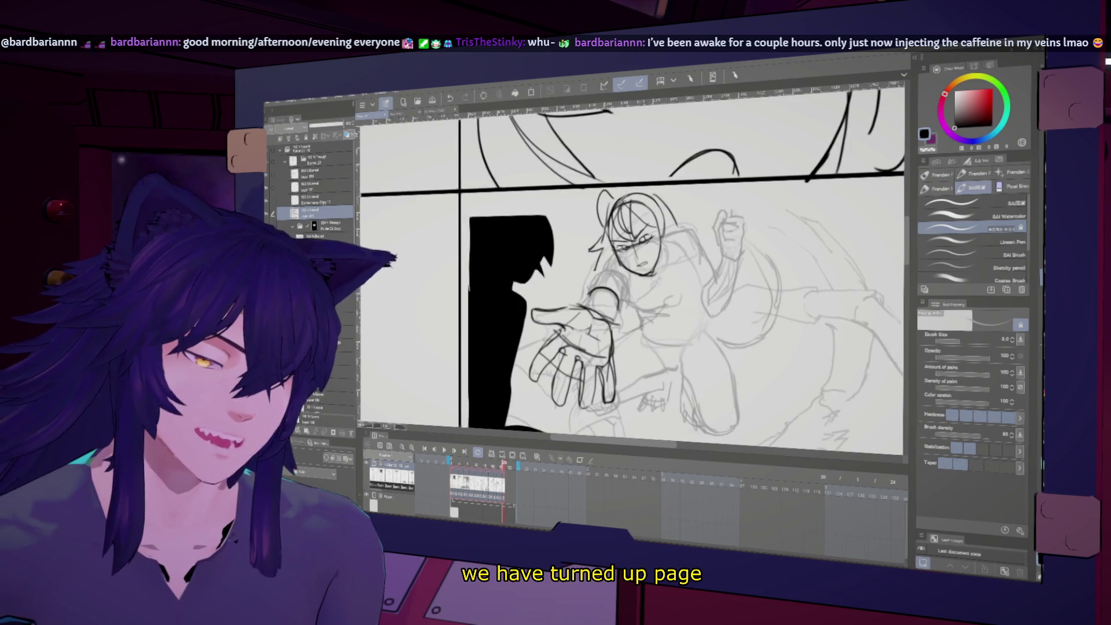
key("h")
key("h")
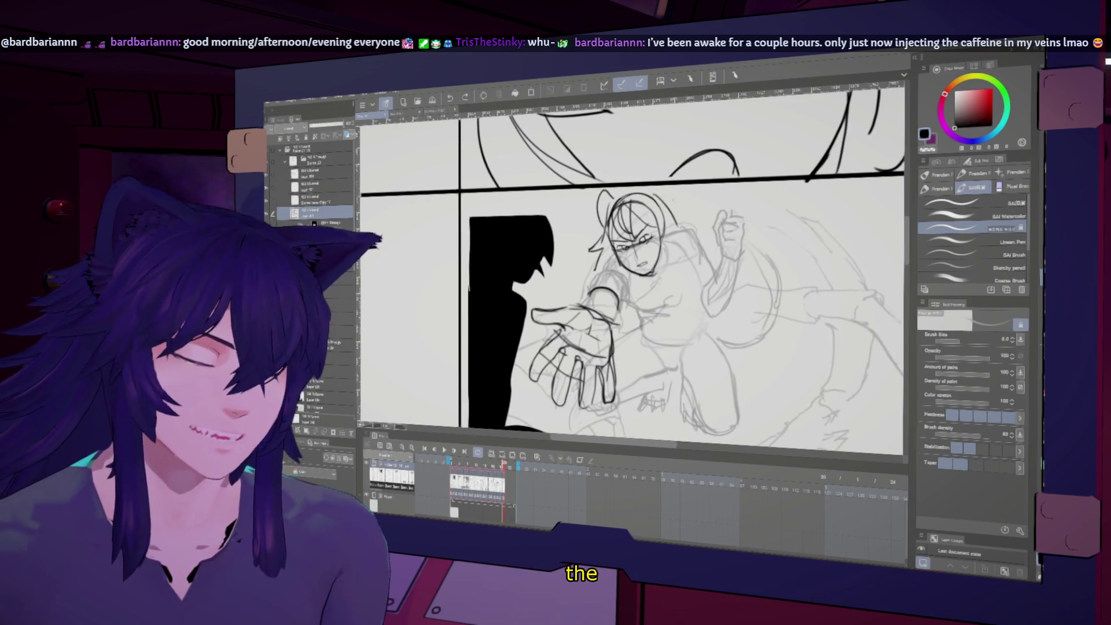
- Draw a cat ear on the head and add pencil strokes to the lower torso
key("h")
key("h")
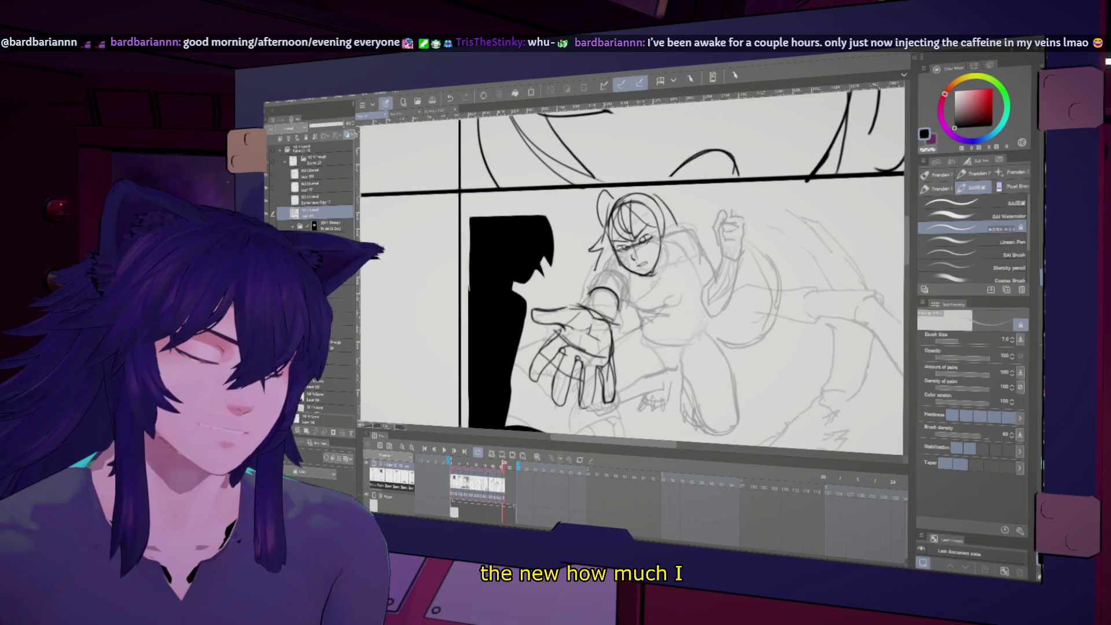
key("h")
key("h")
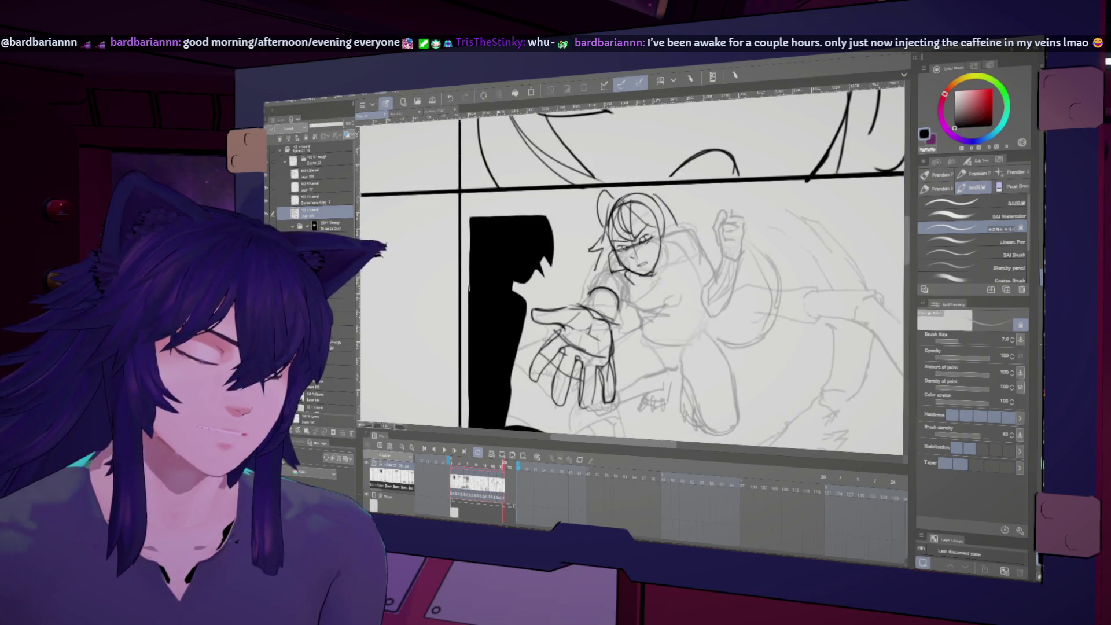
key("h")
key("h")
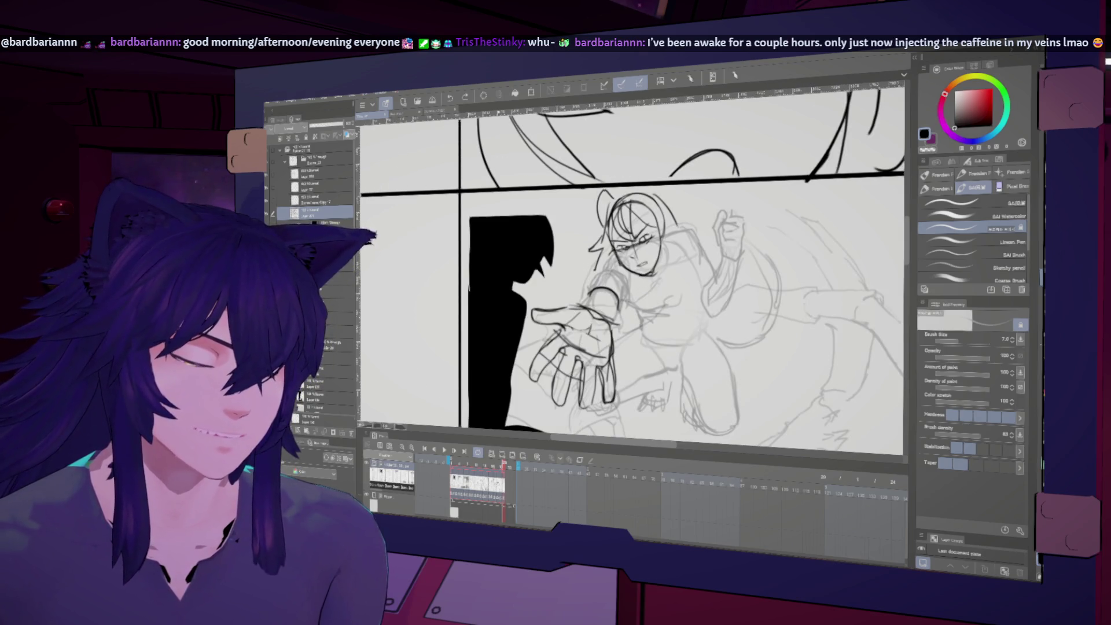
key("h")
key("h")
key("h")
key("h")
key("h")
key("h")
mouse_move(640, 200)
left_mouse_down()
mouse_move(663, 202)
mouse_move(688, 231)
left_mouse_up()
key("h")
key("h")
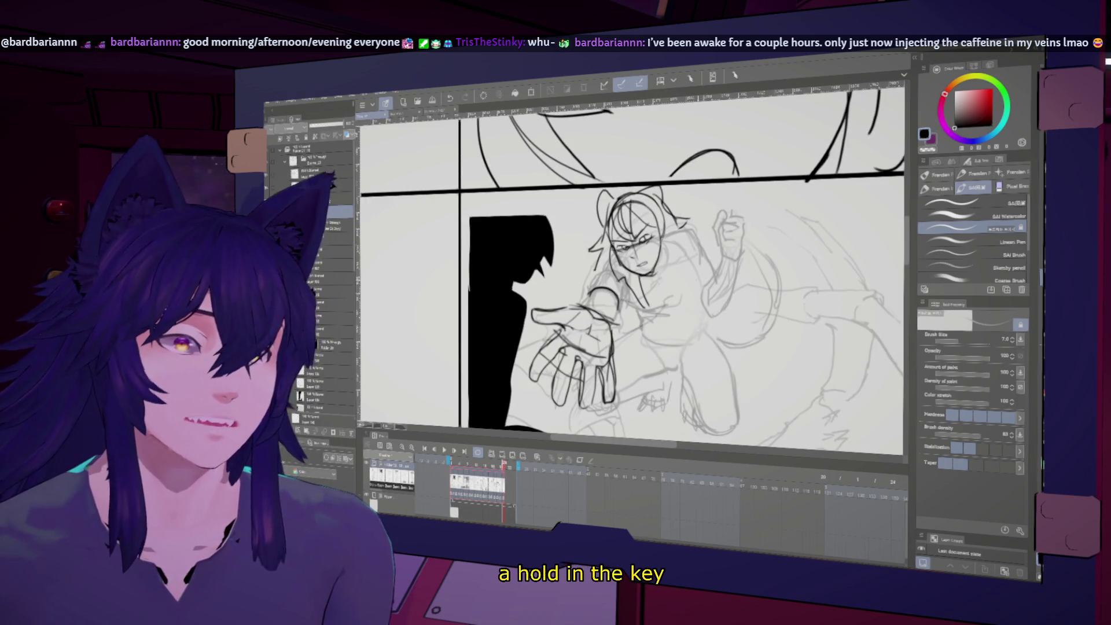
scroll(631, 278, "up", 1)
key("h")
key("h")
key("h")
key("h")
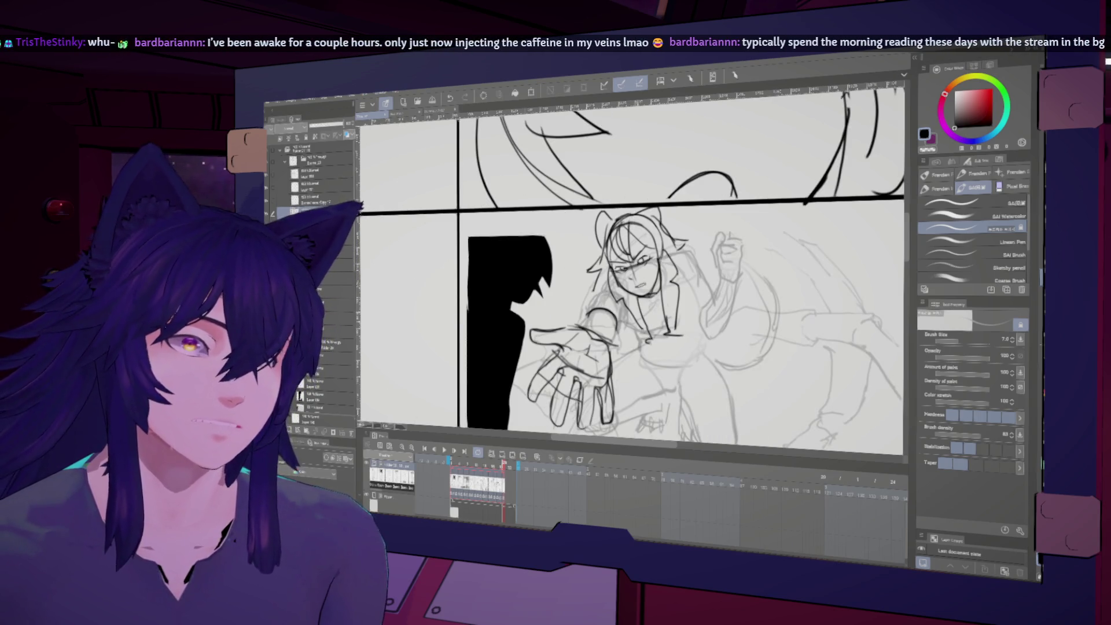
mouse_move(640, 335)
left_mouse_down()
mouse_move(631, 351)
mouse_move(630, 338)
mouse_move(651, 358)
mouse_move(678, 356)
left_mouse_up()
- Subtly push the figure's head and face into shape with Liquify, mirroring to compare
key("h")
key("h")
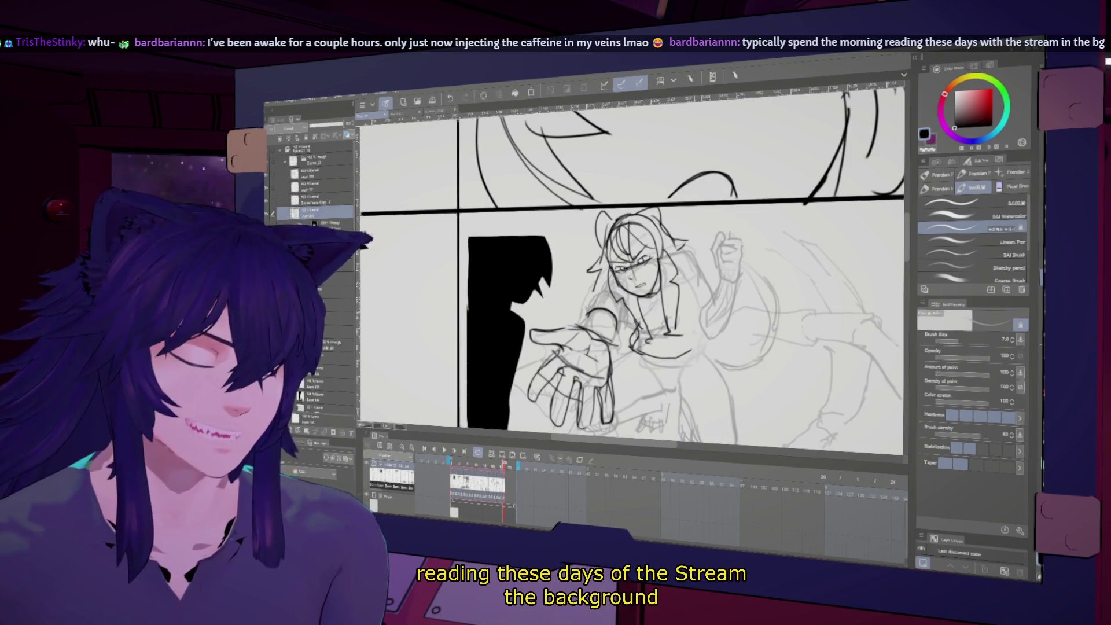
key("j")
key("h")
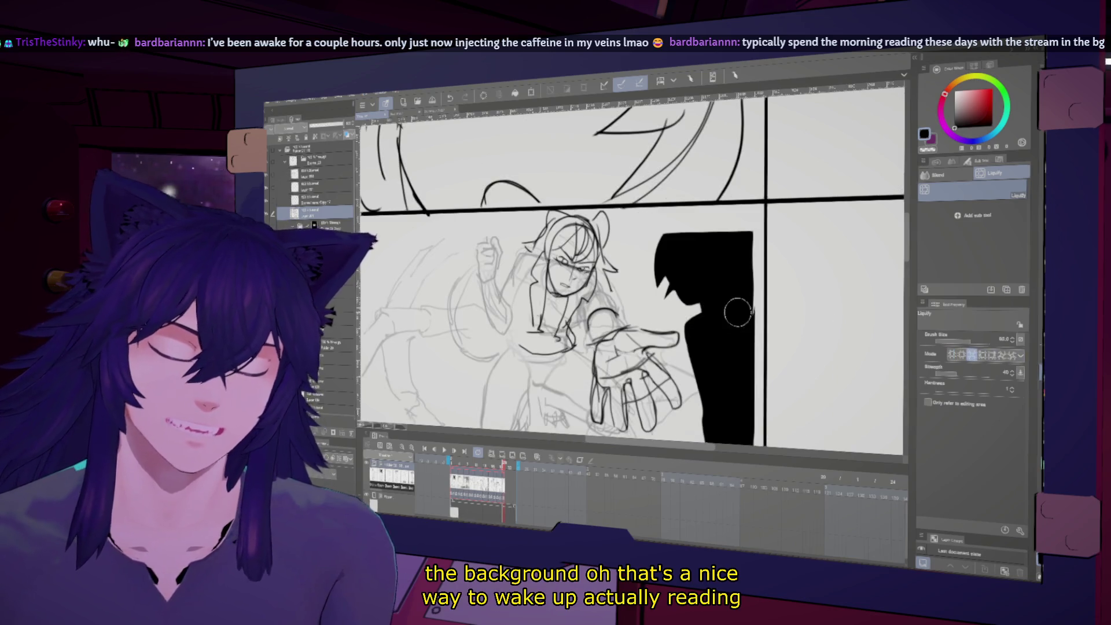
key("h")
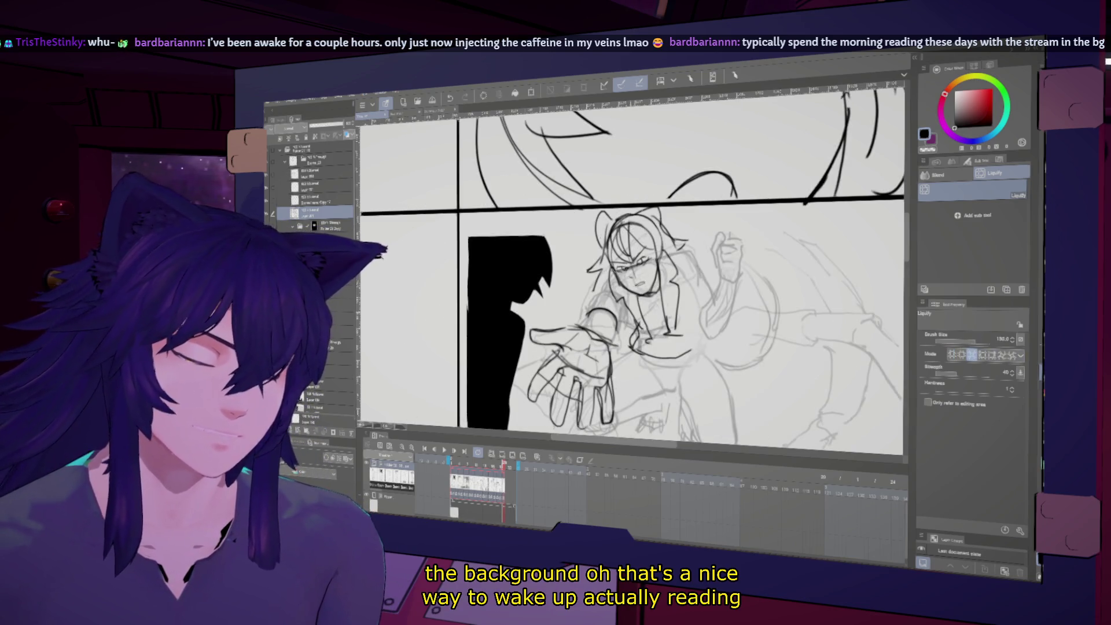
left_click_drag(625, 254, 632, 261)
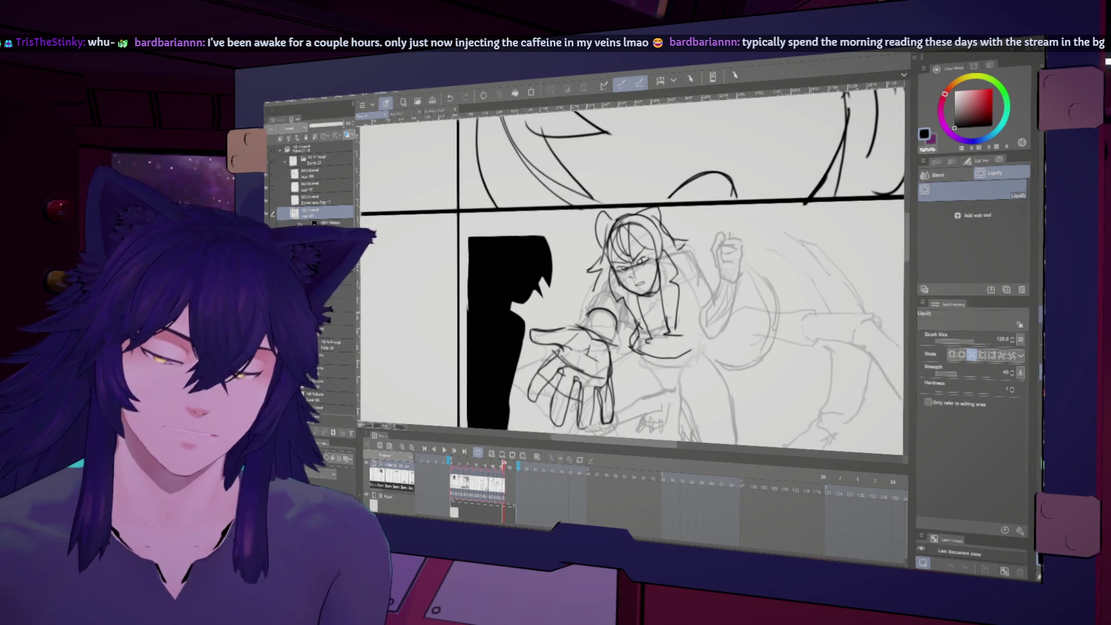
key("h")
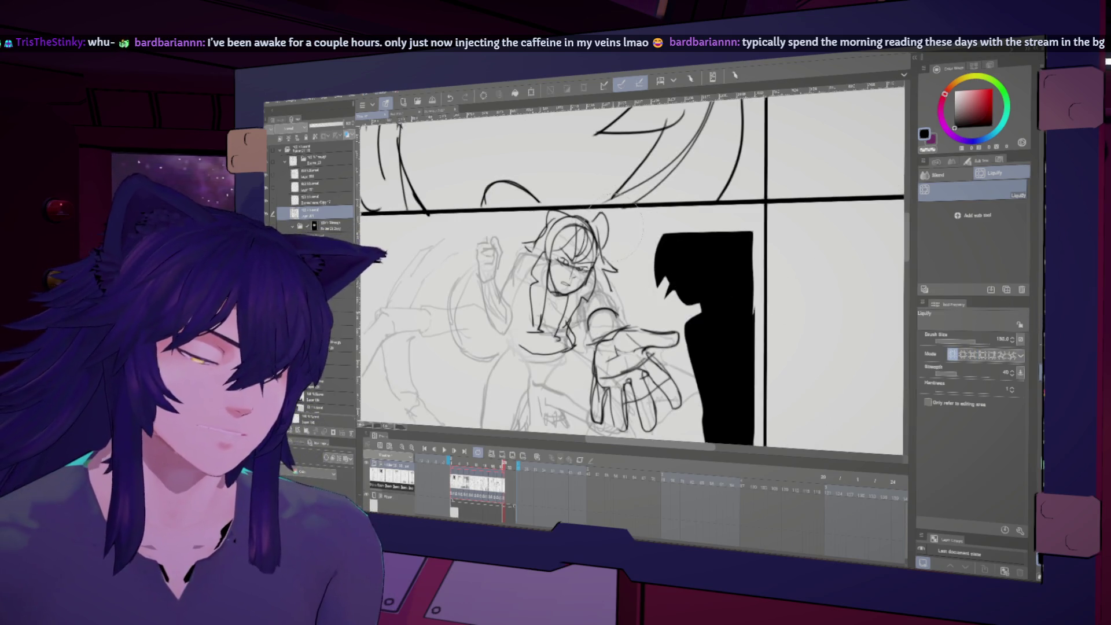
key("h")
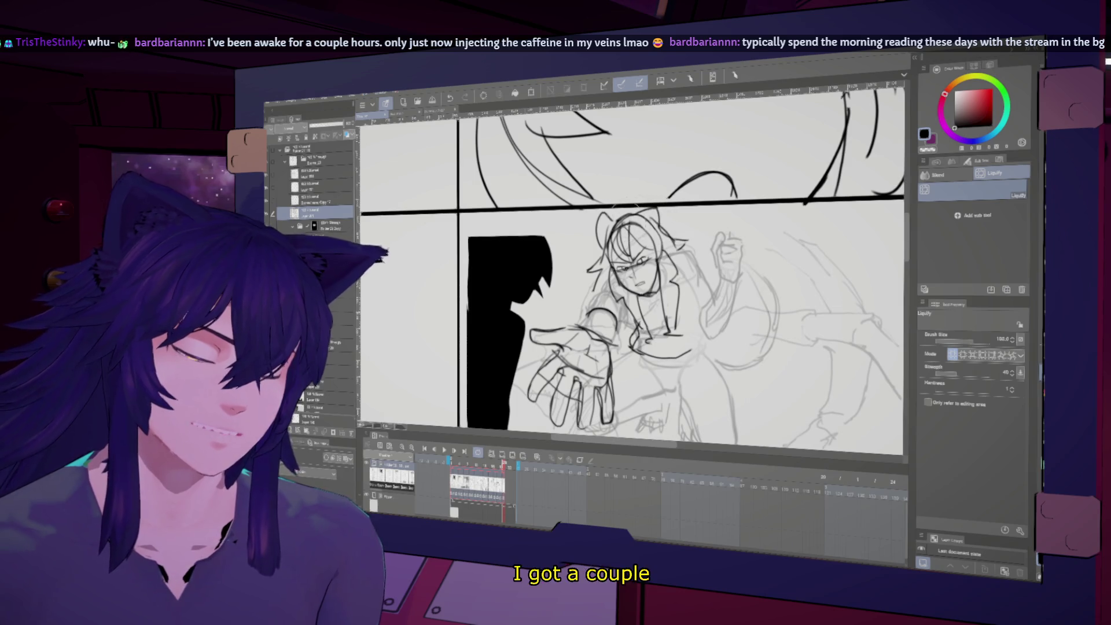
key("h")
key("h")
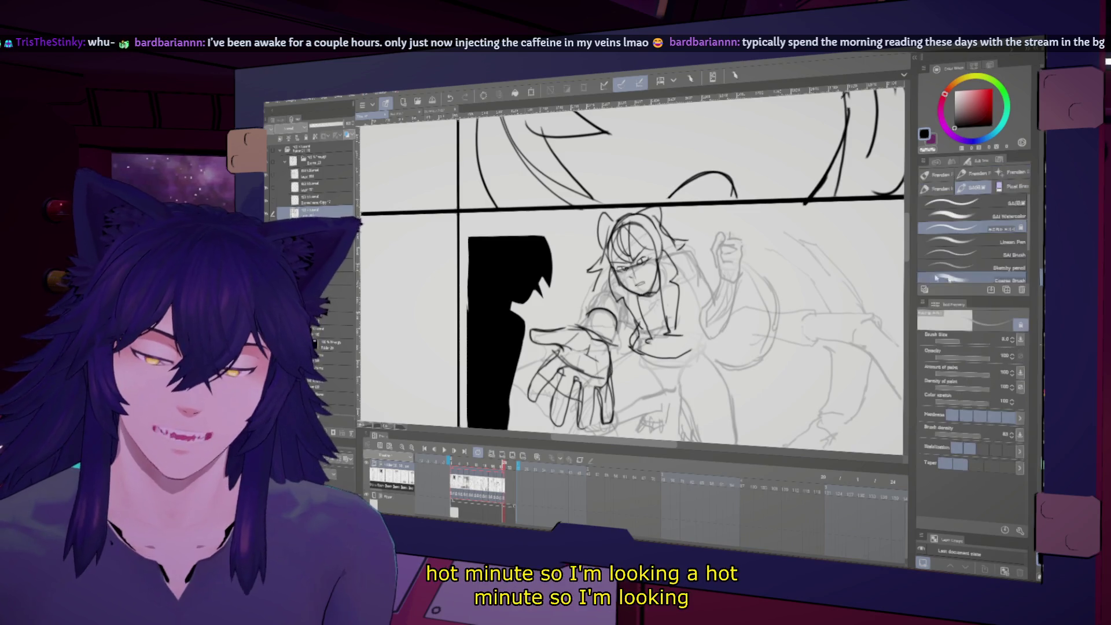
- Return to the sketch brushes and mirror the canvas repeatedly to check the figure's proportions
key("b")
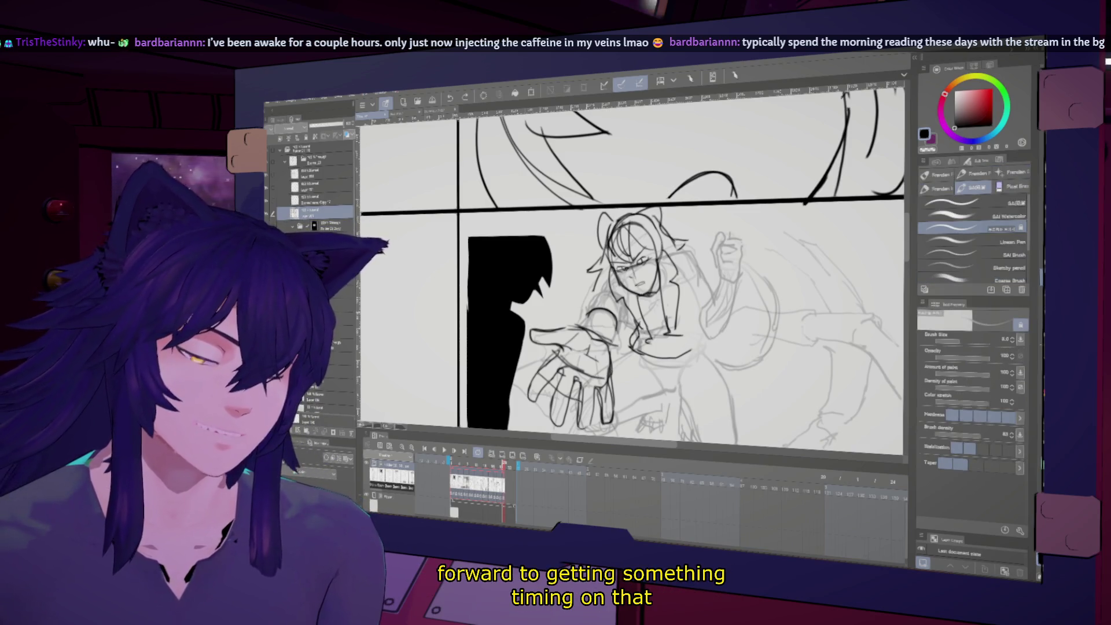
key("h")
key("h")
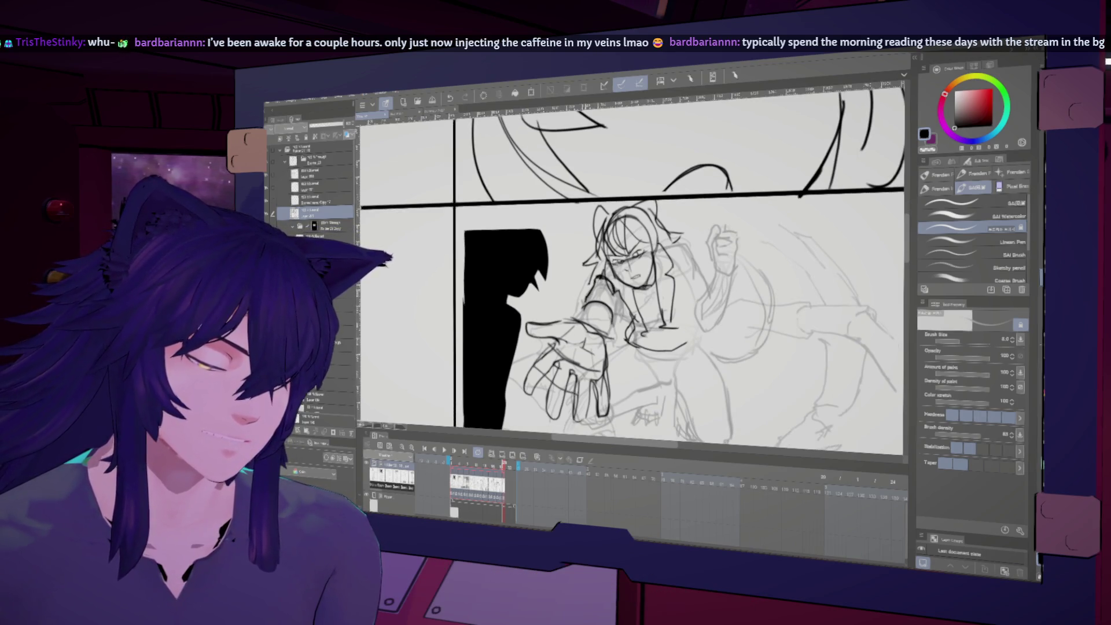
key("h")
key("h")
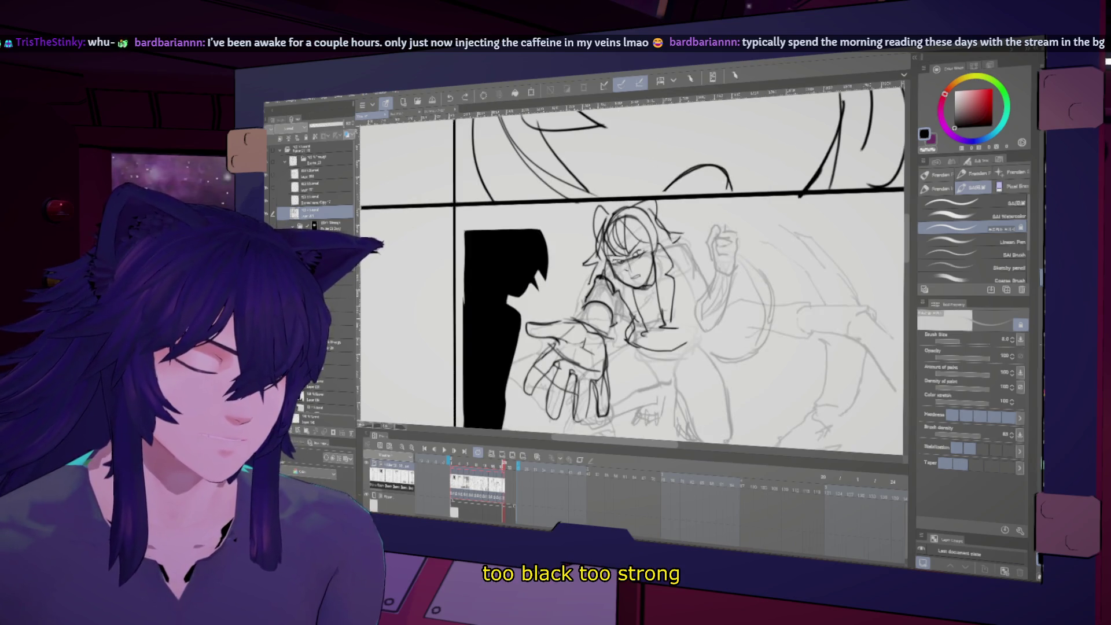
key("h")
key("h")
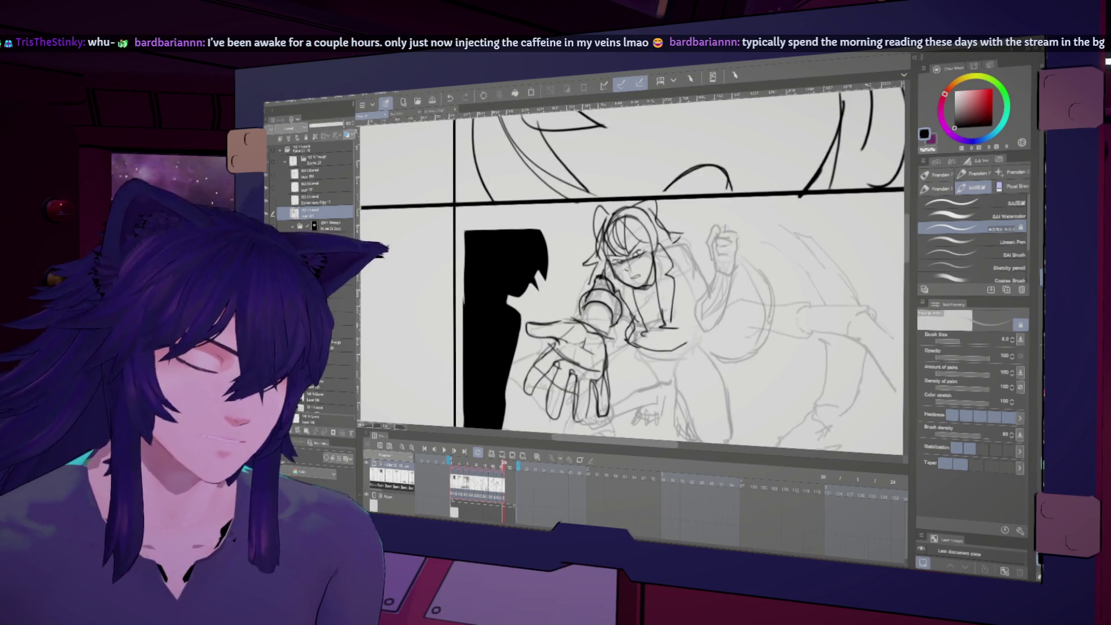
key("h")
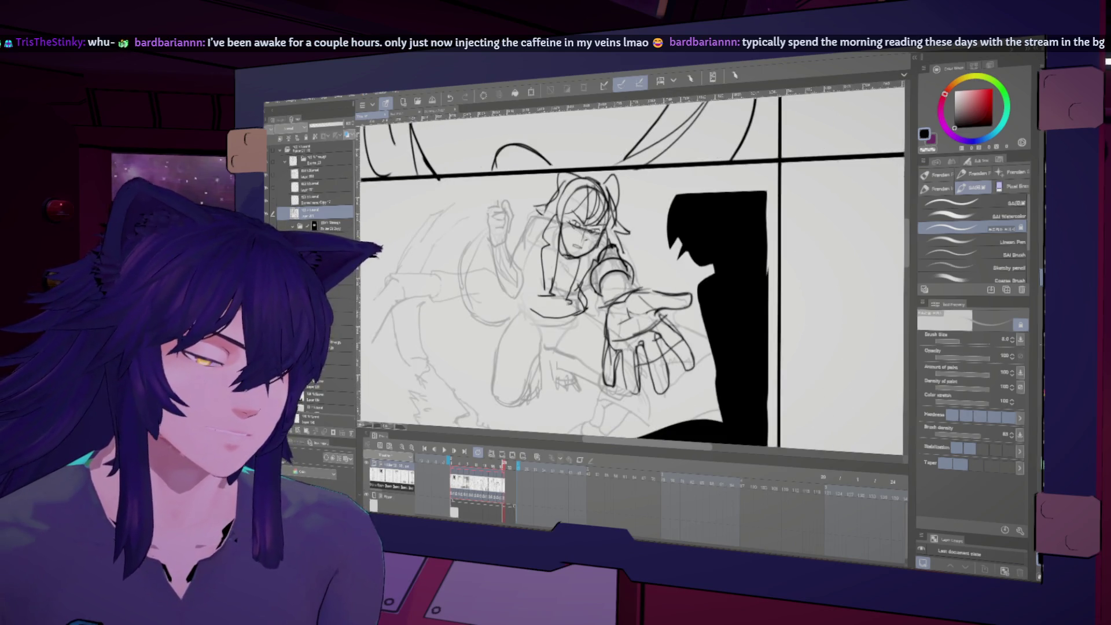
key("h")
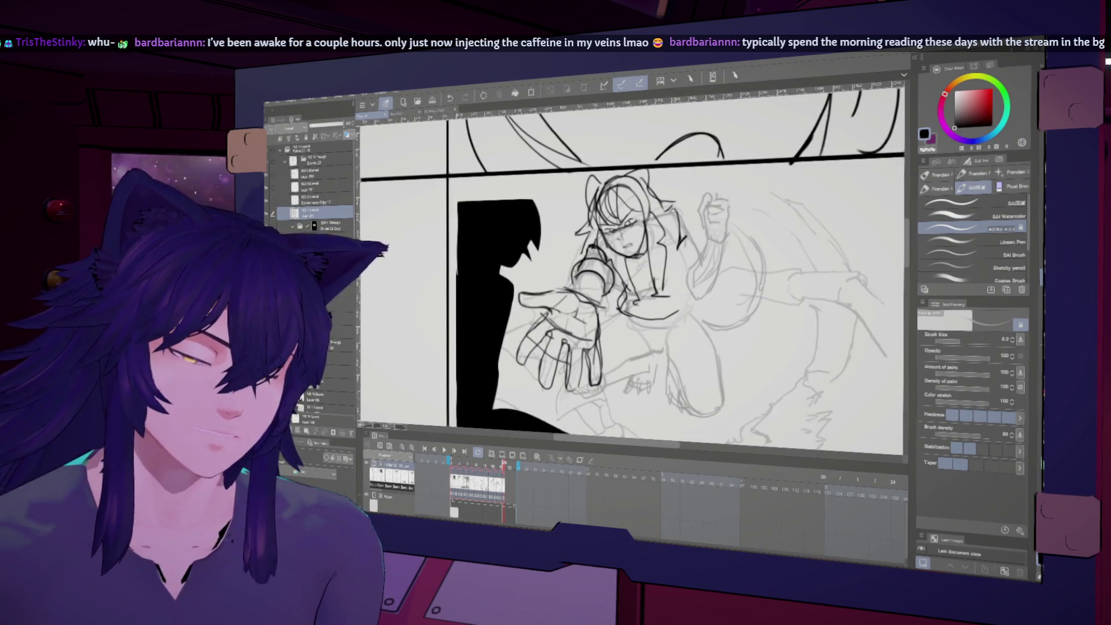
key("h")
key("h")
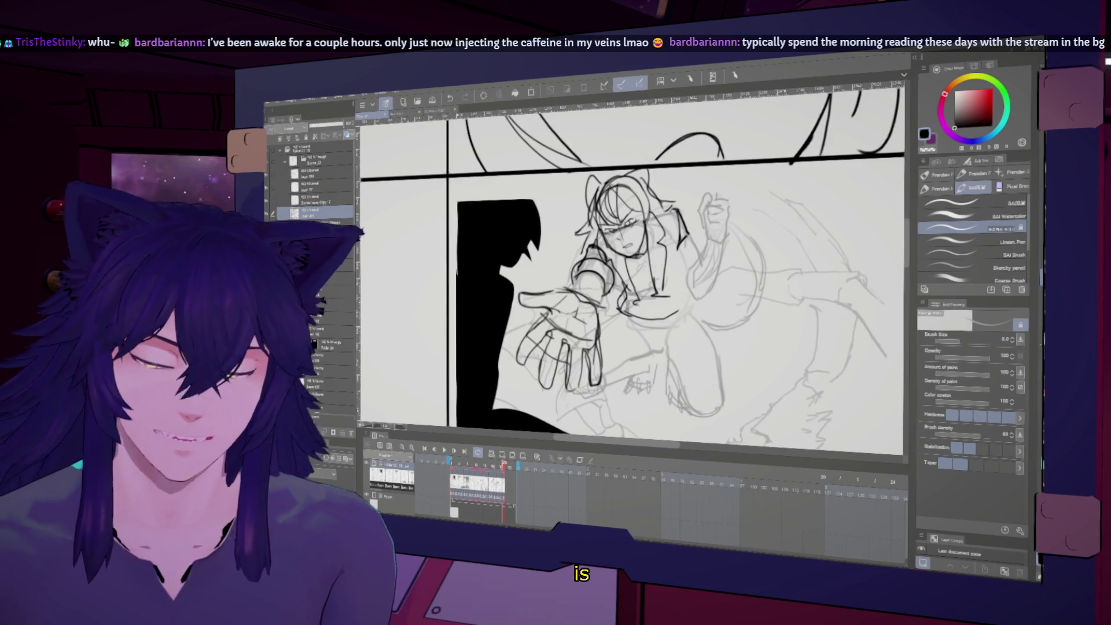
key("m")
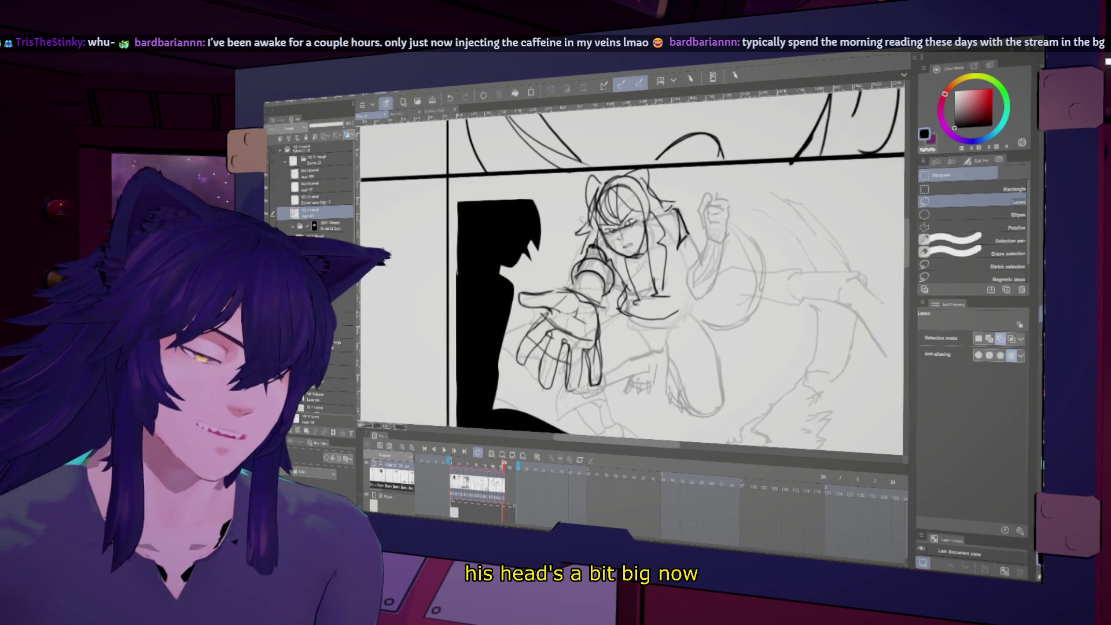
- Scale the lassoed head down to about 85%, confirm it and clear the selection
key("ctrl+t")
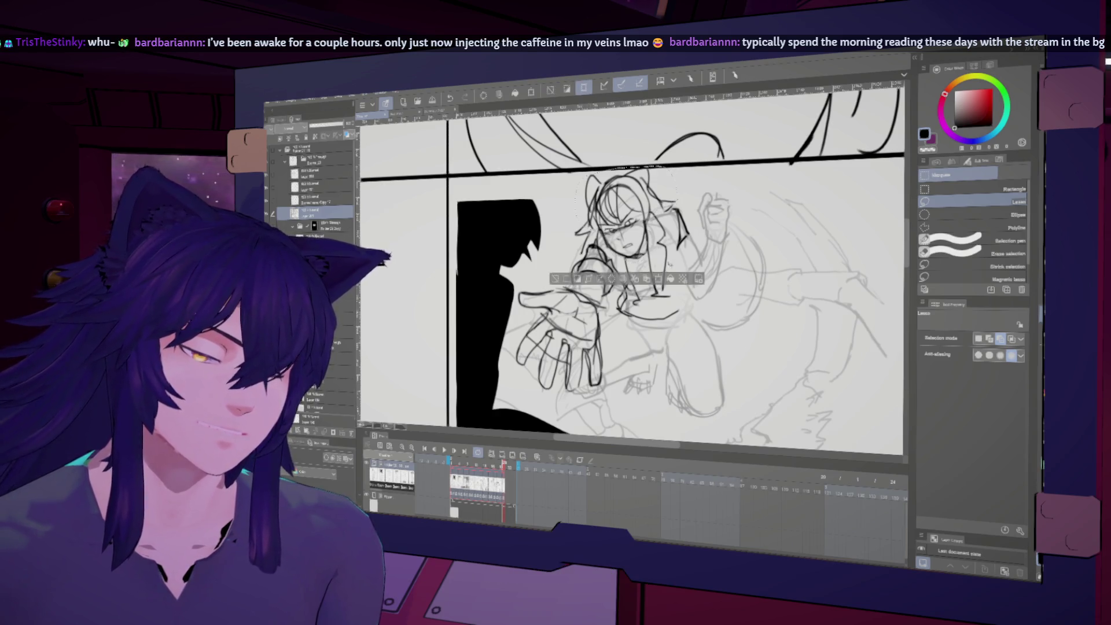
left_click_drag(678, 270, 669, 263)
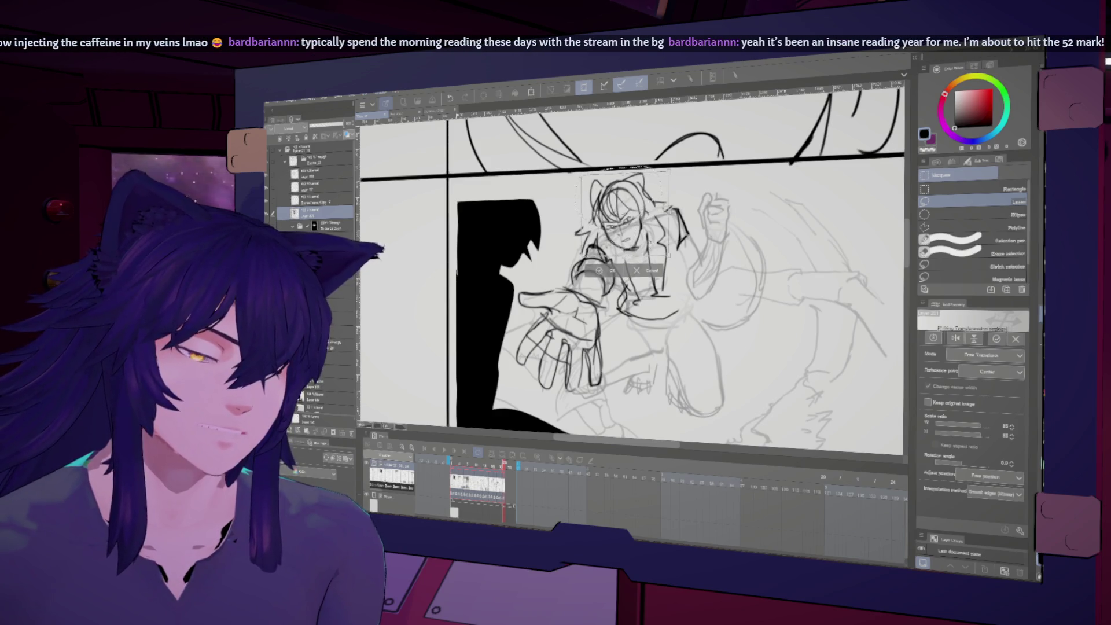
key("Return")
key("h")
key("ctrl+d")
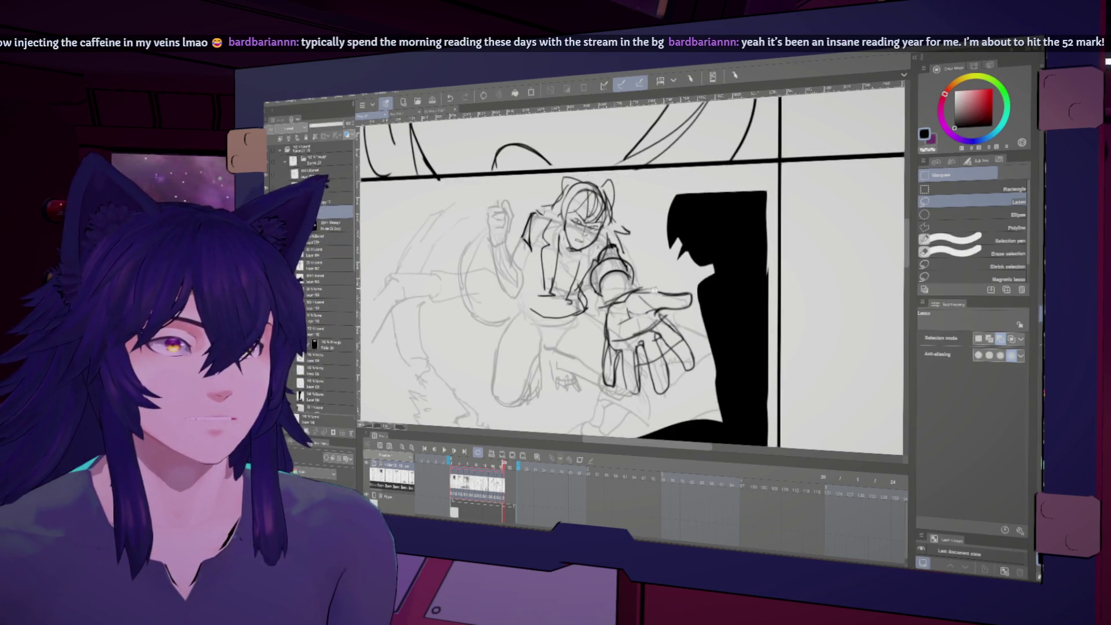
scroll(679, 278, "up", 2)
key("p")
key("h")
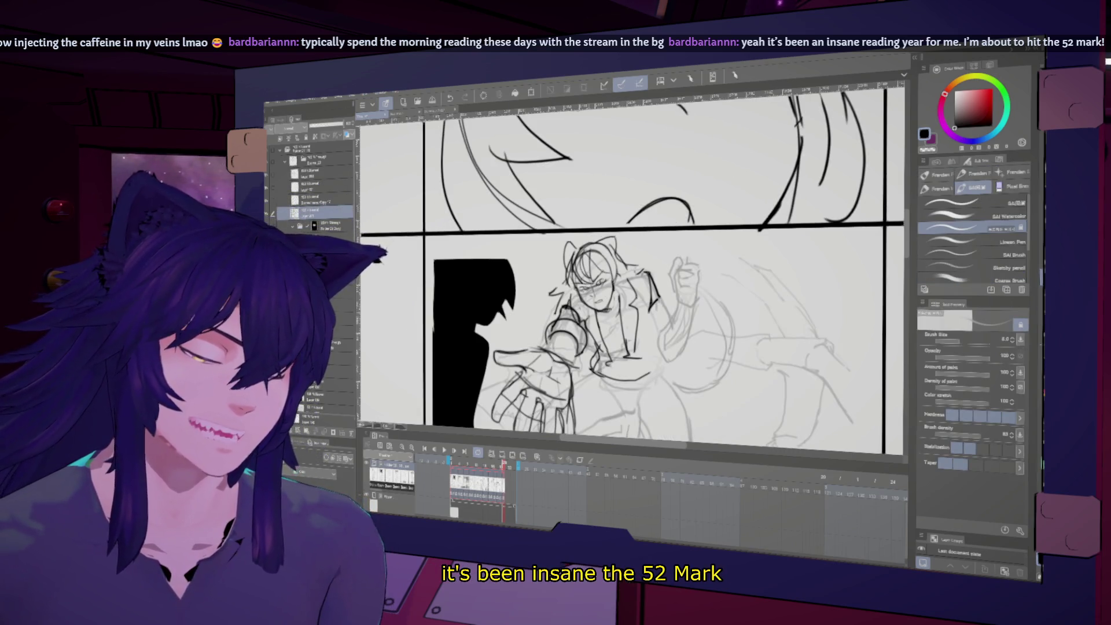
- Mirror the canvas back, briefly try Liquify, then return to the drawing brush
key("h")
key("h")
key("h")
key("h")
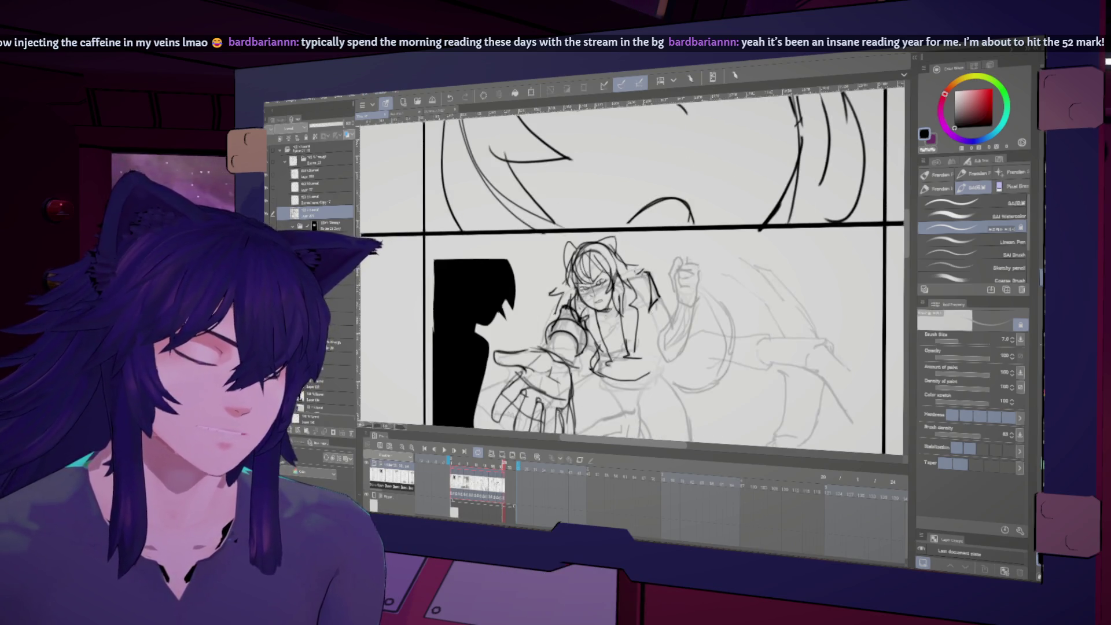
key("j")
key("h")
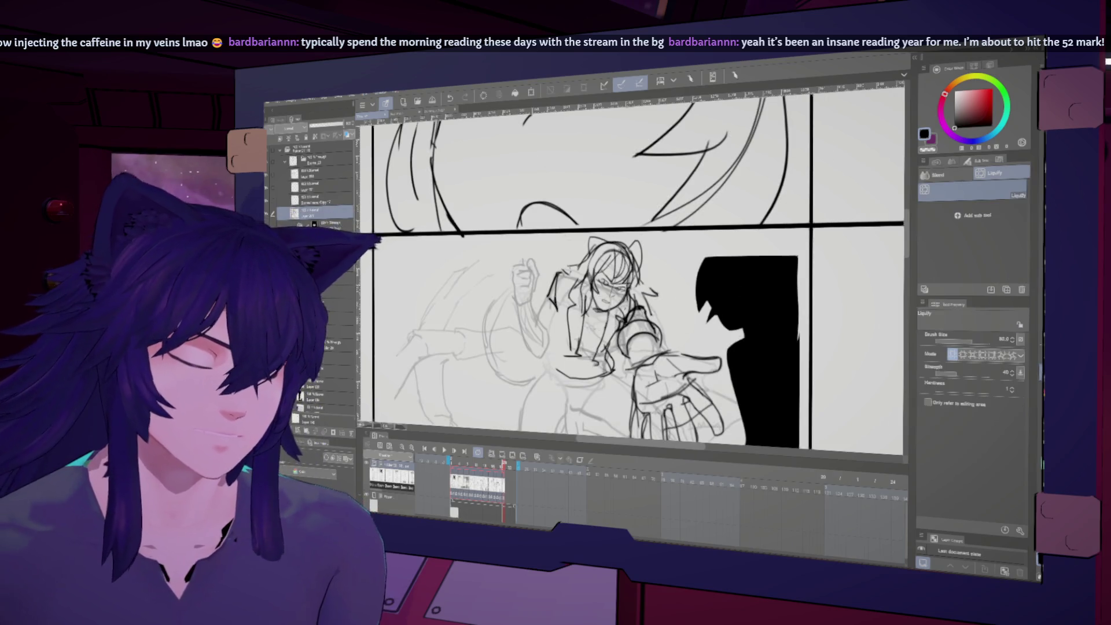
key("h")
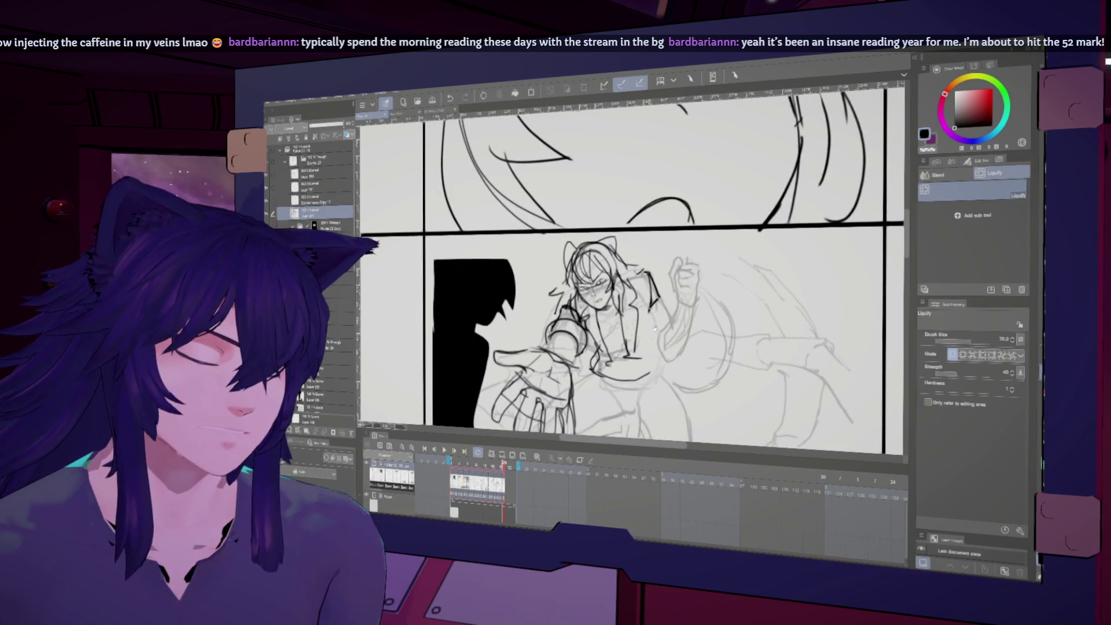
scroll(655, 328, "down", 3)
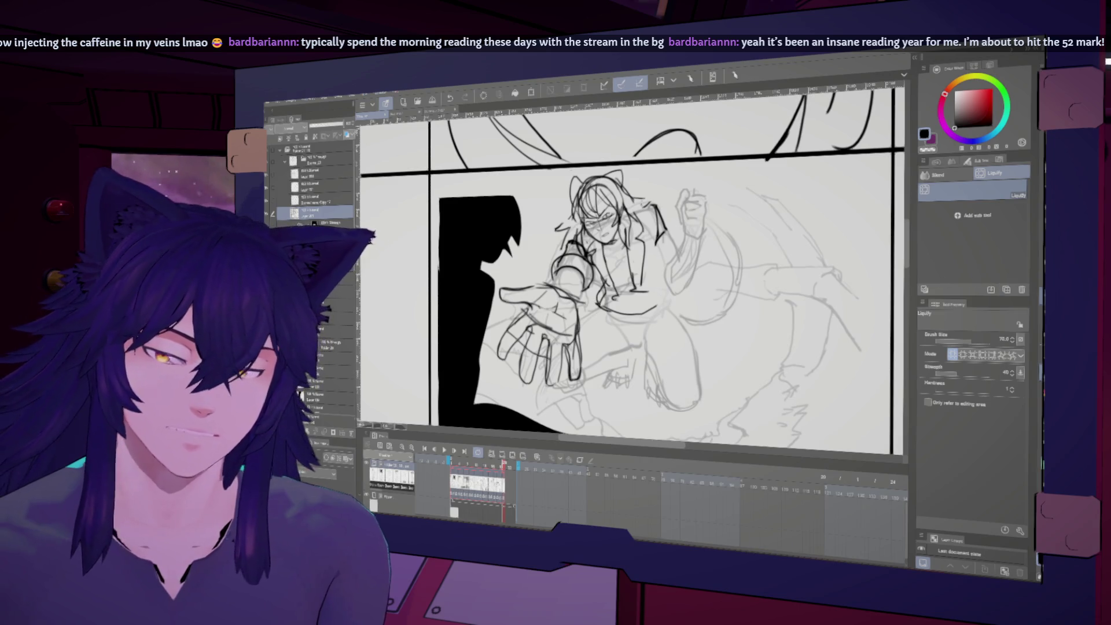
key("b")
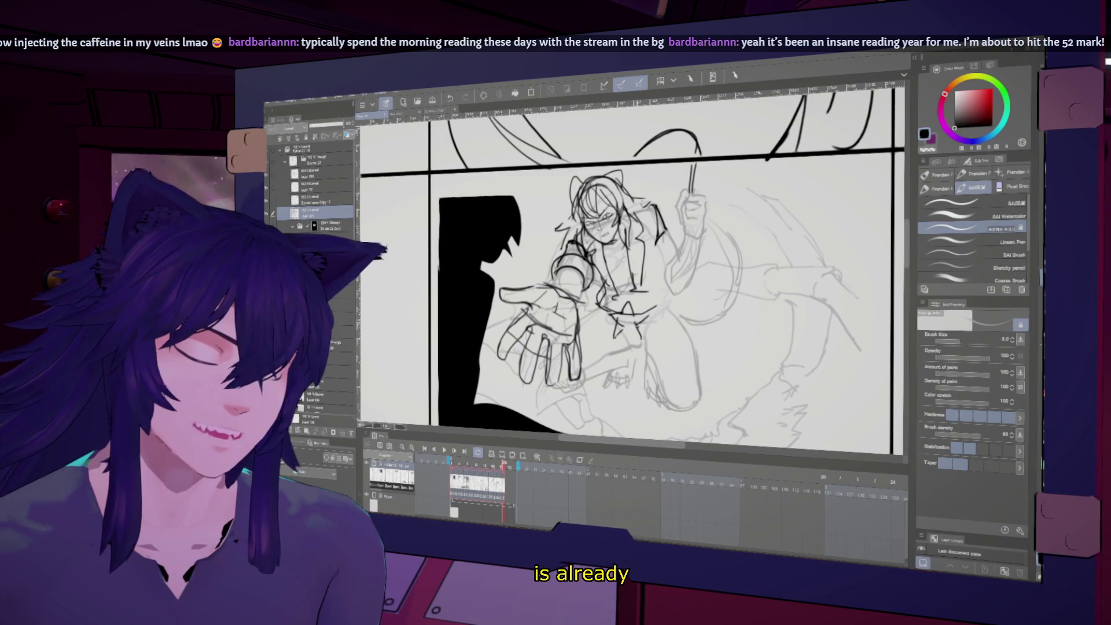
- Flip the canvas back and forth repeatedly to check the reaching-hand drawing for errors
key("h")
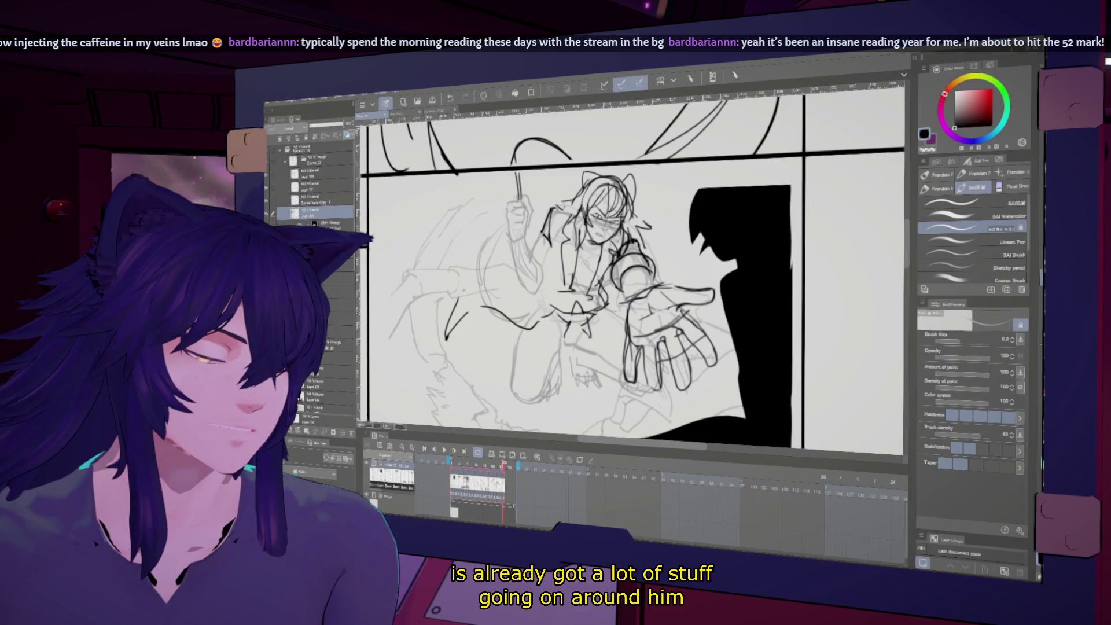
key("h")
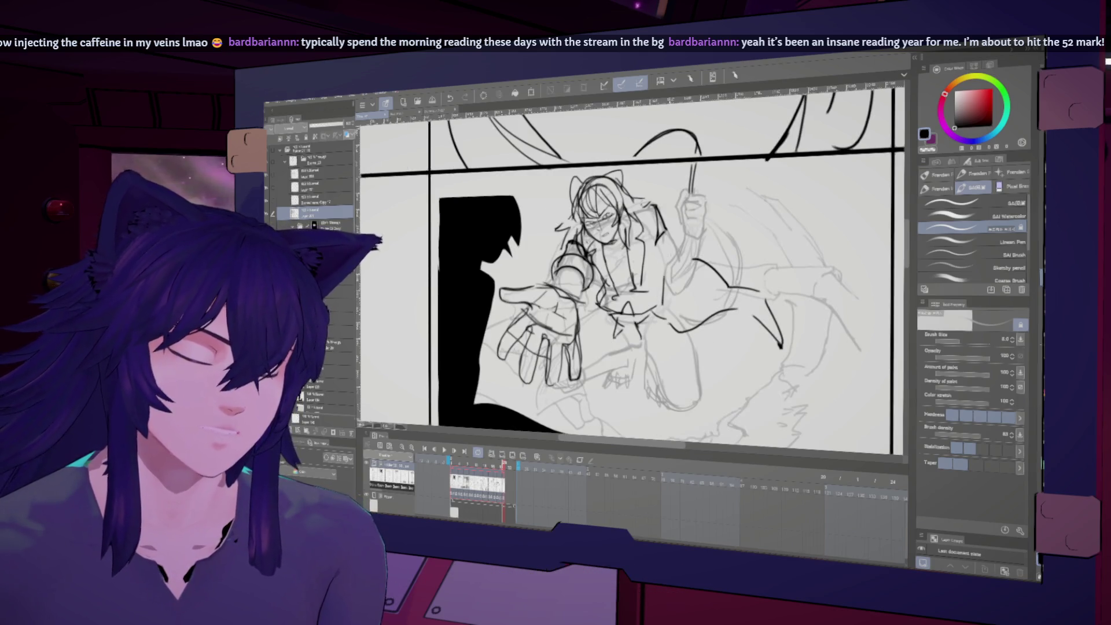
key("h")
key("h")
key("j")
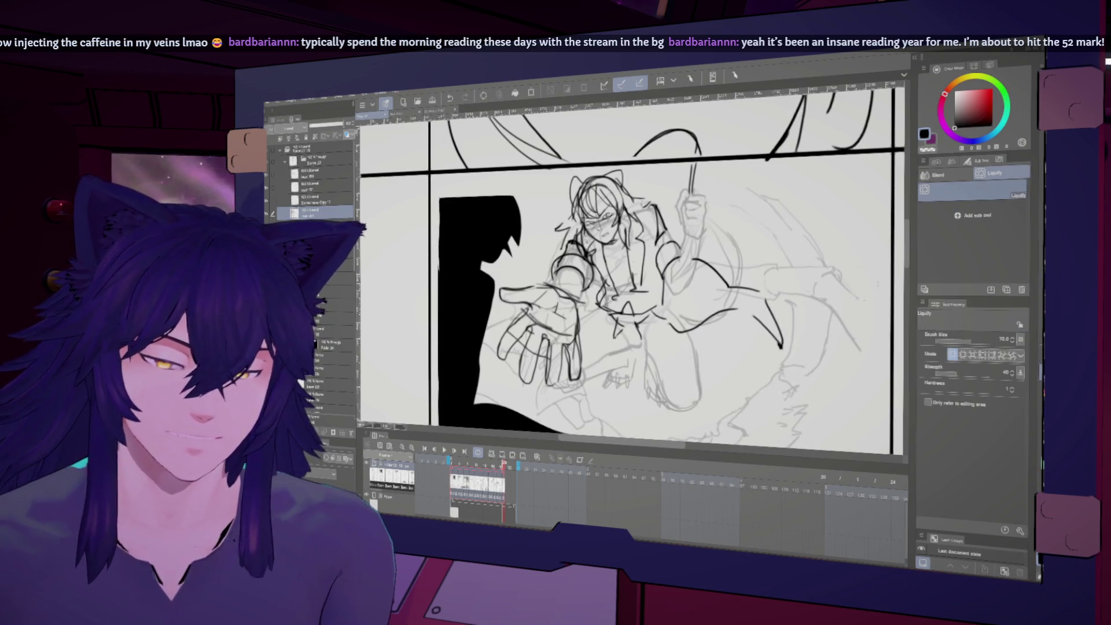
key("h")
key("h")
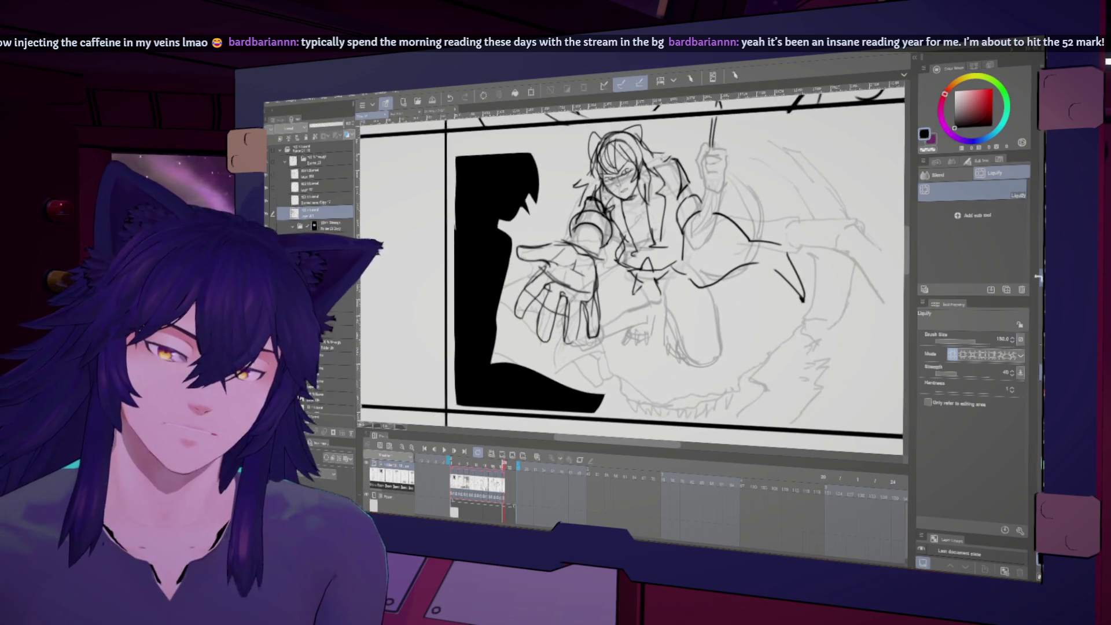
key("b")
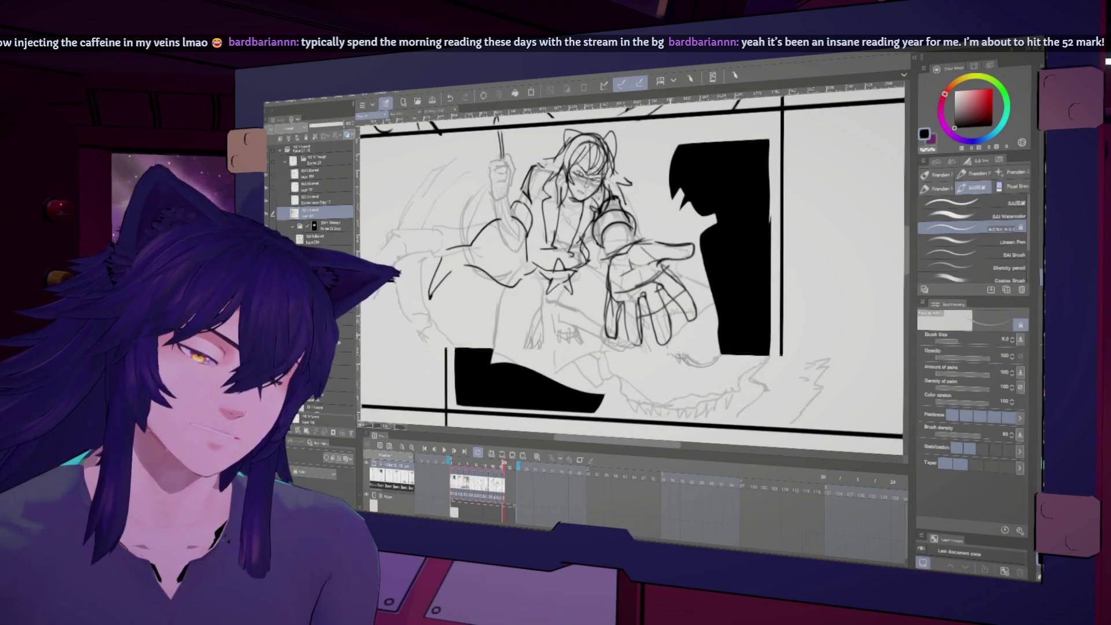
key("h")
key("h")
scroll(631, 266, "up", 5)
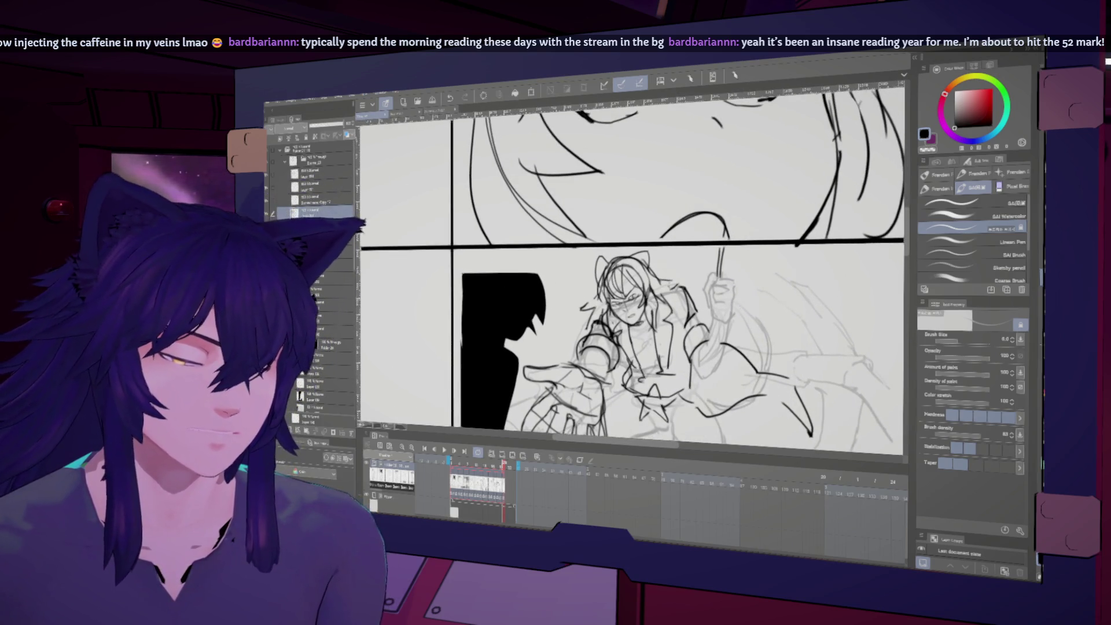
scroll(631, 266, "down", 2)
key("h")
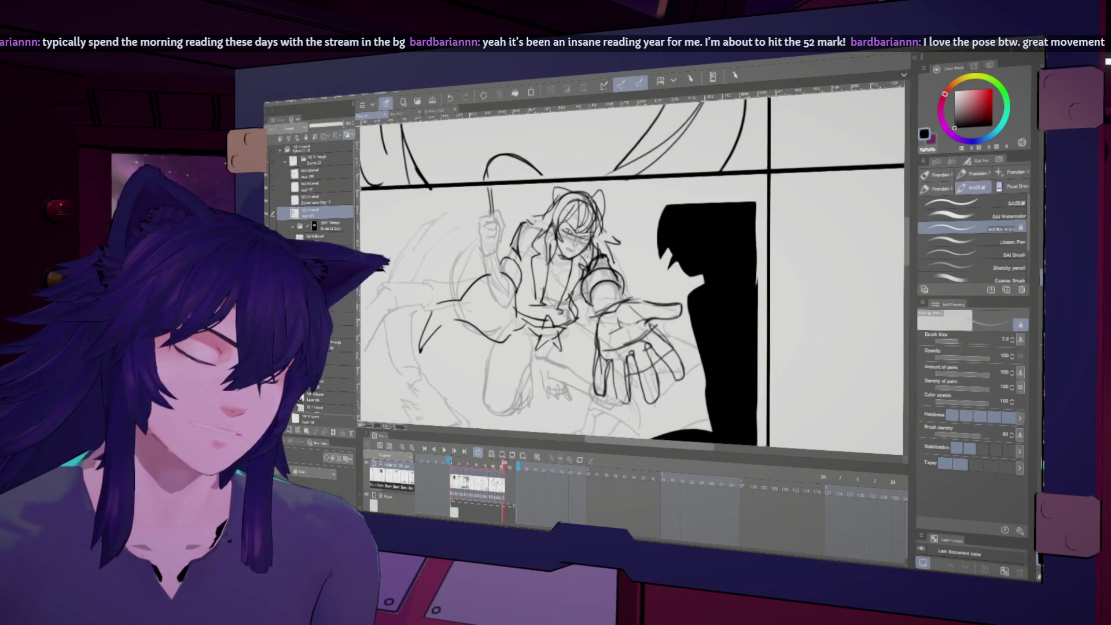
key("h")
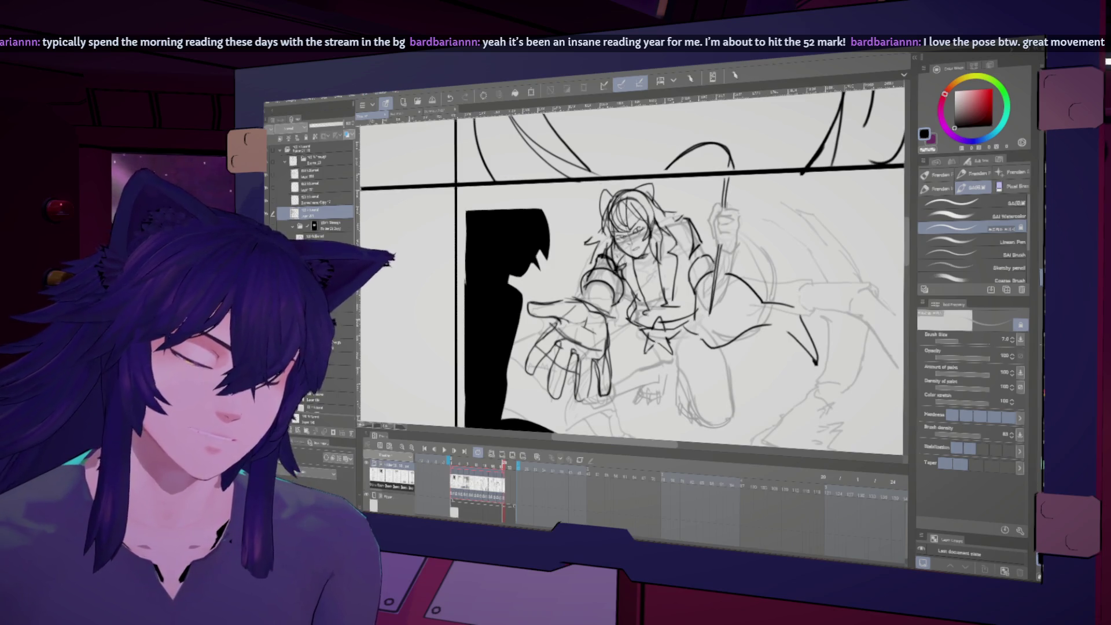
key("h")
key("h")
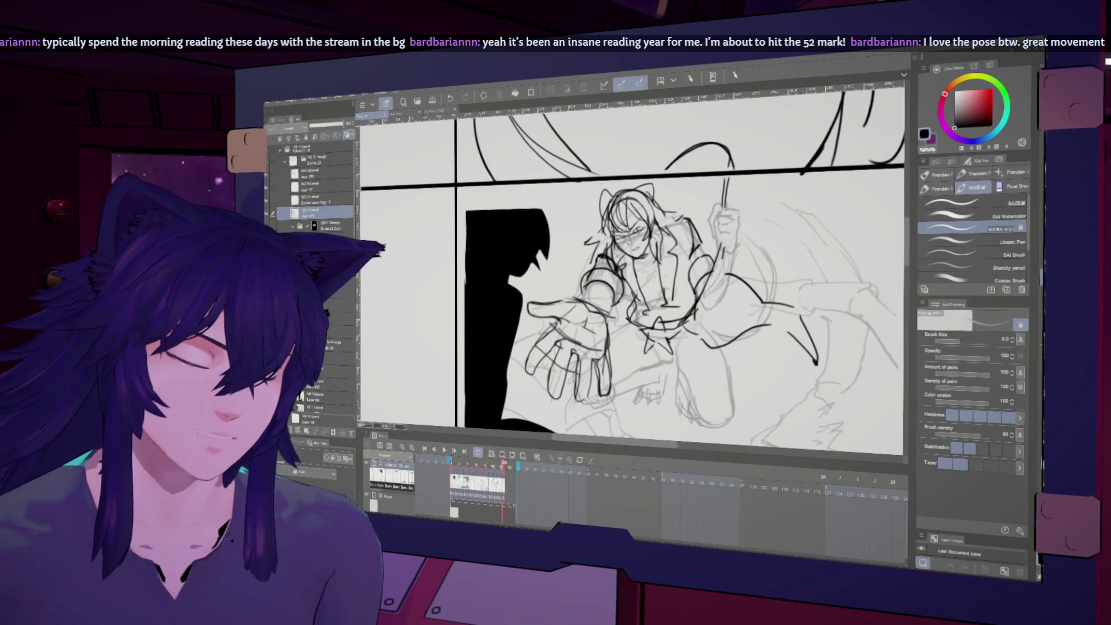
- Darken the vine above the fist and wrap new vine strokes across the figure's waist and belt
key("bracketleft")
left_click_drag(728, 178, 724, 203)
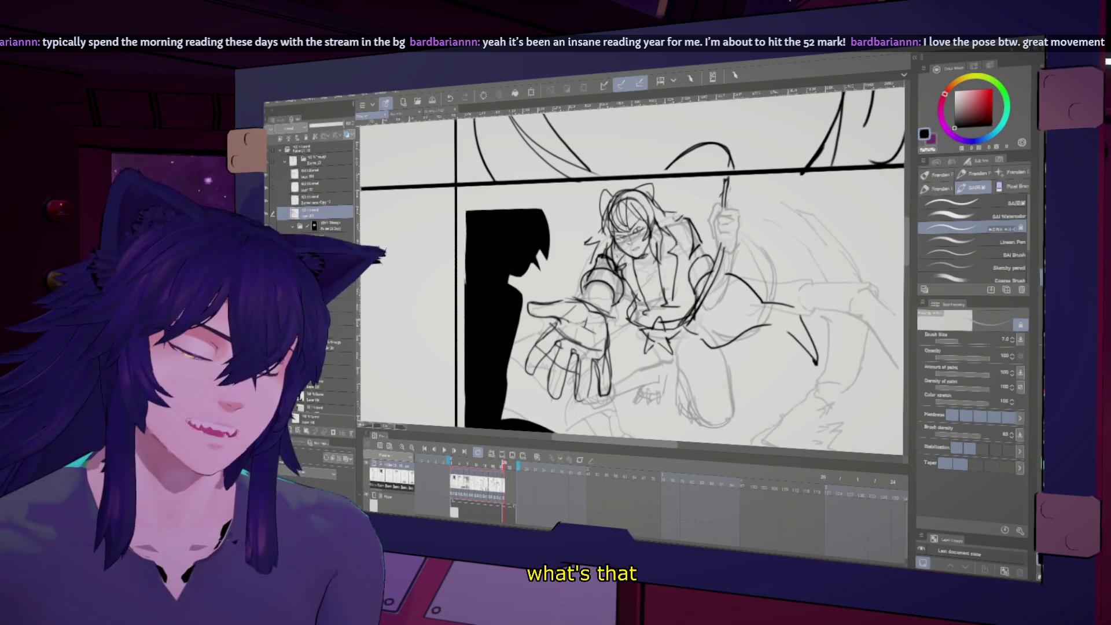
key("h")
key("h")
key("bracketright")
mouse_move(644, 328)
left_mouse_down()
mouse_move(681, 322)
mouse_move(633, 332)
mouse_move(700, 340)
left_mouse_up()
key("h")
key("h")
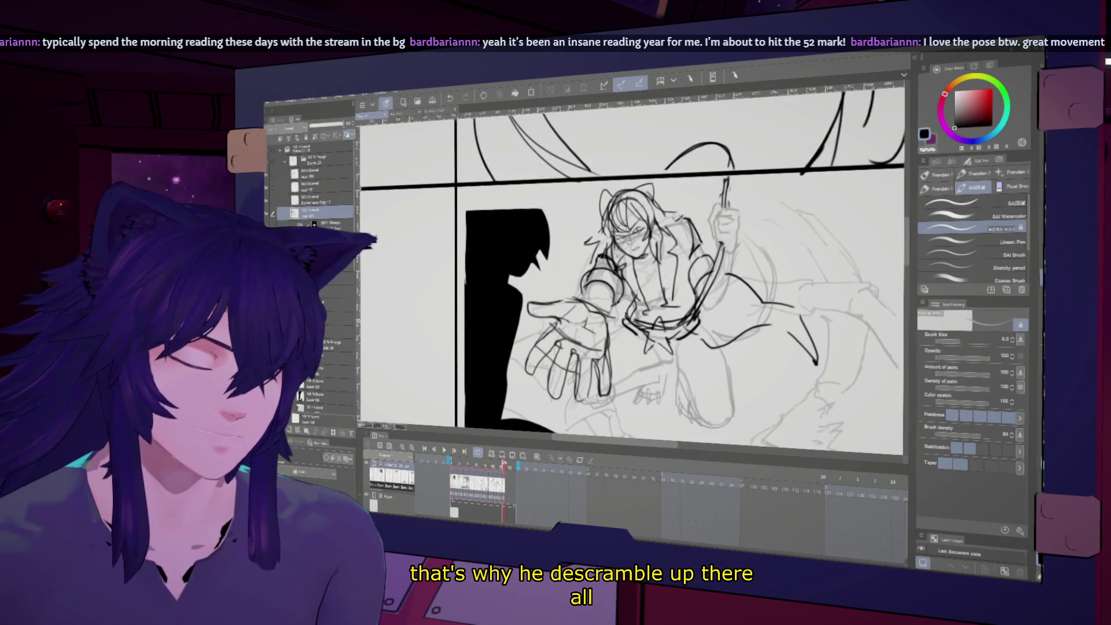
mouse_move(633, 325)
left_mouse_down()
mouse_move(689, 310)
mouse_move(663, 312)
mouse_move(665, 296)
left_mouse_up()
key("h")
key("h")
key("h")
key("h")
key("h")
key("h")
key("bracketleft")
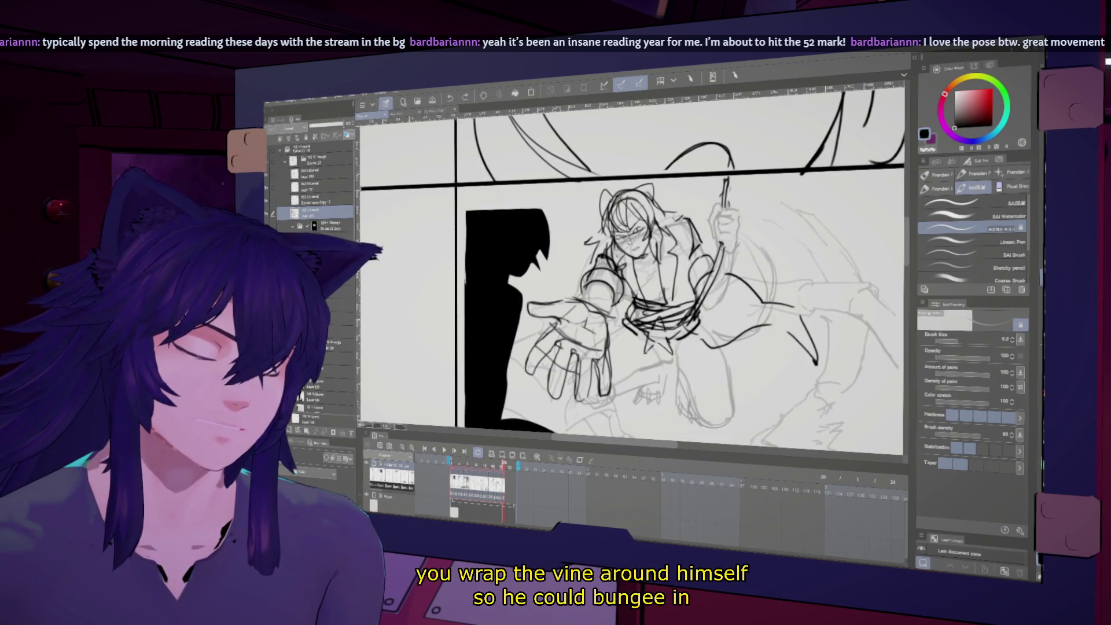
key("h")
key("h")
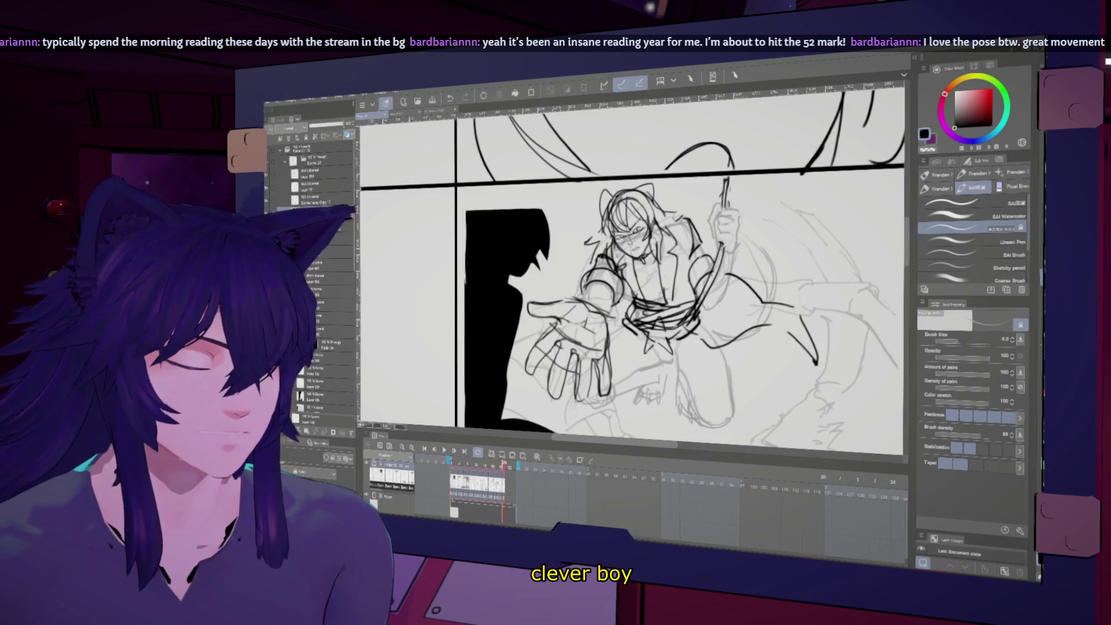
- Rotate the view, do a final mirror check, then zoom out toward the whole storyboard page
left_click_drag(636, 261, 623, 240)
key("bracketright")
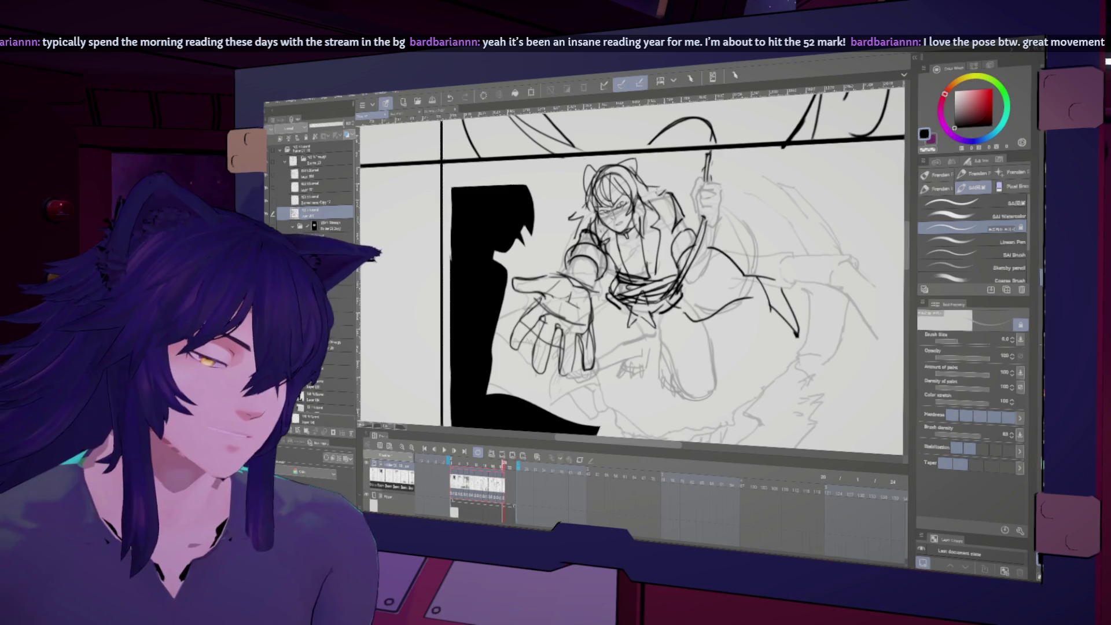
key("h")
key("bracketright")
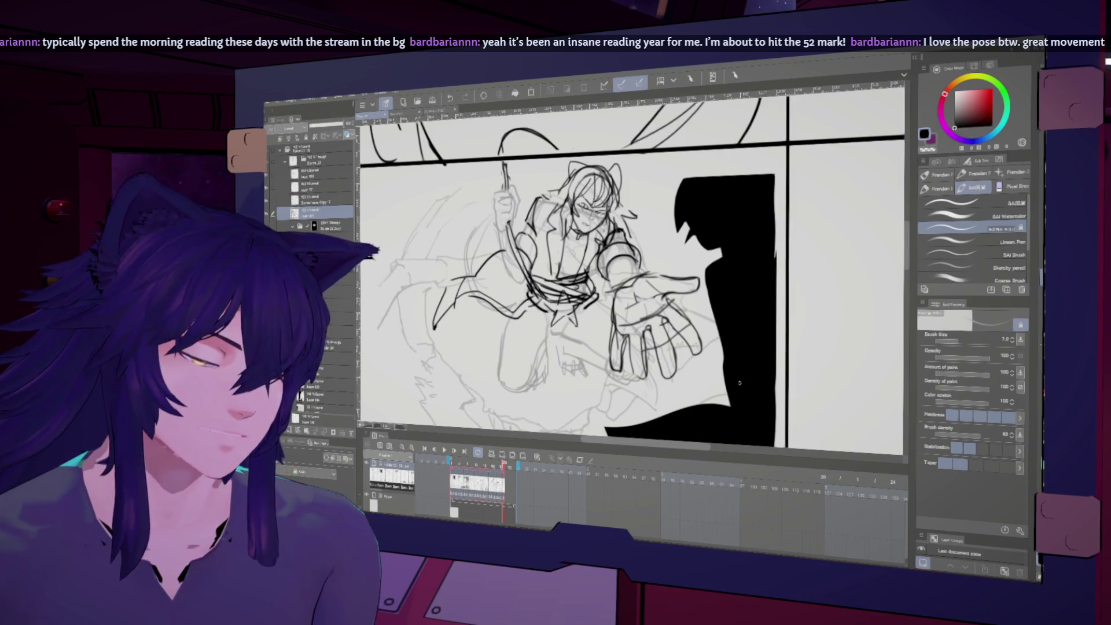
key("h")
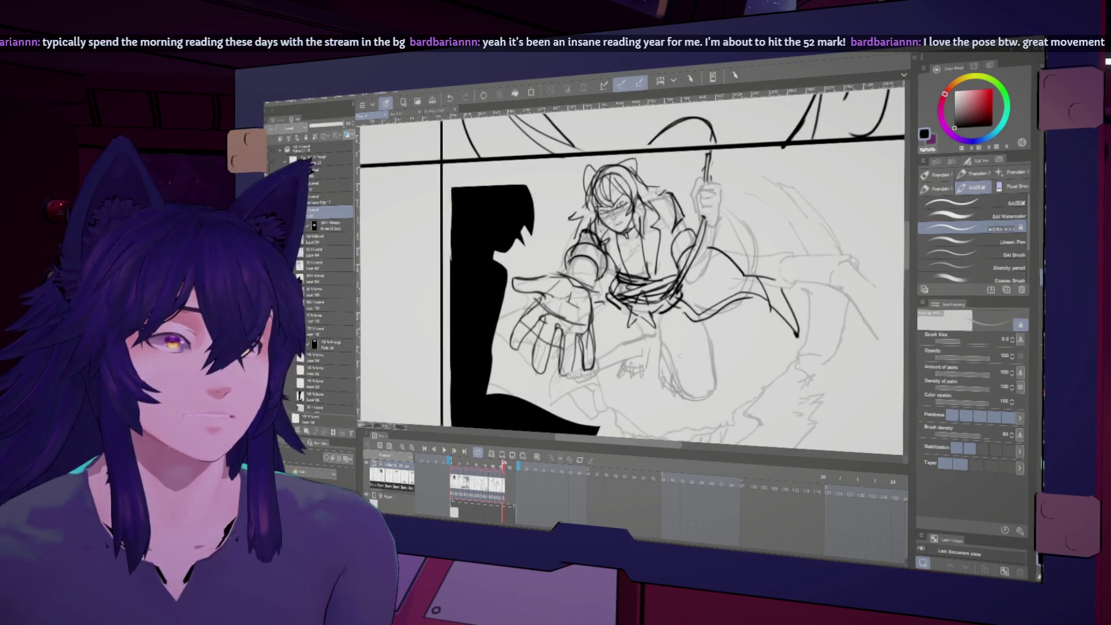
key("ctrl+minus")
key("ctrl+minus")
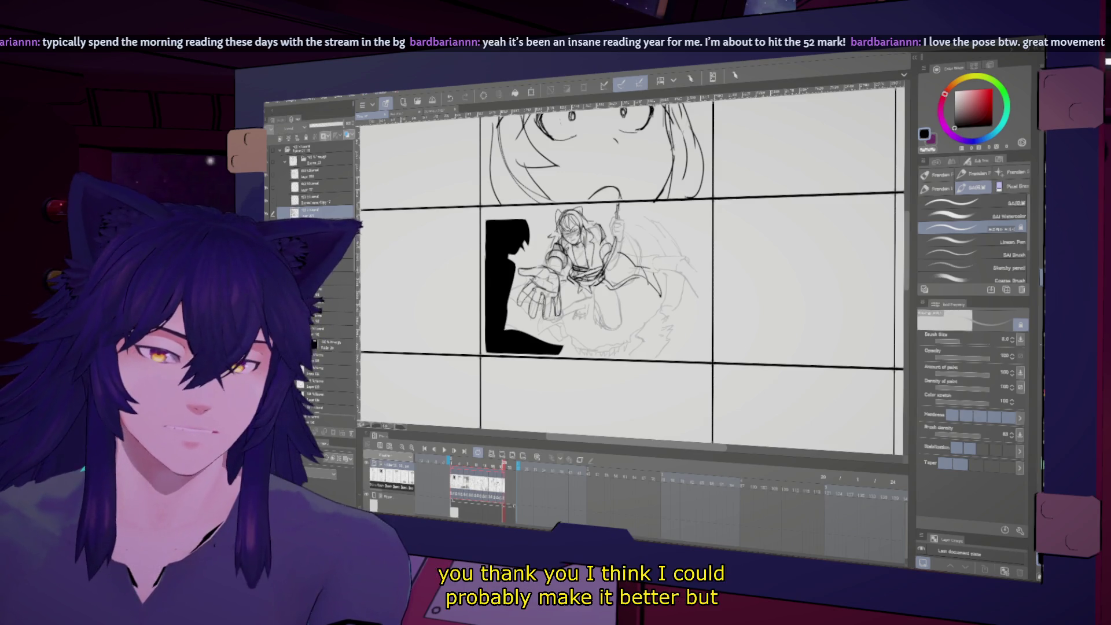
- Shift the silhouette and sketch layer a few pixels right with Move layer, then zoom to check
key("k")
left_click_drag(578, 278, 588, 277)
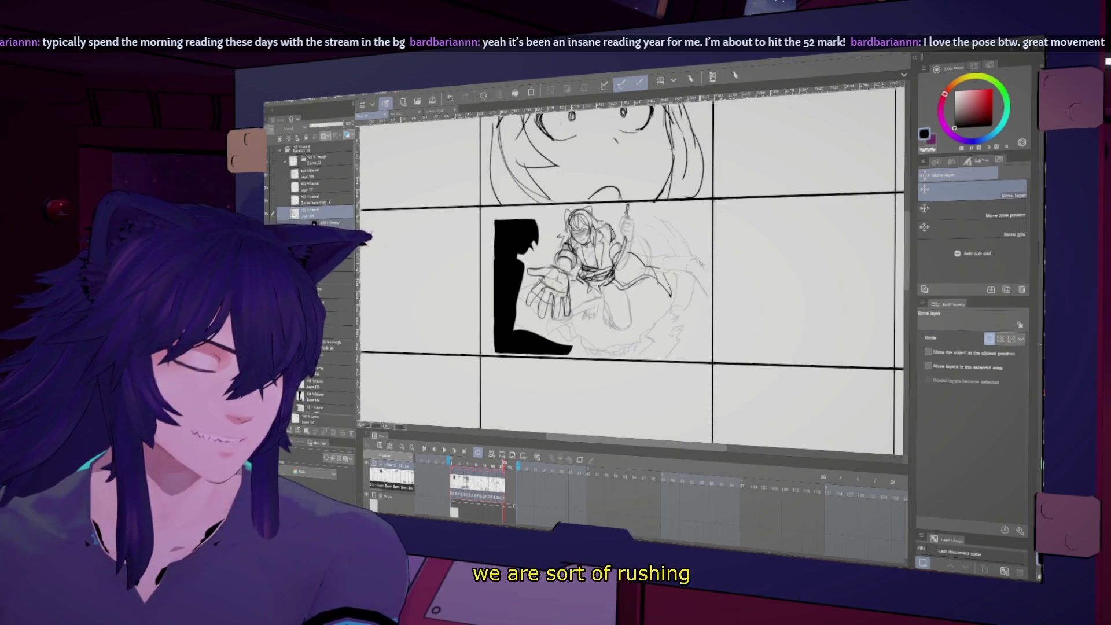
key("ctrl+plus")
key("ctrl+minus")
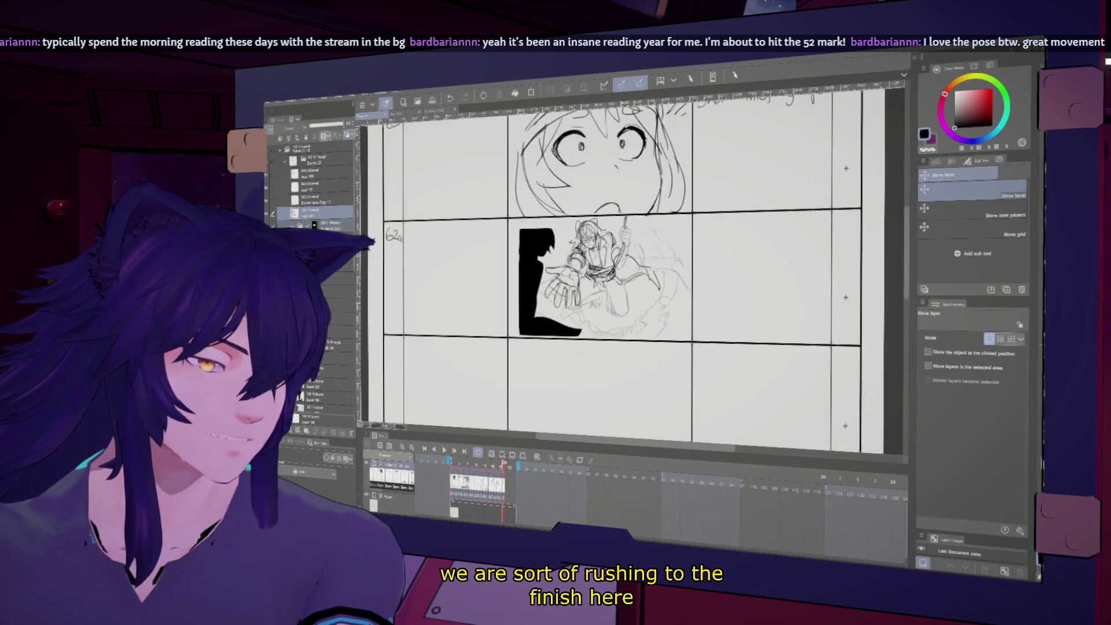
key("ctrl+minus")
key("ctrl+minus")
key("ctrl+plus")
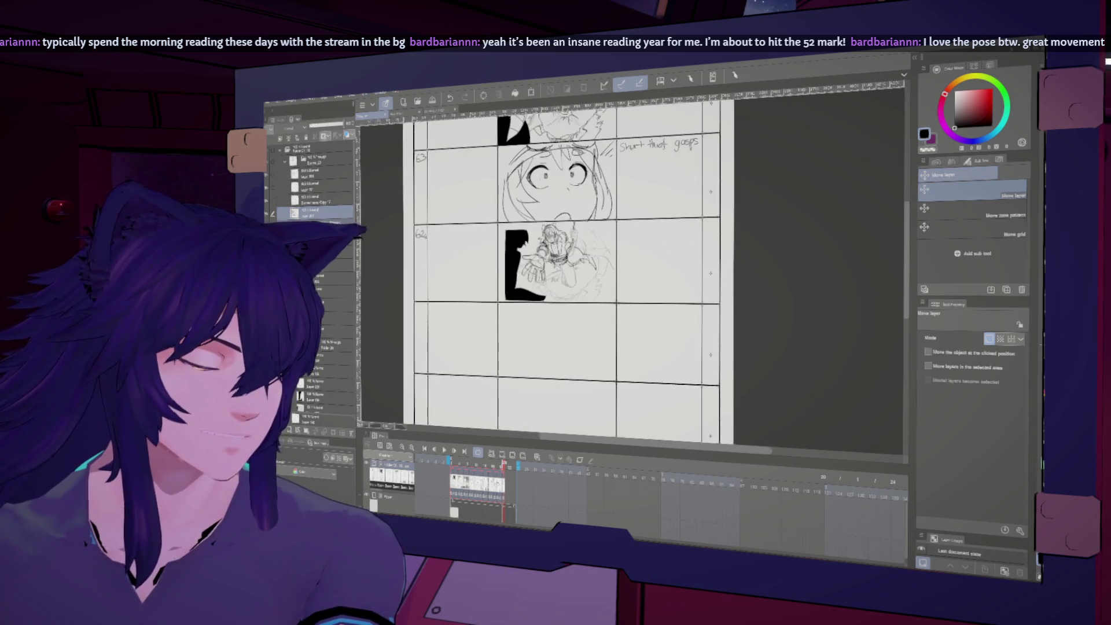
key("ctrl+plus")
key("ctrl+plus")
key("ctrl+plus")
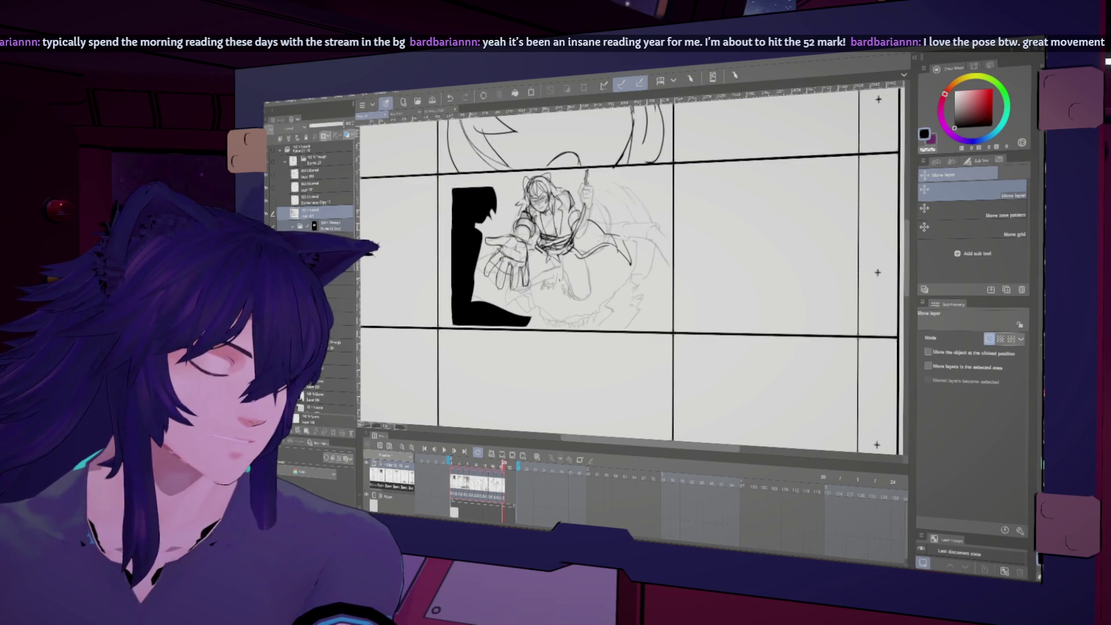
key("ctrl+minus")
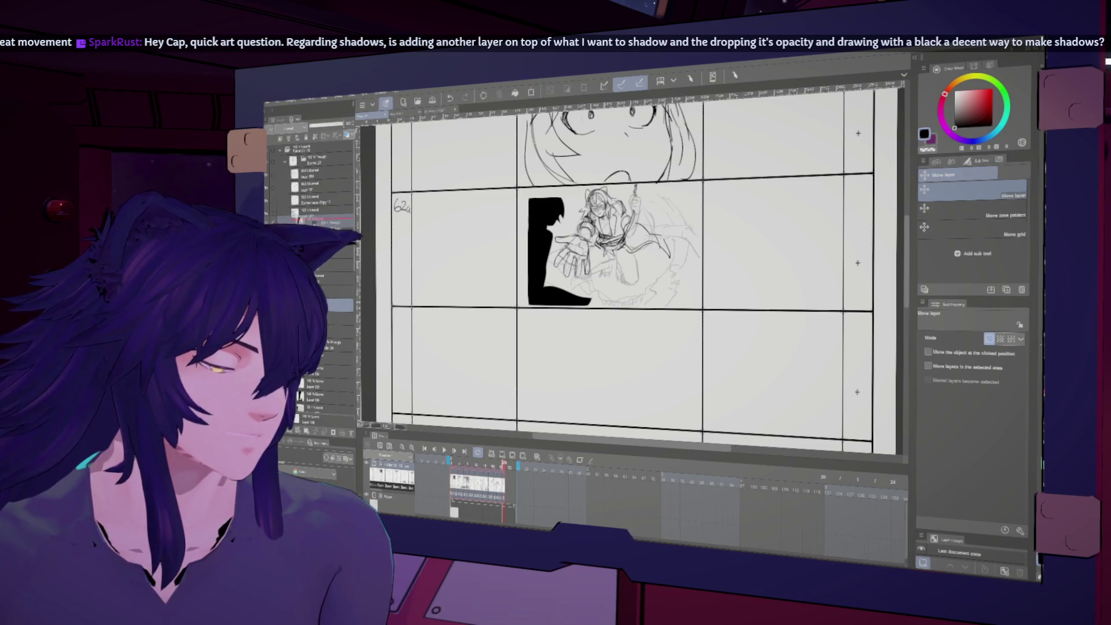
- Round off the black silhouette's bottom edge and move it slightly up and left
left_click_drag(536, 311, 586, 305)
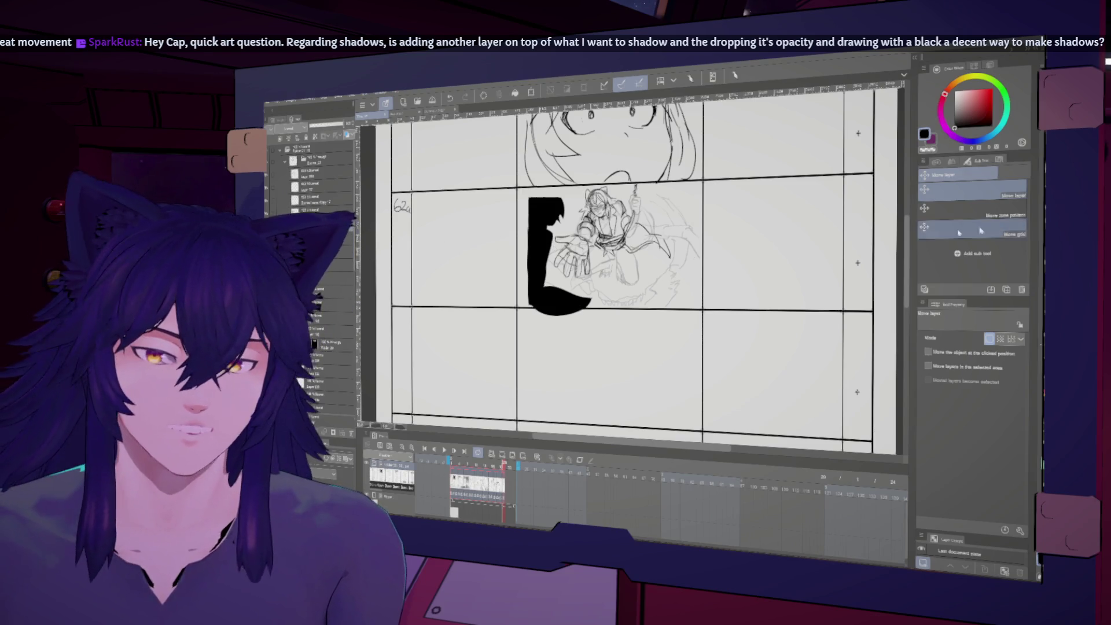
left_click_drag(692, 272, 681, 272)
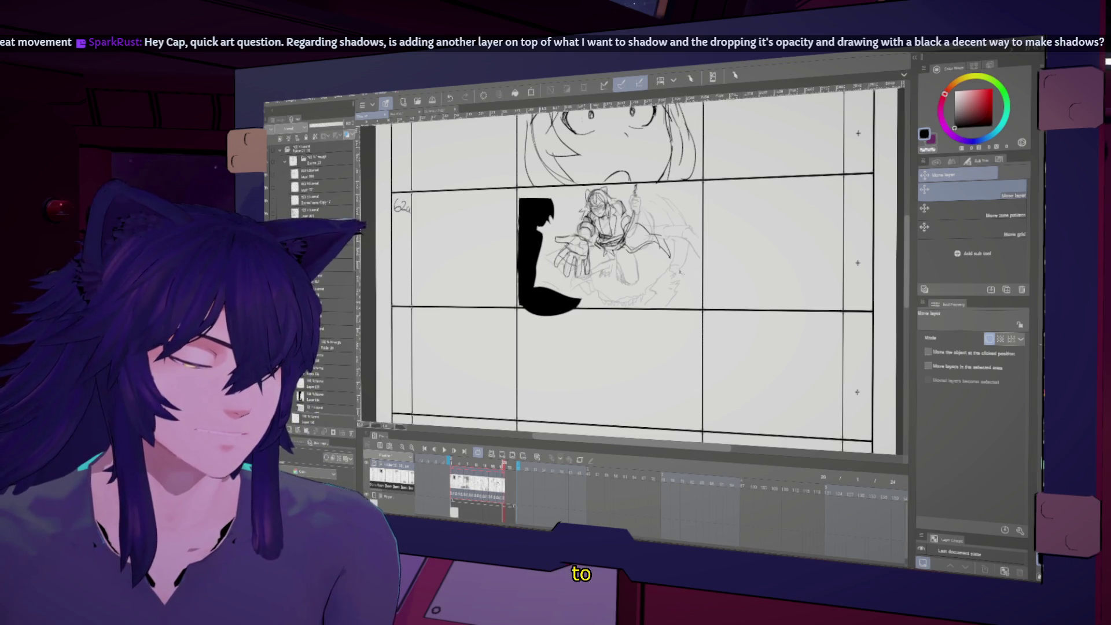
key("h")
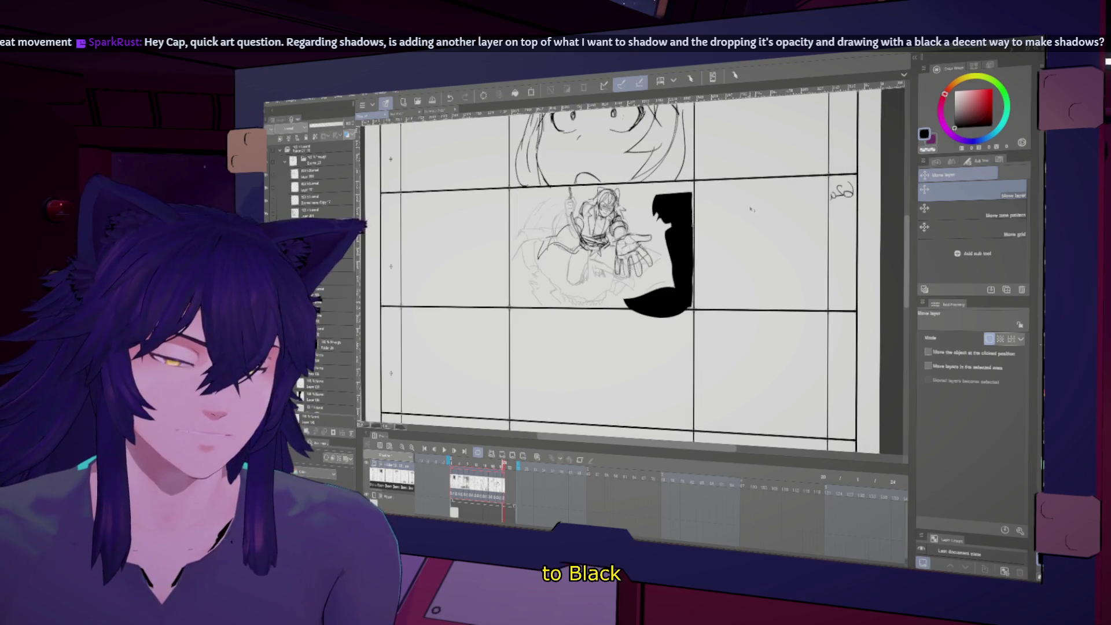
key("h")
left_click_drag(673, 276, 671, 271)
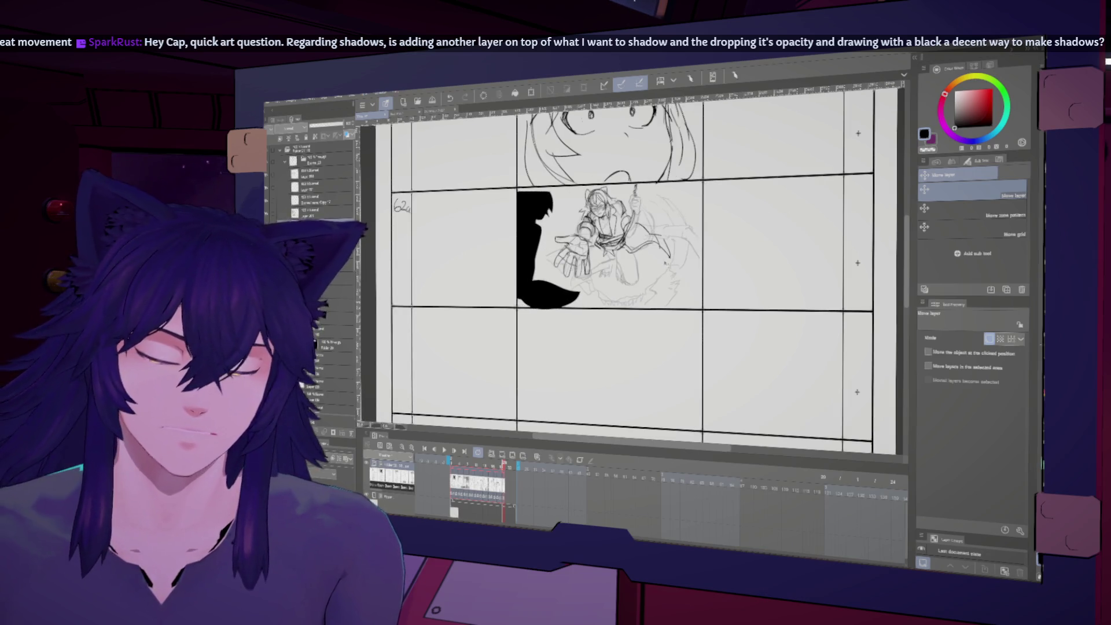
- Switch to Lasso fill and review the composition mirrored and tilted, then reset to the upright page
key("u")
key("h")
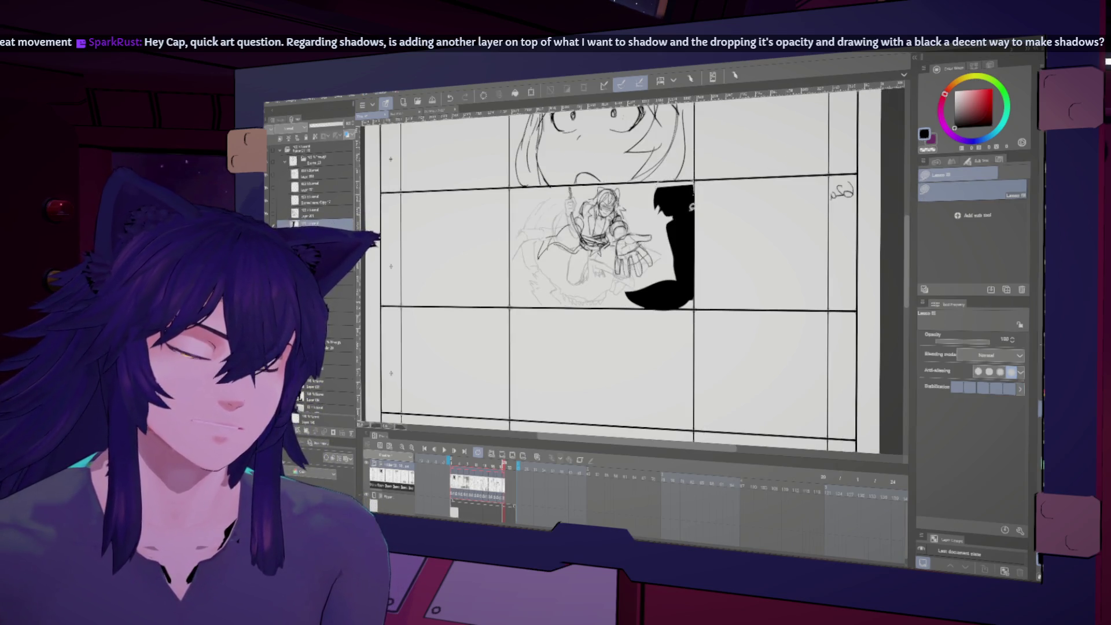
key("h")
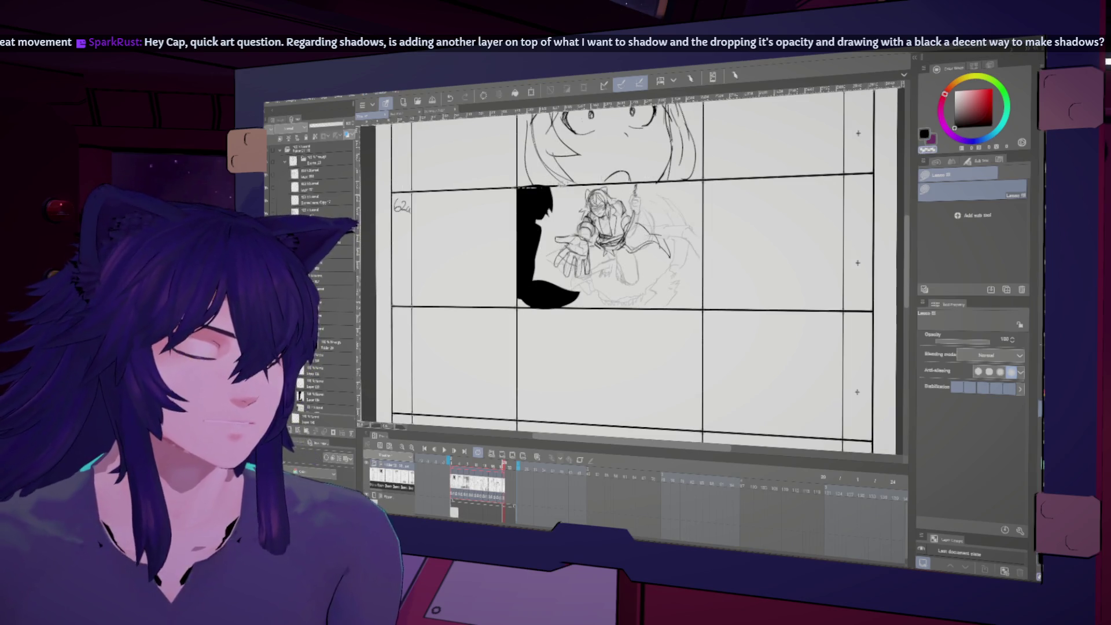
key("h")
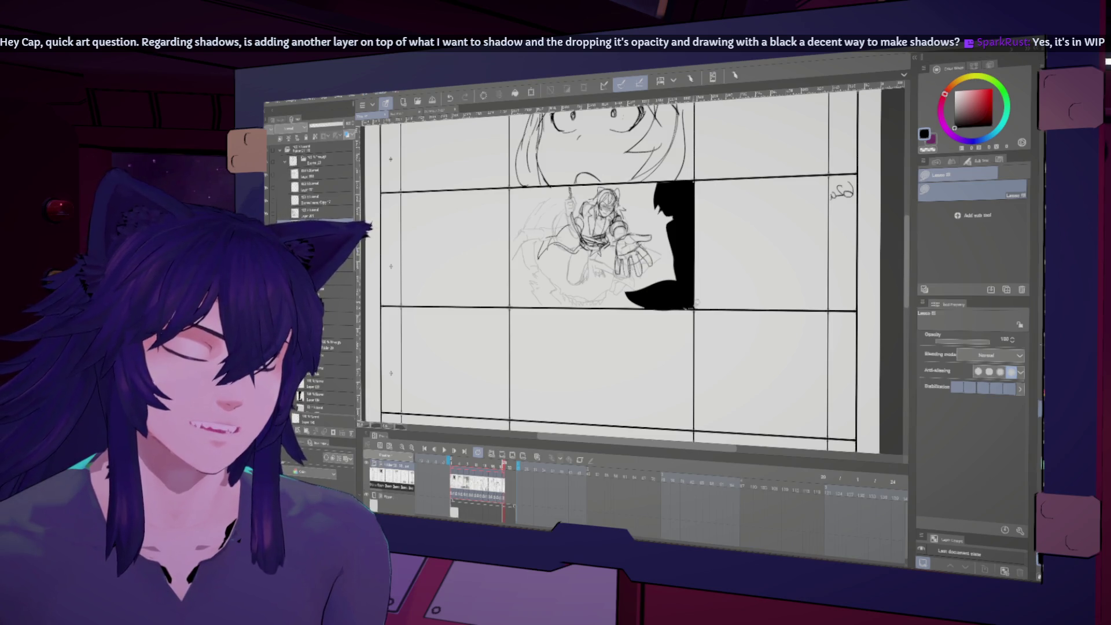
key("h")
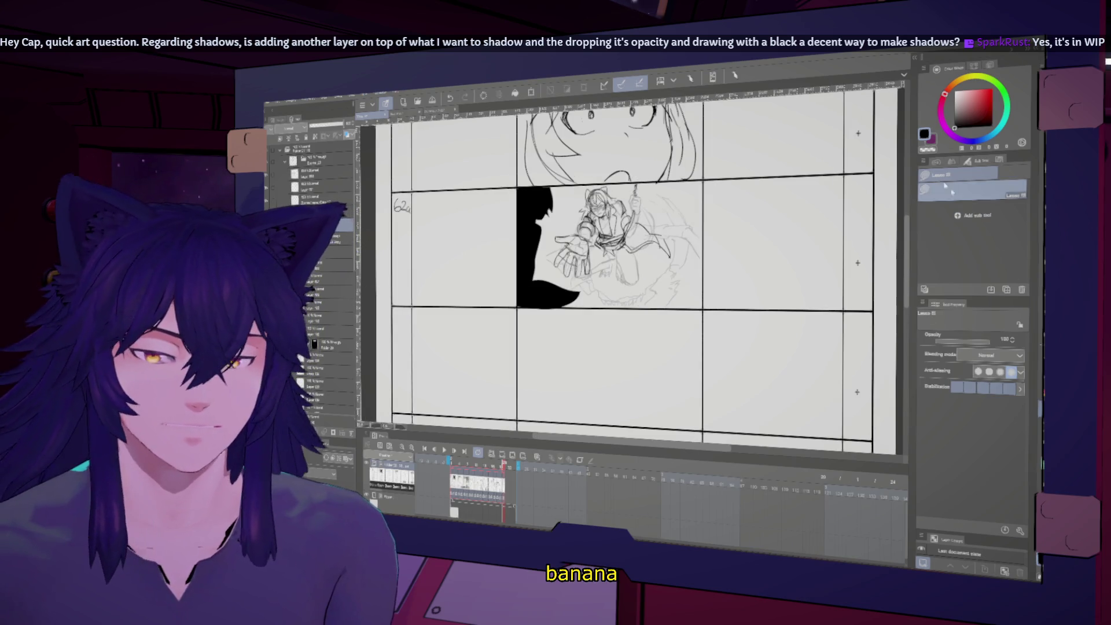
key("minus")
key("minus")
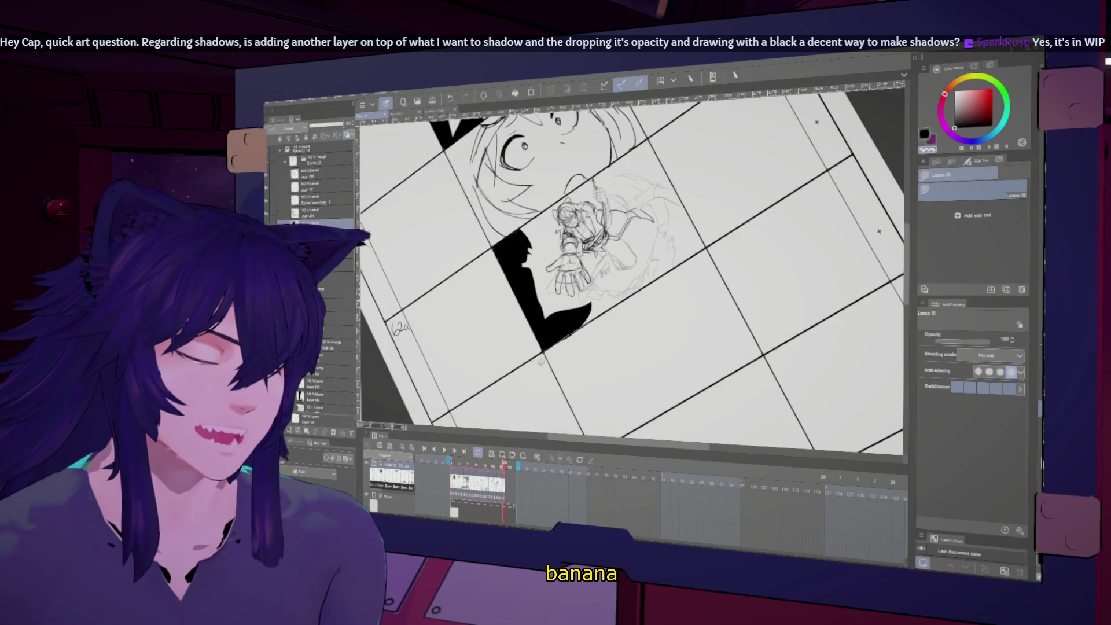
key("ctrl+0")
- Scroll up the page and return to the drawing brush
scroll(592, 293, "up", 3)
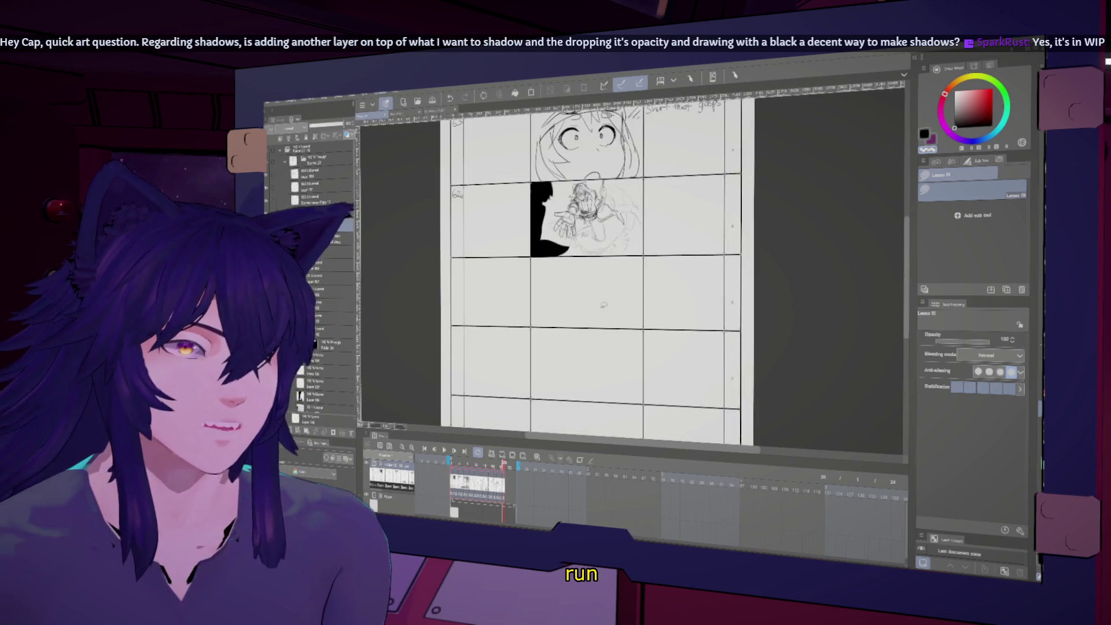
scroll(592, 293, "up", 3)
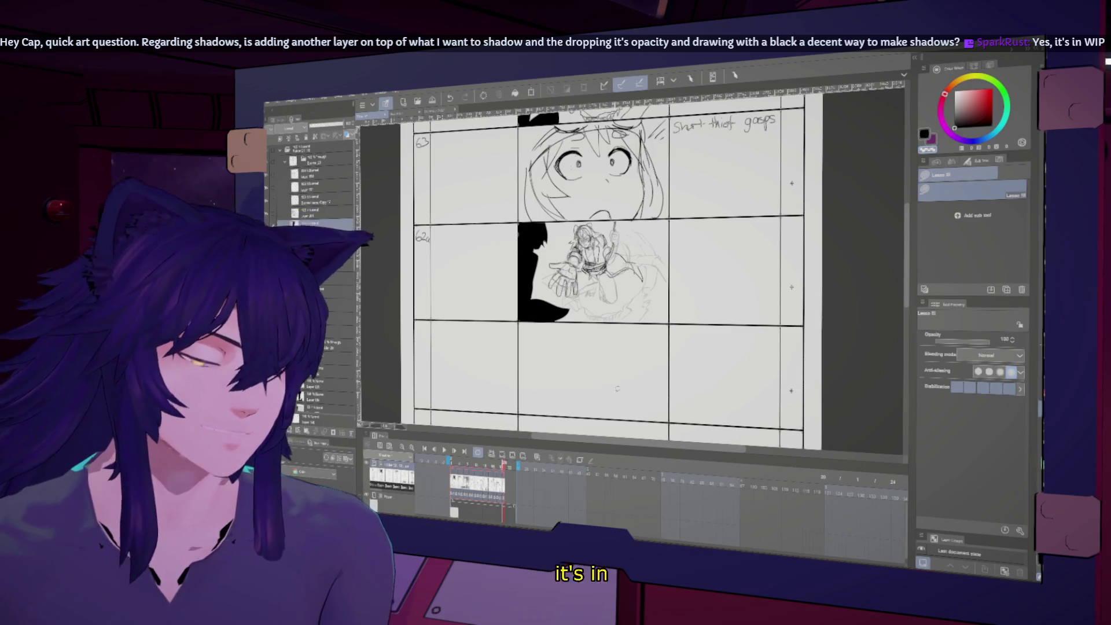
scroll(597, 272, "up", 2)
scroll(596, 272, "up", 1)
scroll(596, 272, "up", 1)
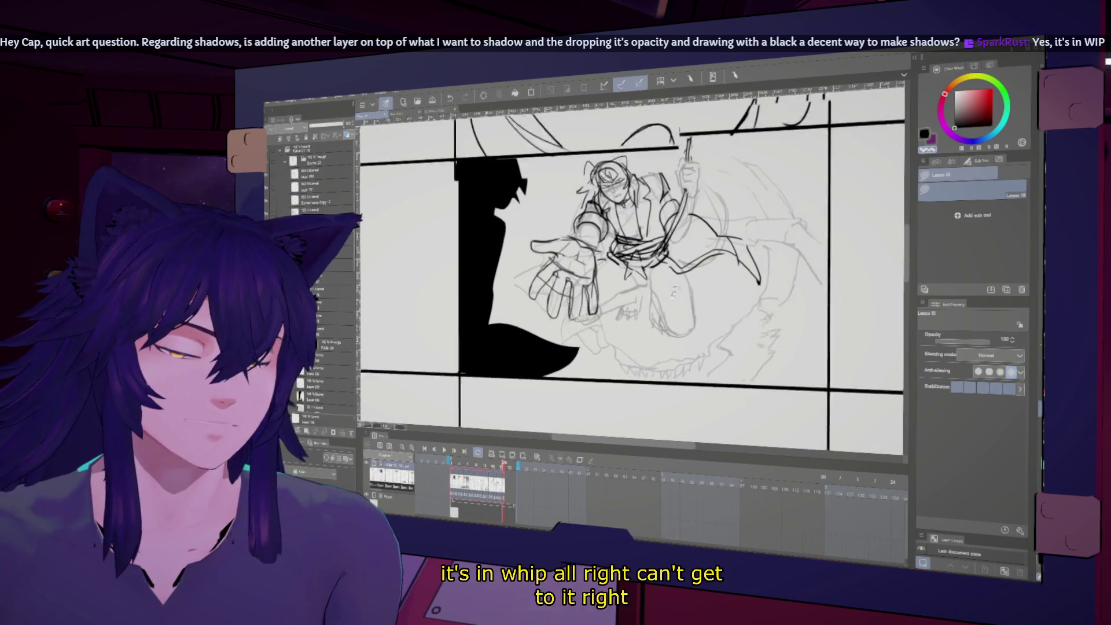
scroll(596, 272, "up", 1)
key("b")
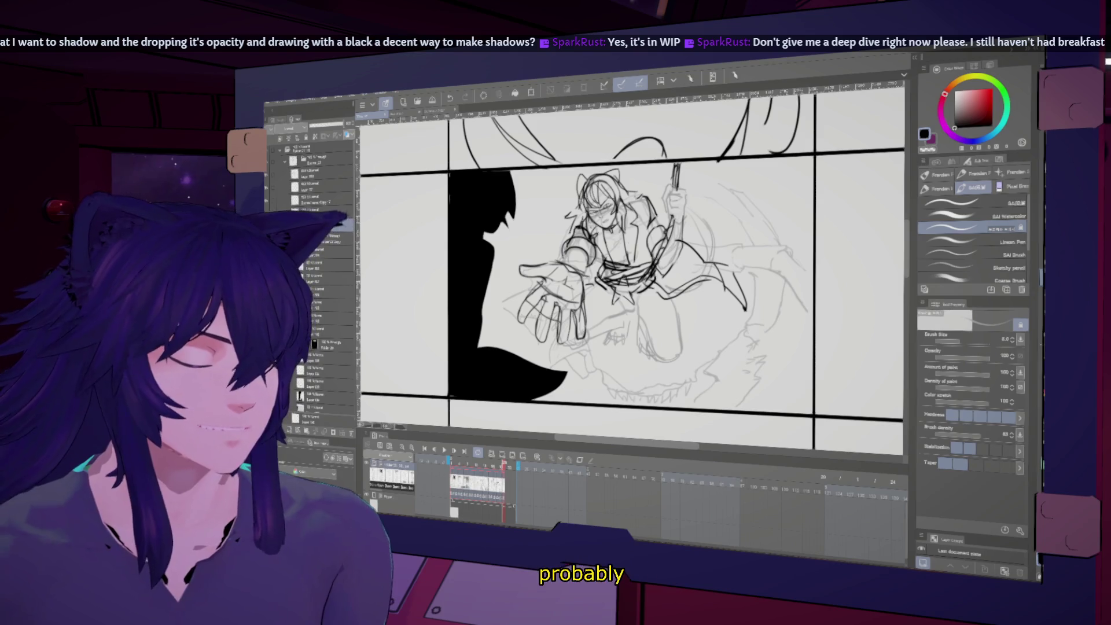
- Select the target layer for the note in the Layer panel
scroll(631, 266, "down", 2)
scroll(631, 266, "down", 2)
scroll(527, 239, "up", 2)
scroll(528, 239, "up", 2)
scroll(527, 239, "up", 1)
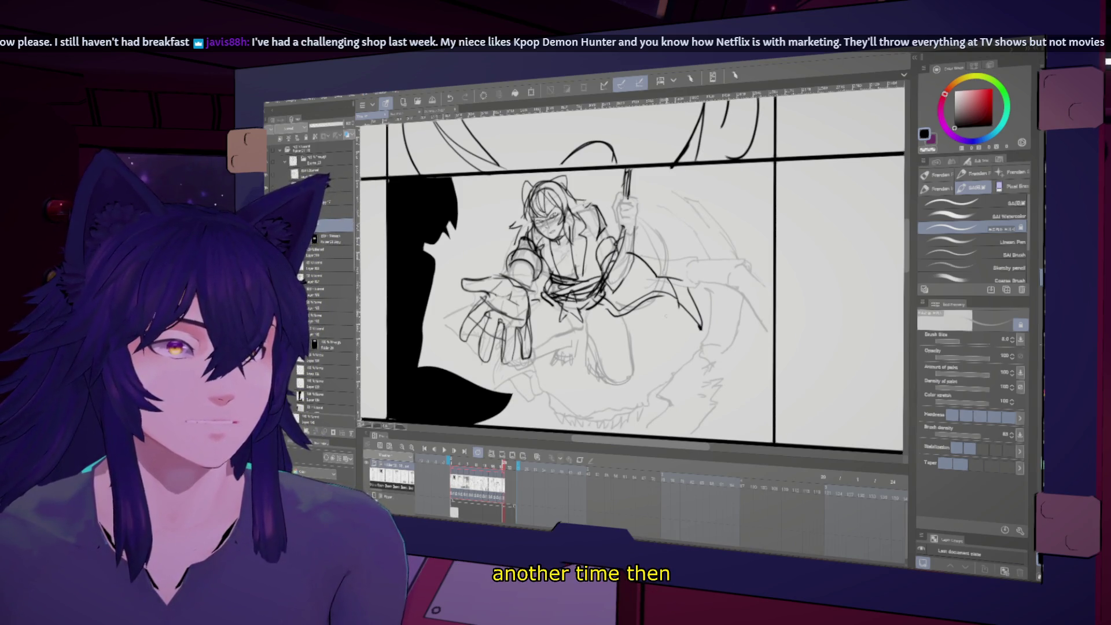
scroll(631, 272, "down", 1)
scroll(631, 272, "down", 1)
scroll(631, 272, "down", 1)
left_click(316, 223)
- Mirror the page to check it, then zoom in on the empty note panel
scroll(631, 272, "up", 1)
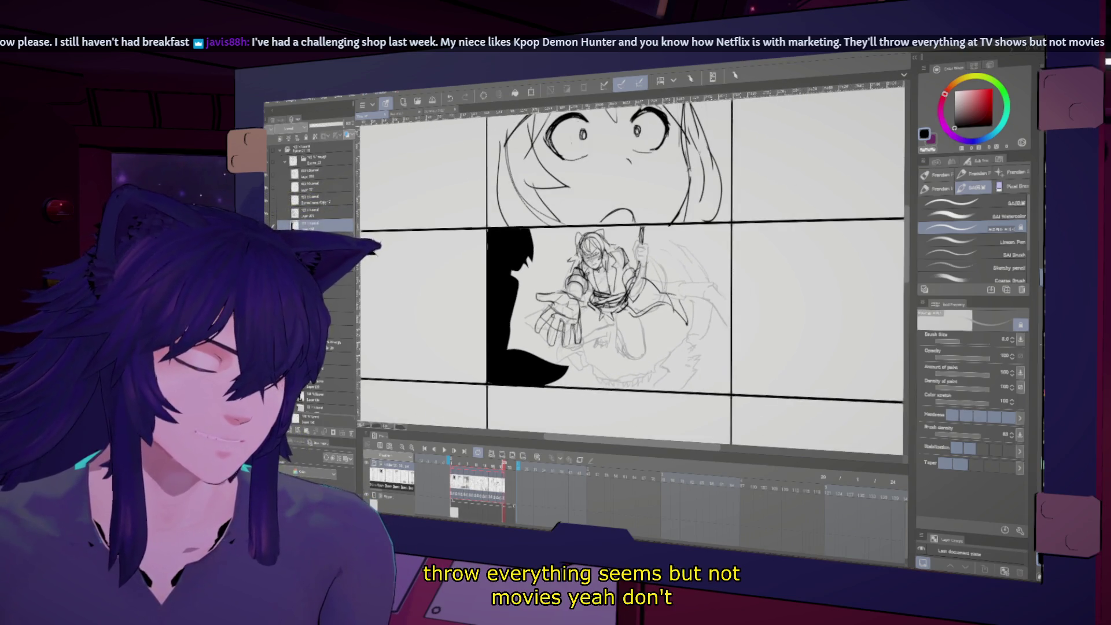
scroll(674, 308, "down", 1)
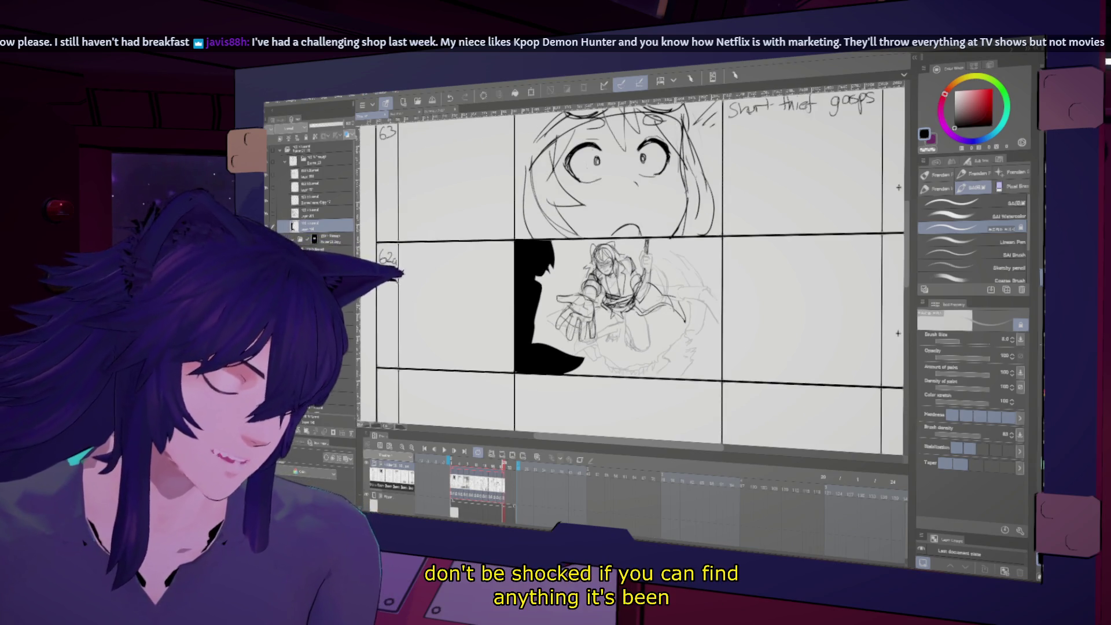
key("h")
scroll(675, 308, "down", 1)
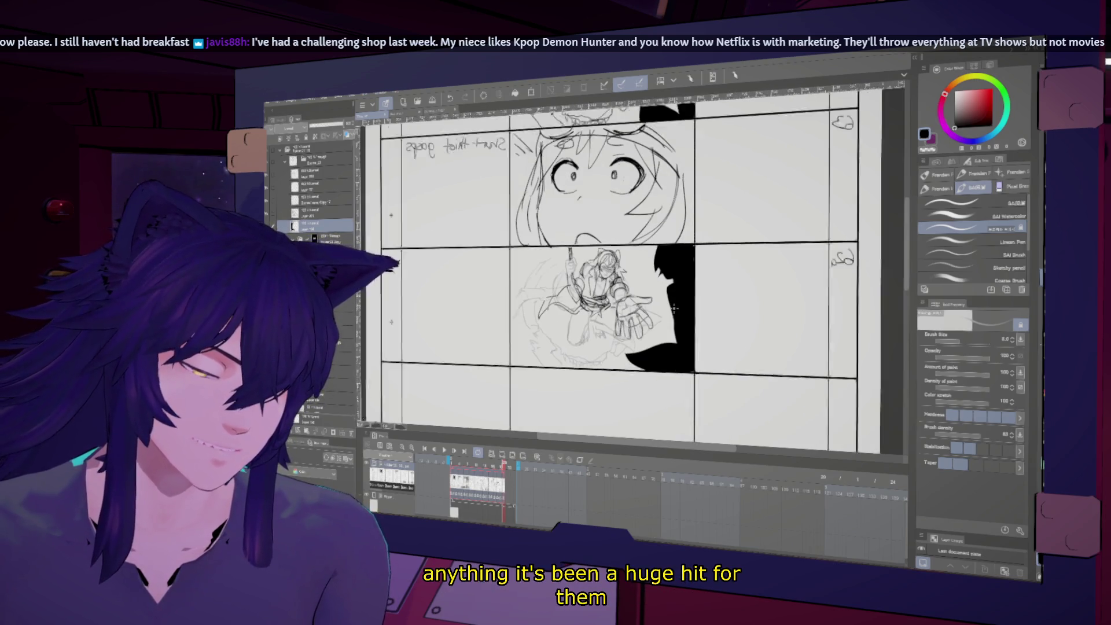
key("h")
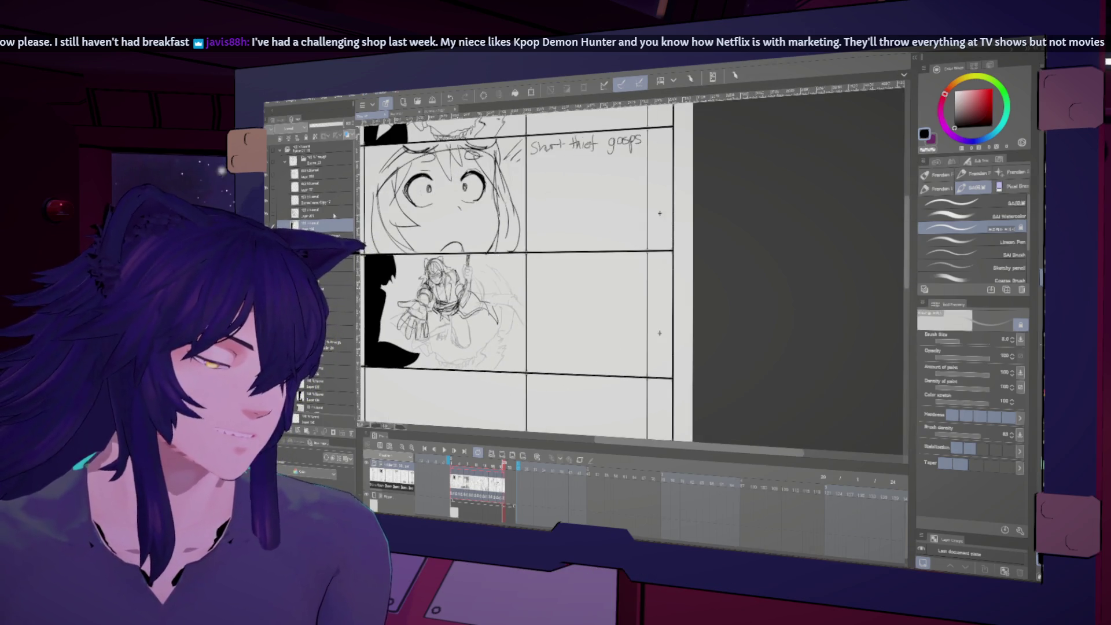
key("ctrl+plus")
key("ctrl+plus")
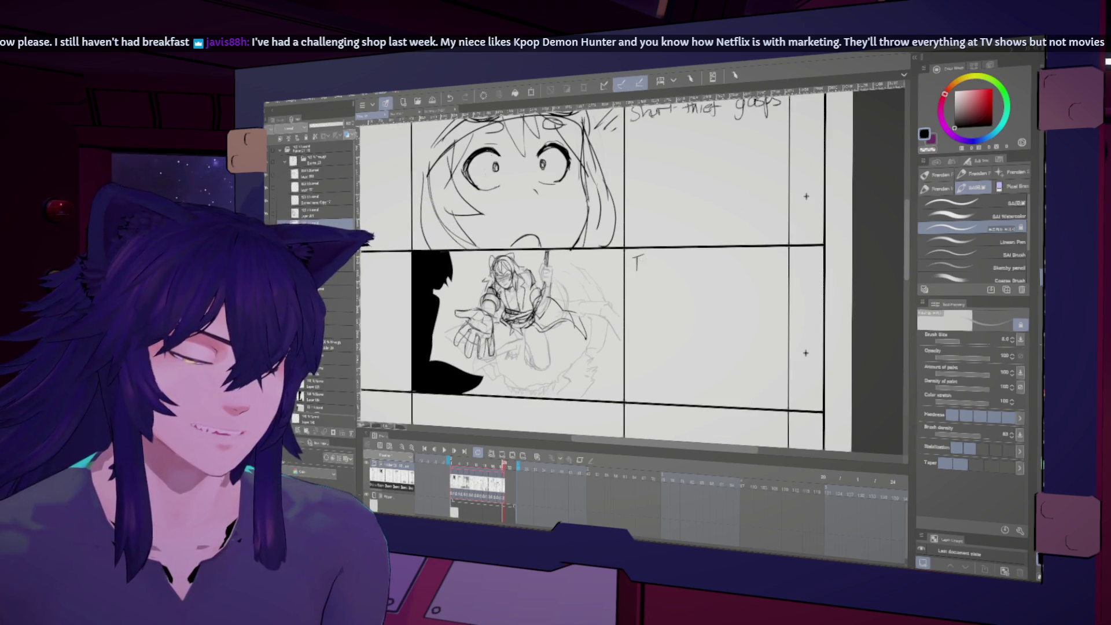
- Handwrite 'Tall thief squats on creature offers his hand' in the blank panel right of the sketch
left_click_drag(668, 257, 682, 268)
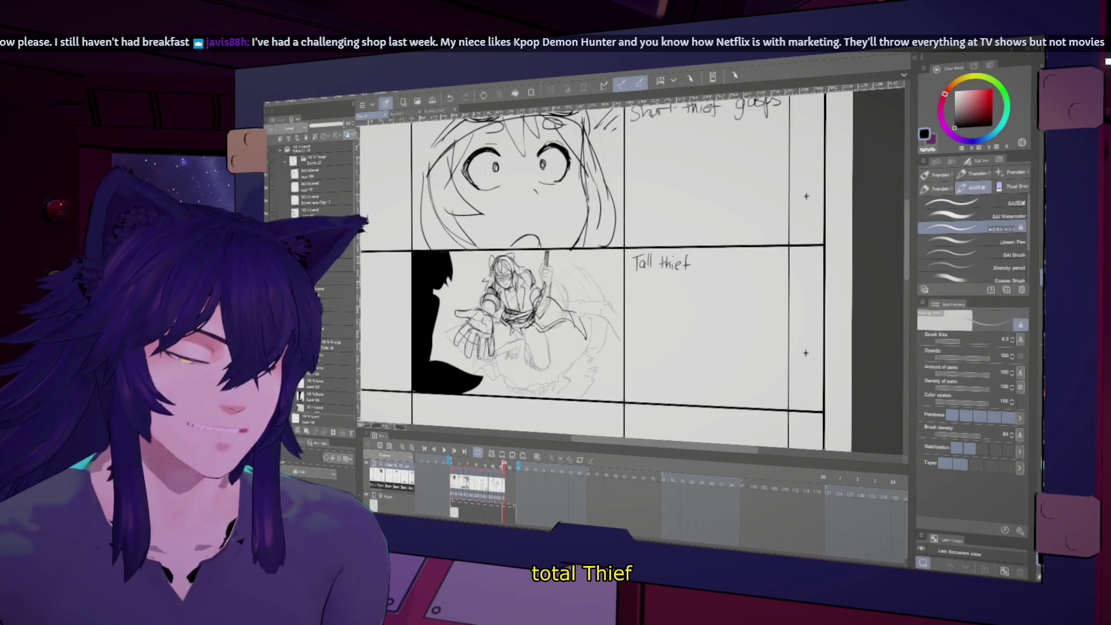
mouse_move(707, 261)
left_mouse_down()
mouse_move(712, 275)
mouse_move(722, 268)
left_mouse_up()
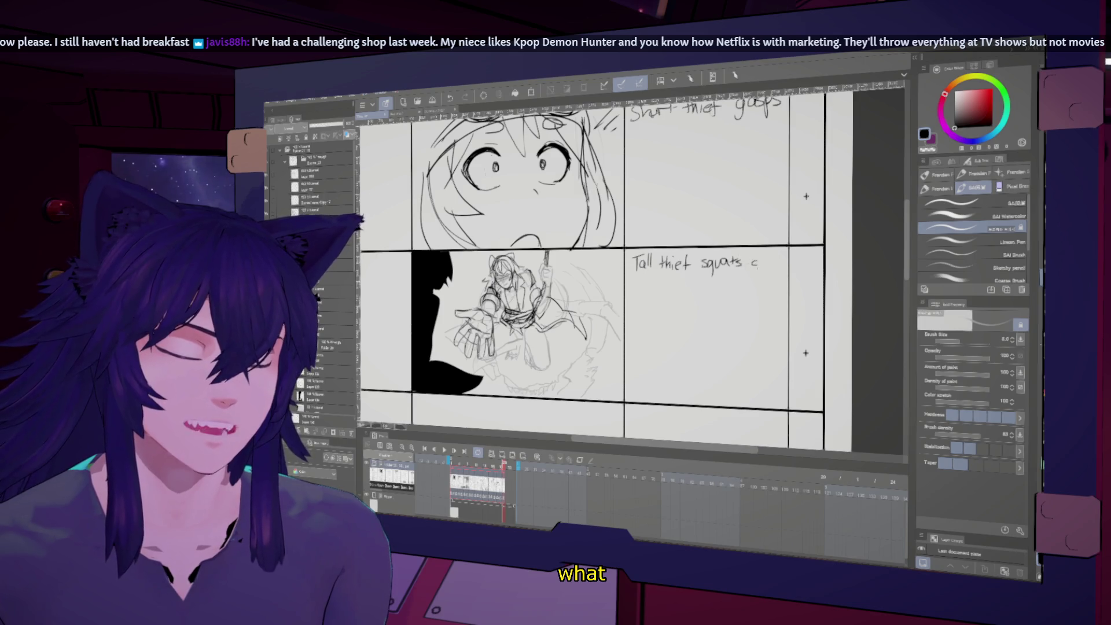
left_click_drag(637, 283, 633, 287)
left_click_drag(639, 288, 666, 289)
left_click_drag(669, 283, 723, 292)
left_click_drag(713, 283, 742, 281)
left_click_drag(749, 278, 743, 287)
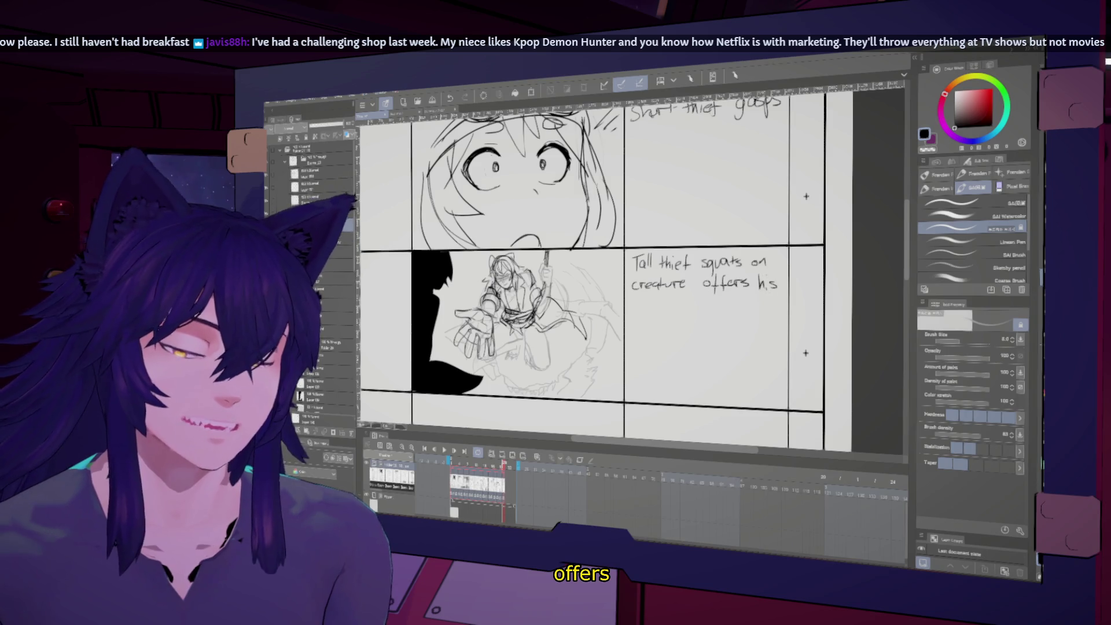
left_click_drag(633, 300, 639, 313)
left_click_drag(645, 308, 647, 313)
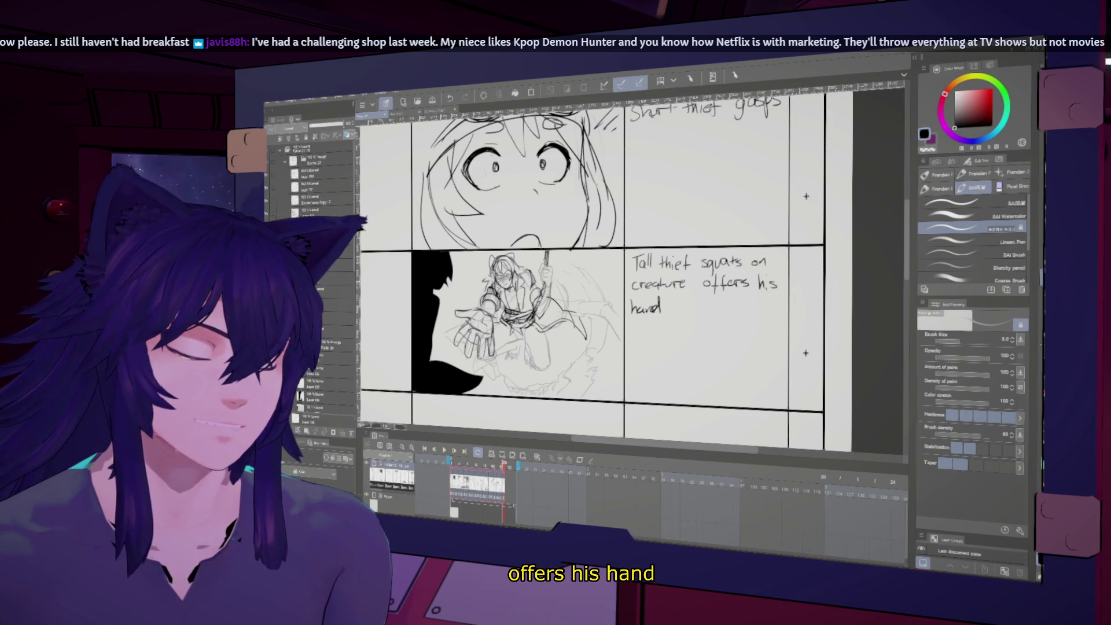
key("ctrl+minus")
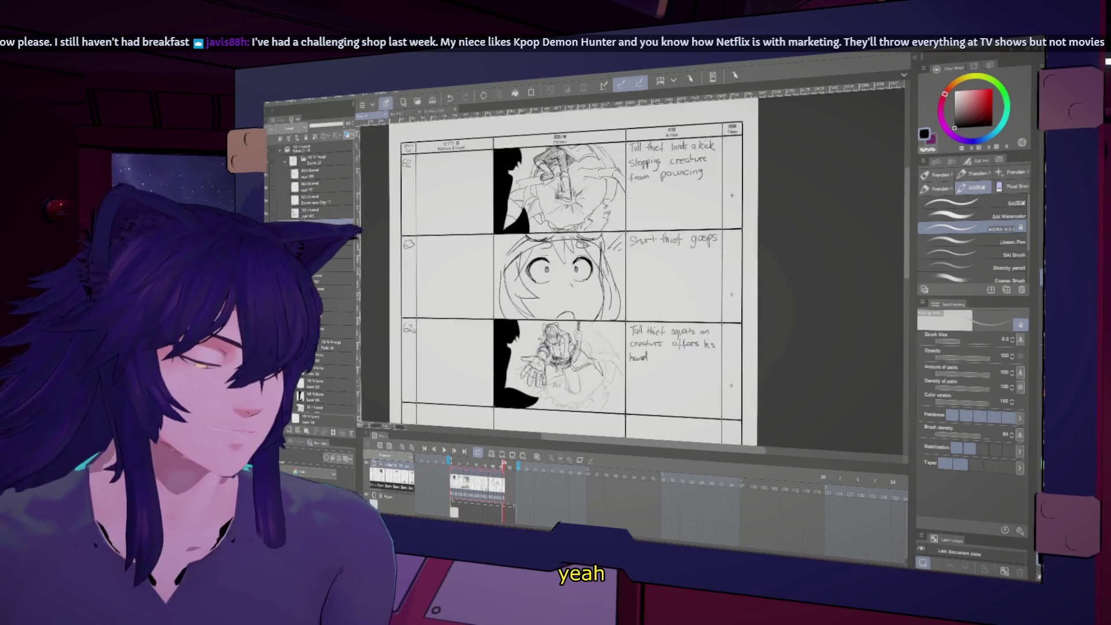
- Zoom out to the full storyboard page, then switch to the 'Short Film pitch 01' notes window
key("ctrl+minus")
scroll(573, 324, "up", 5)
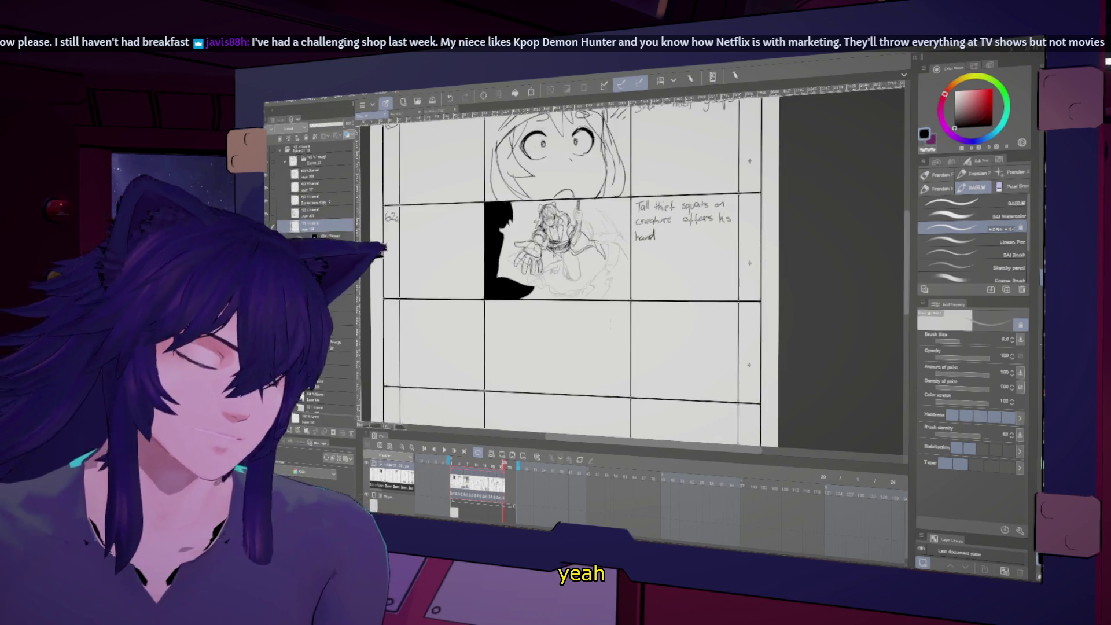
key("ctrl+minus")
key("ctrl+minus")
key("ctrl+minus")
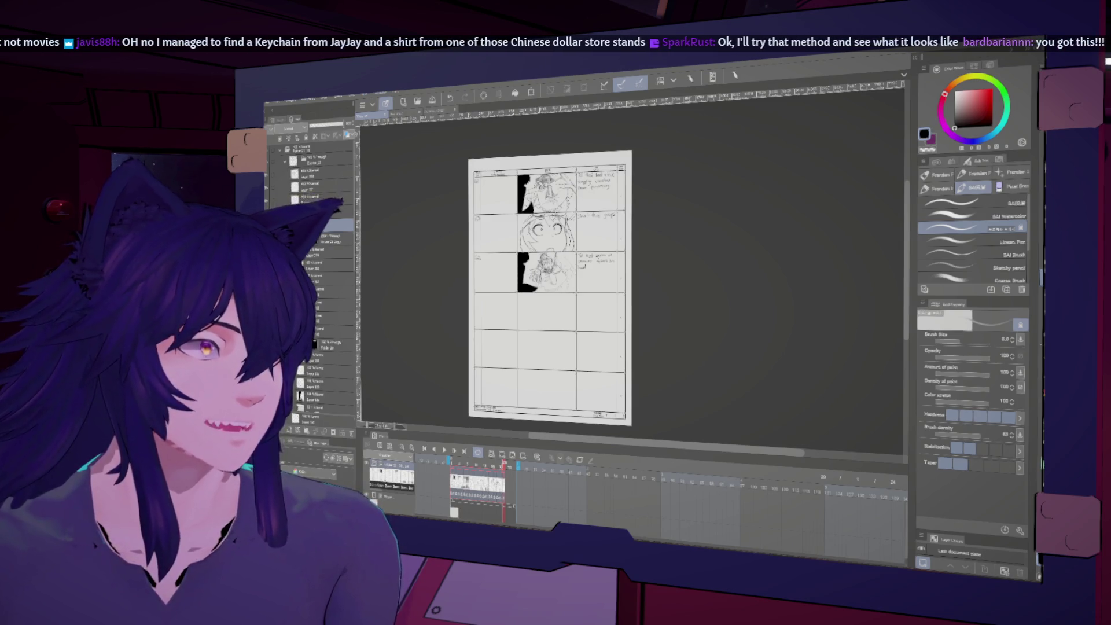
key("alt+Tab")
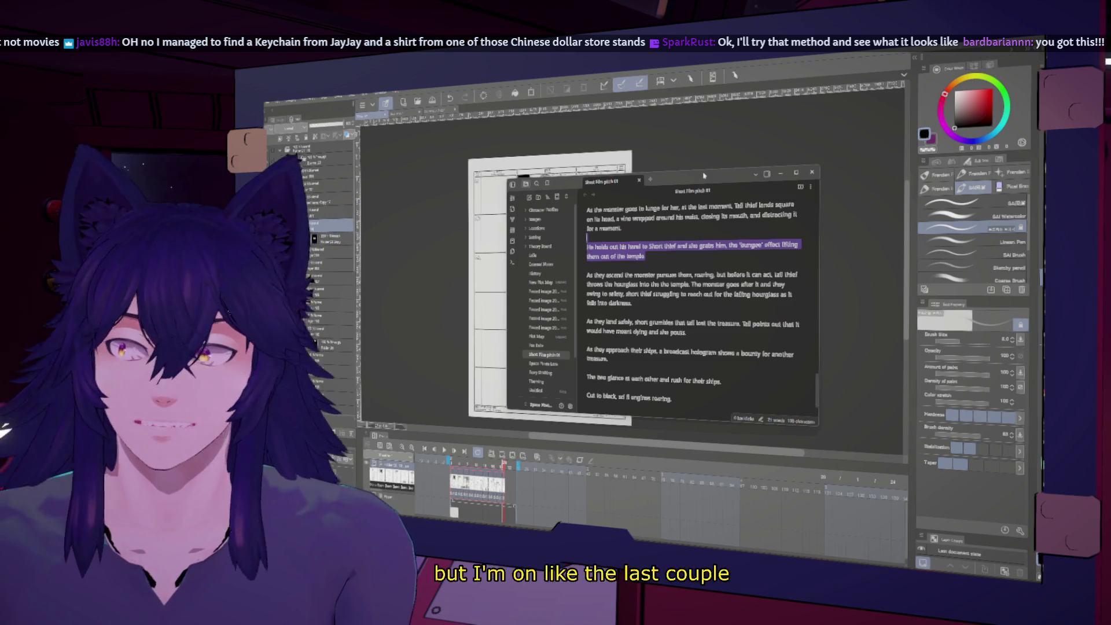
- Switch from the pitch notes back to the Clip Studio Paint storyboard
key("alt+Tab")
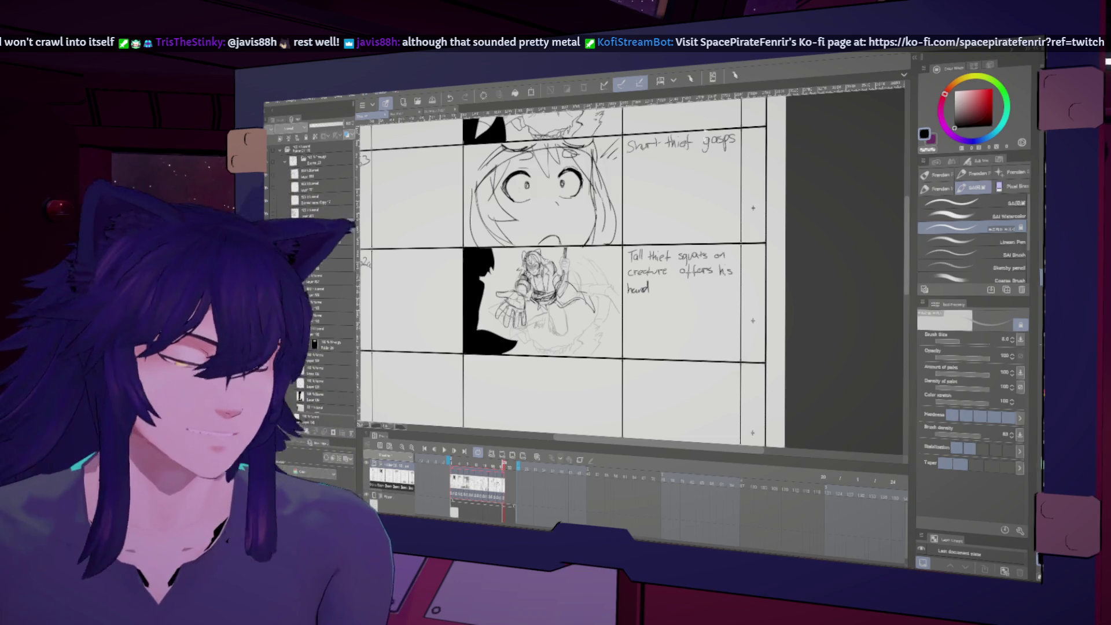
key("ctrl+minus")
key("ctrl+plus")
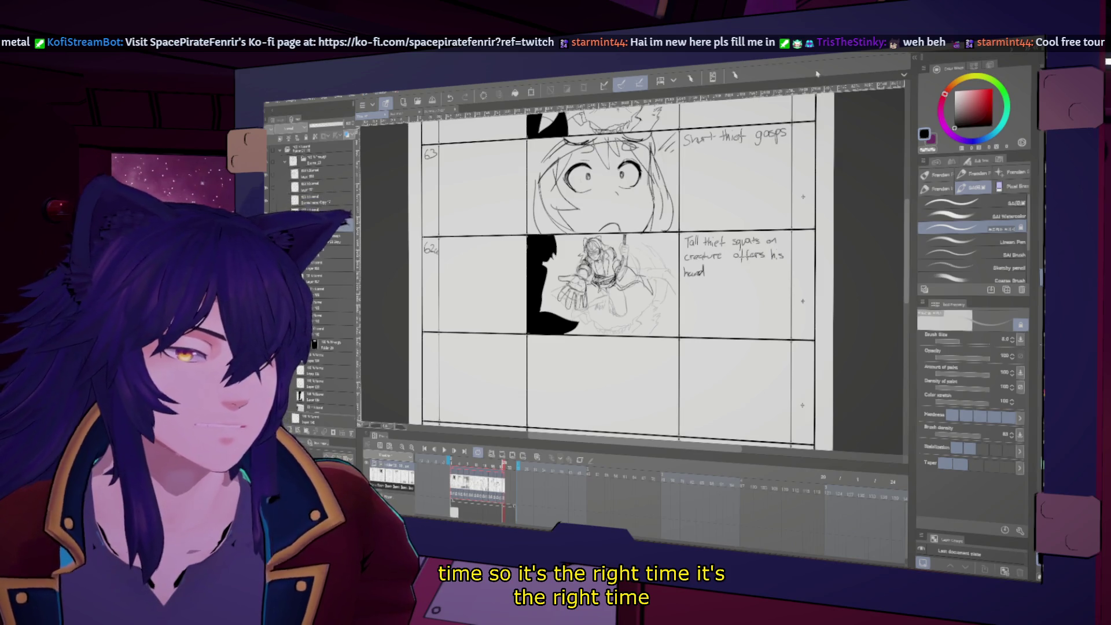
scroll(631, 272, "down", 5)
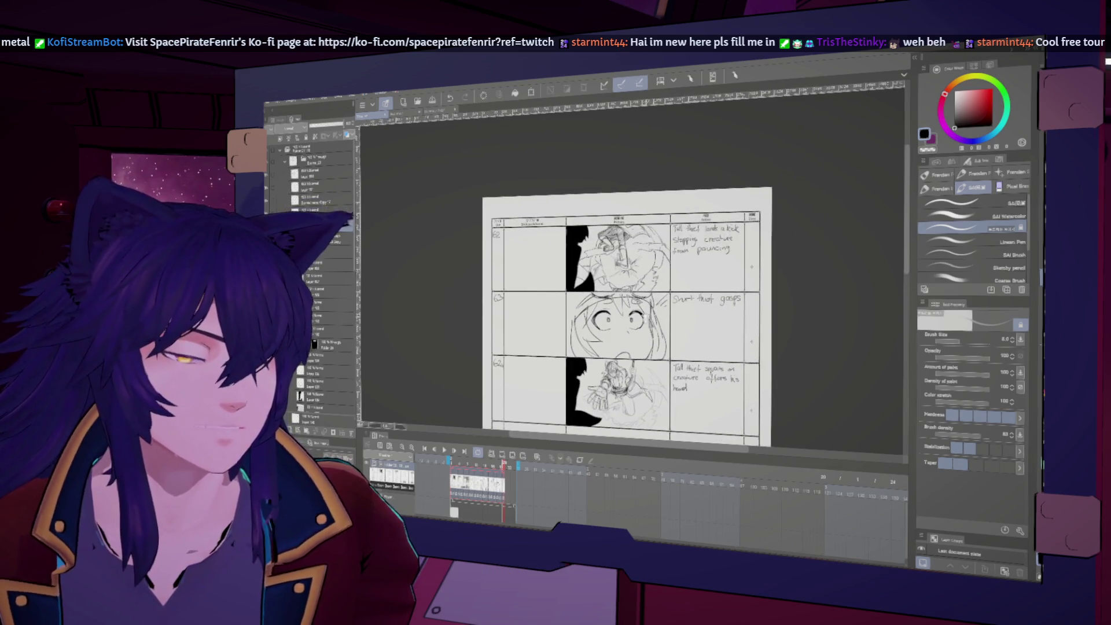
scroll(650, 377, "up", 1)
scroll(649, 377, "up", 1)
scroll(650, 377, "up", 1)
scroll(649, 377, "up", 1)
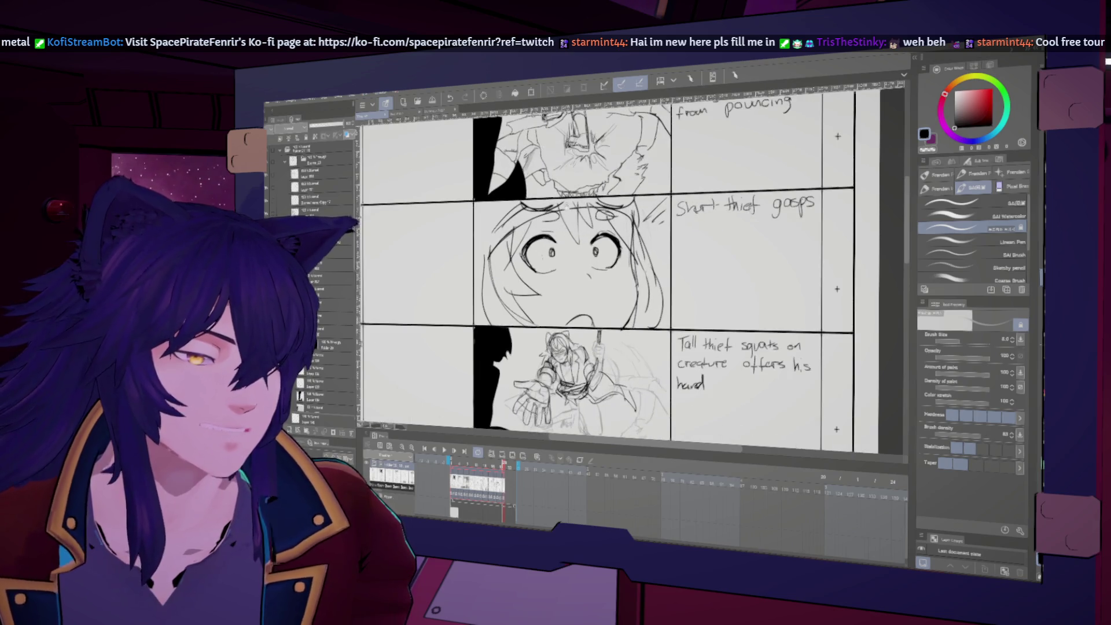
scroll(620, 266, "down", 1)
scroll(620, 266, "up", 1)
scroll(620, 266, "up", 1)
scroll(631, 272, "down", 3)
scroll(631, 267, "up", 1)
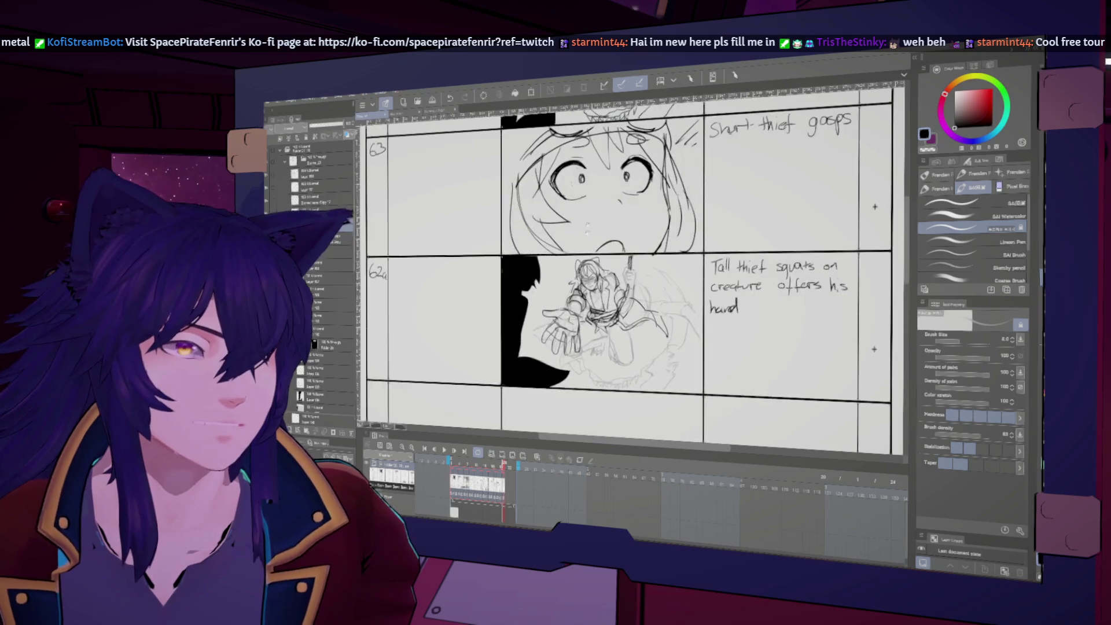
scroll(631, 266, "up", 1)
scroll(631, 267, "up", 1)
scroll(631, 267, "down", 2)
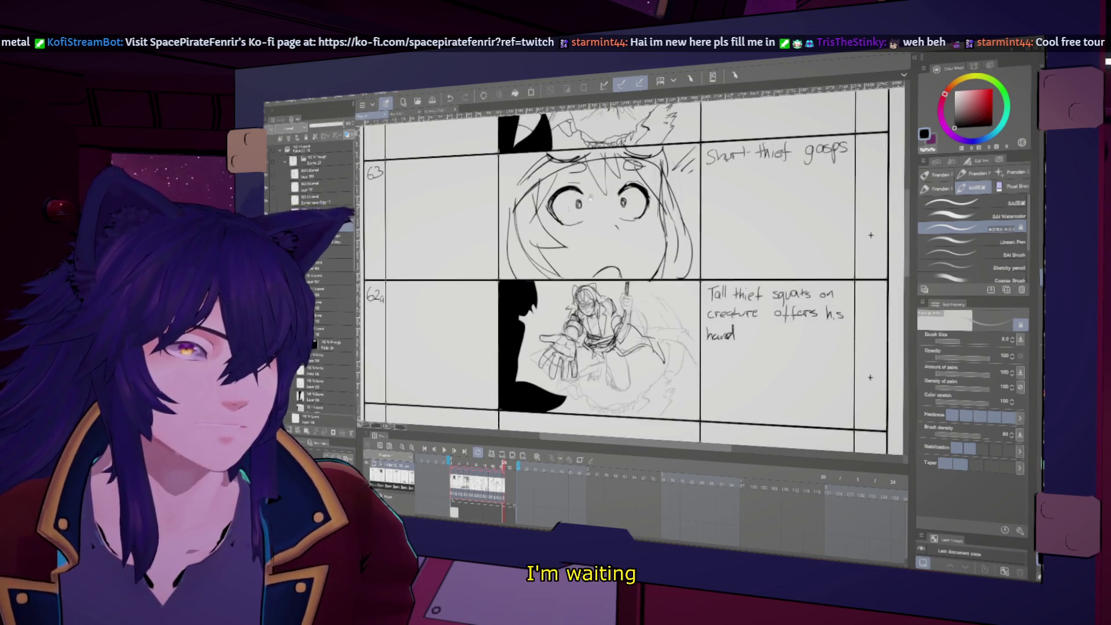
scroll(631, 266, "down", 1)
scroll(602, 197, "up", 1)
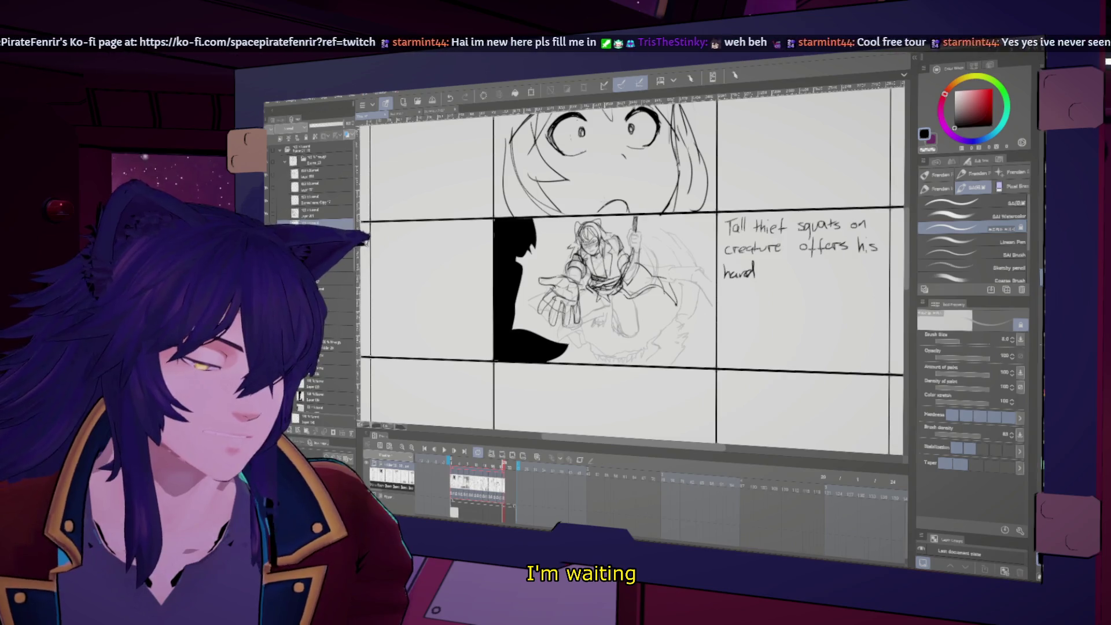
scroll(605, 202, "up", 1)
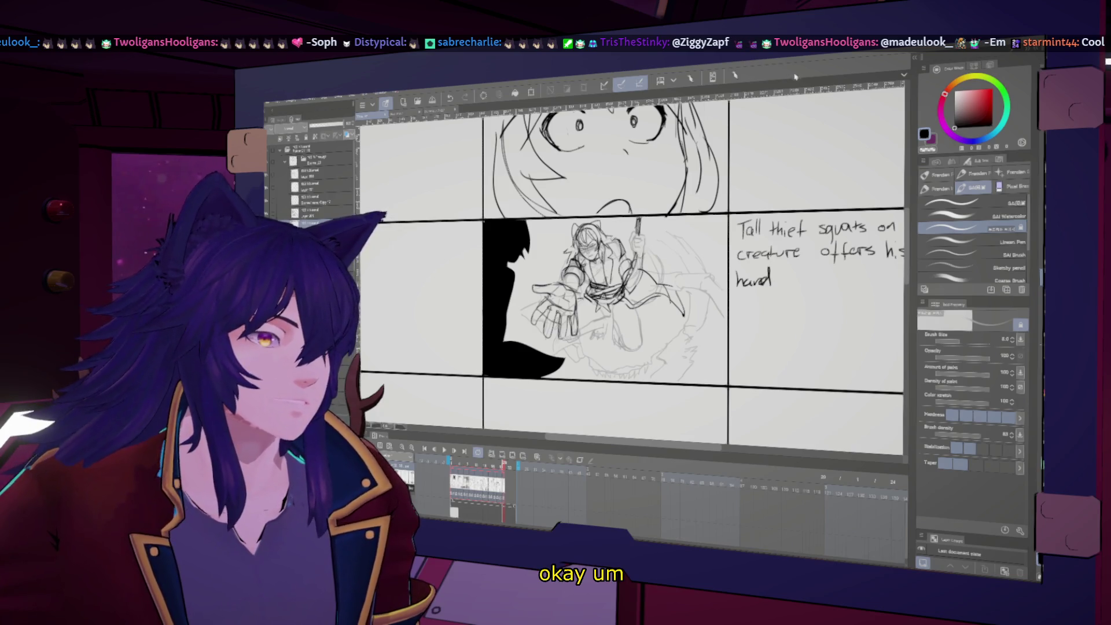
scroll(666, 246, "down", 2)
scroll(665, 246, "down", 2)
scroll(666, 246, "down", 2)
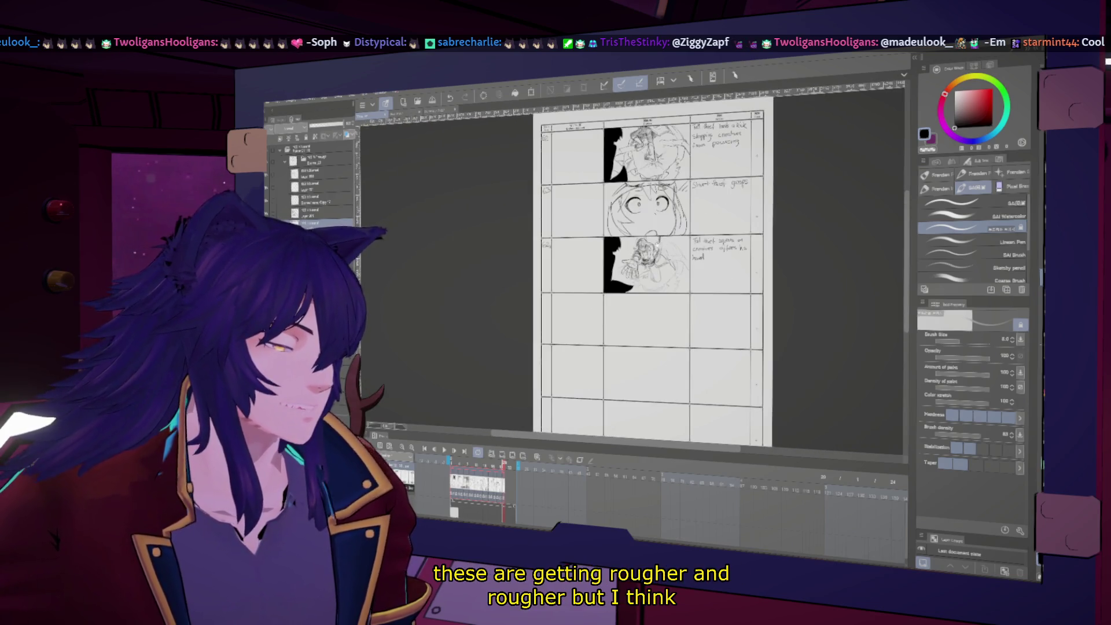
scroll(620, 275, "down", 2)
scroll(619, 275, "down", 2)
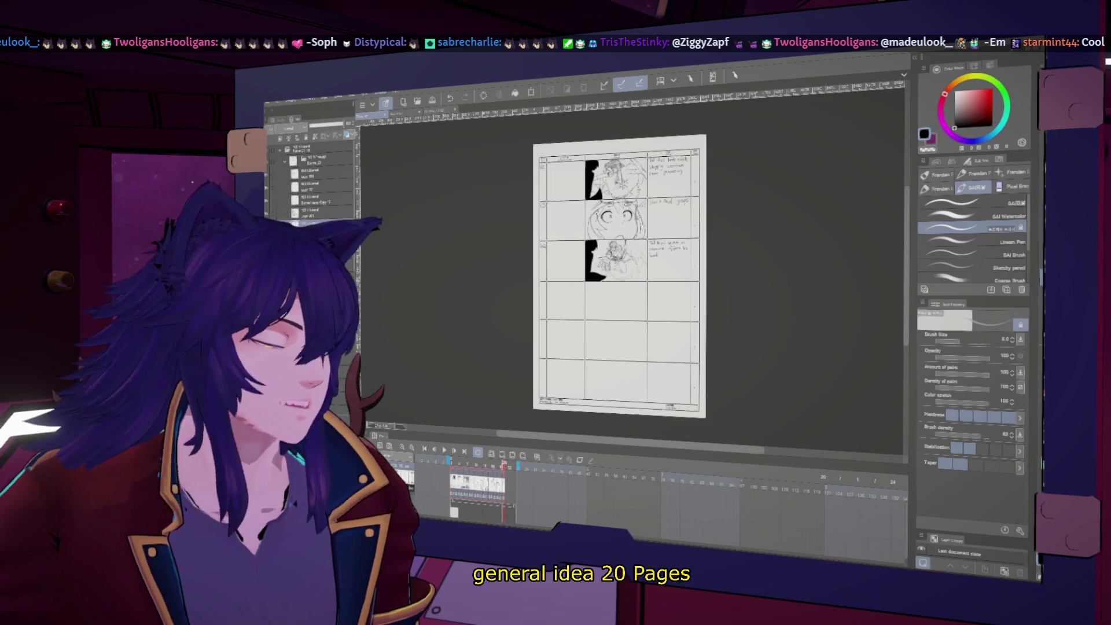
scroll(585, 326, "up", 4)
scroll(584, 326, "down", 1)
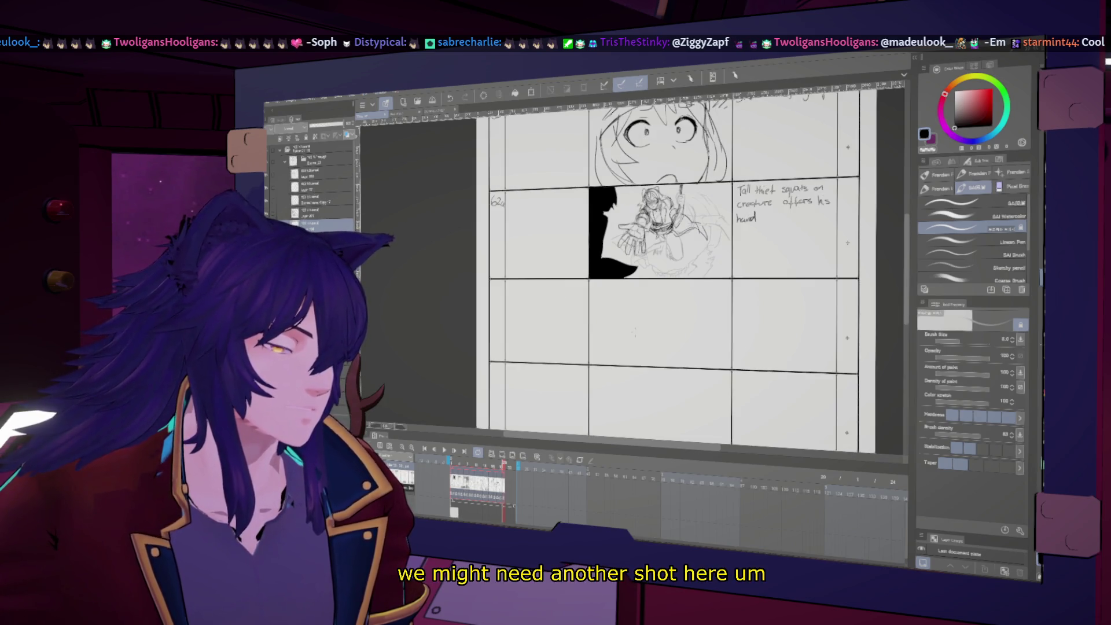
scroll(680, 355, "up", 1)
- Center the view on panel 64 and undo the stray diagonal stroke there
left_click_drag(682, 363, 668, 325)
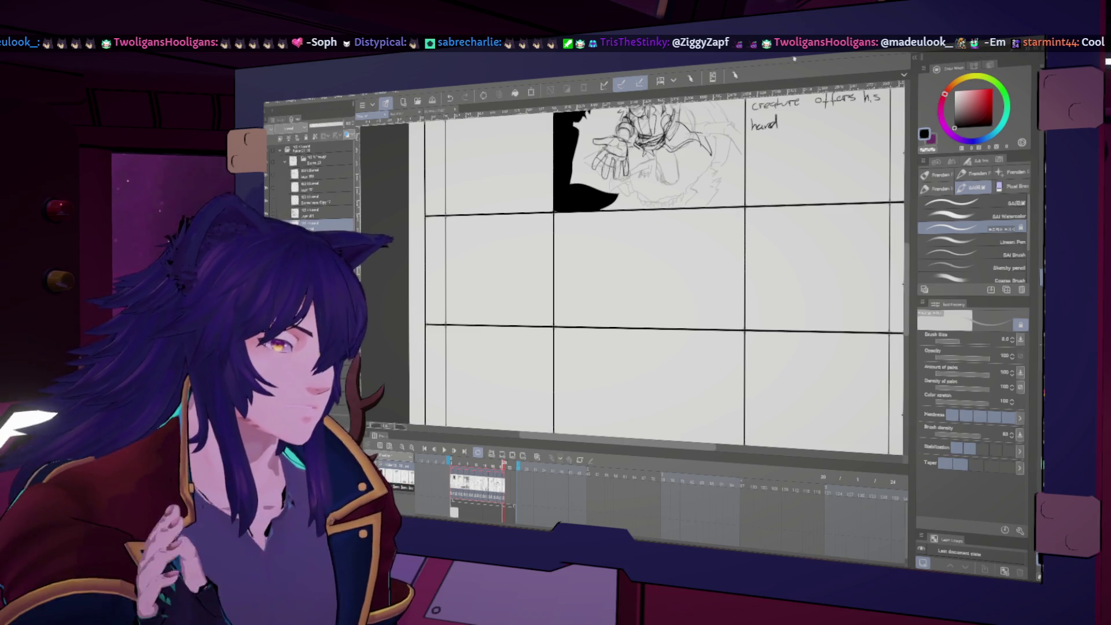
left_click_drag(665, 261, 712, 322)
mouse_move(695, 208)
left_mouse_down()
mouse_move(712, 478)
mouse_move(753, 243)
left_mouse_up()
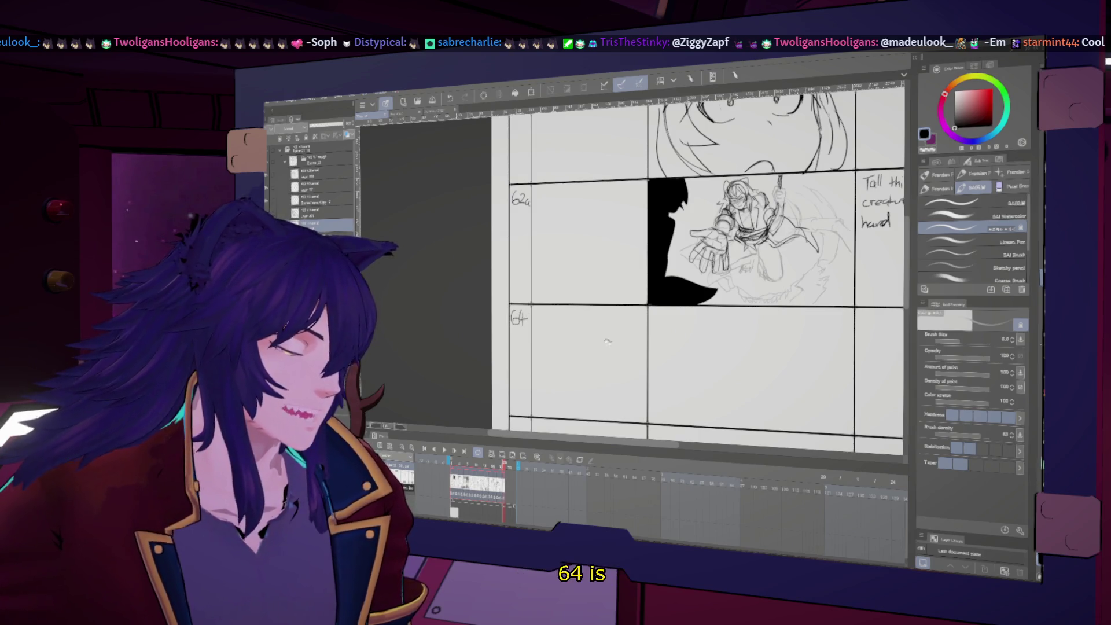
left_click_drag(587, 330, 480, 298)
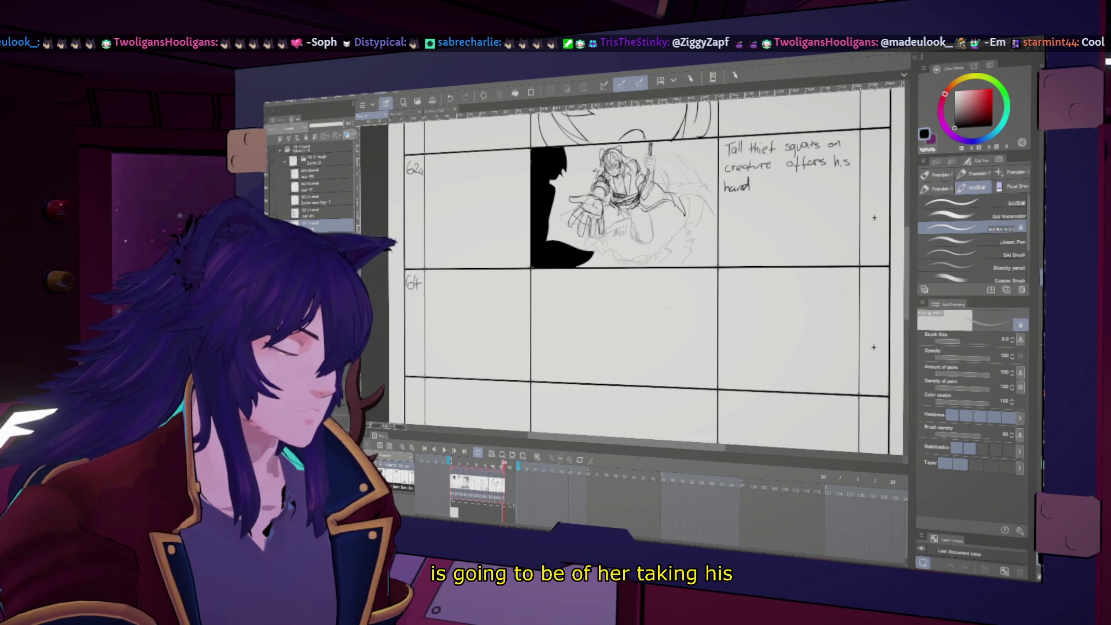
key("ctrl+z")
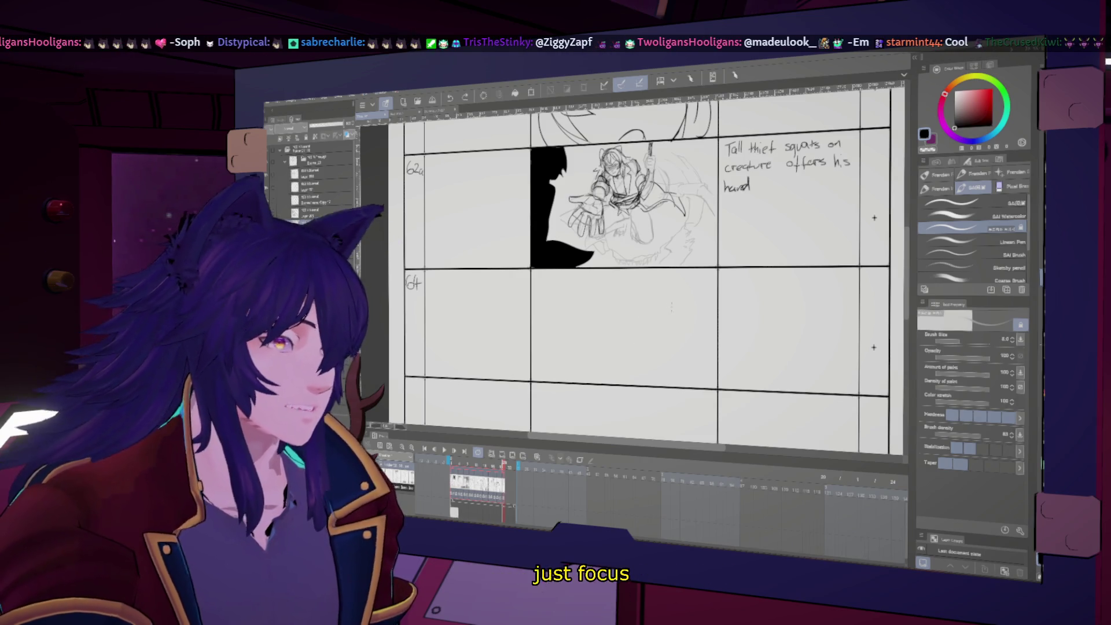
left_click_drag(684, 307, 674, 321)
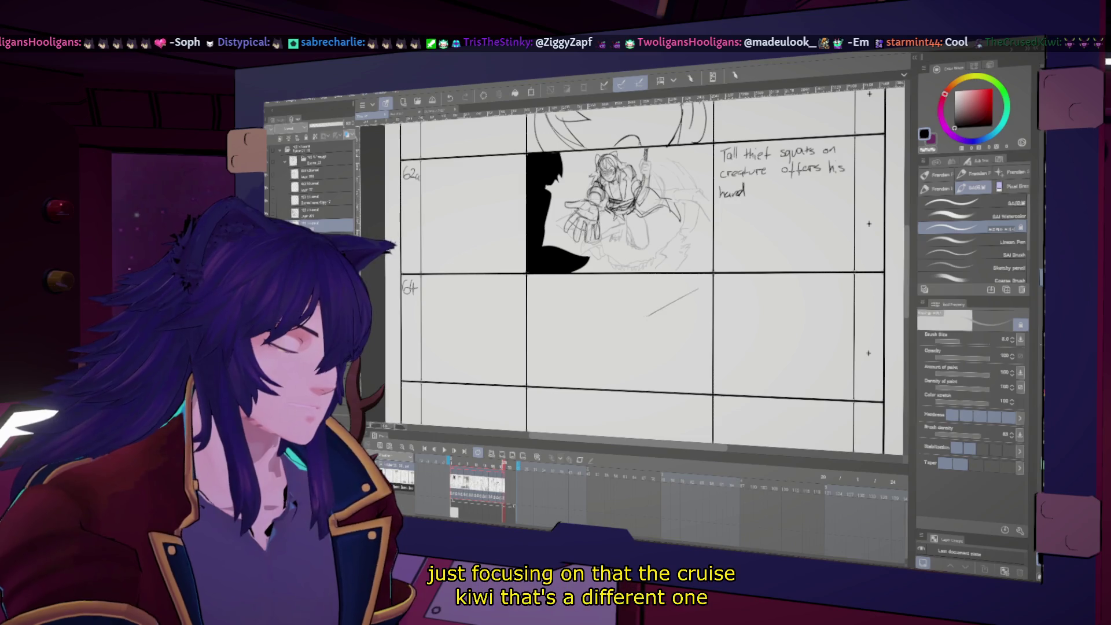
- Sketch the outstretched hand and forearm, flipping the canvas to check proportions
left_click_drag(647, 317, 651, 341)
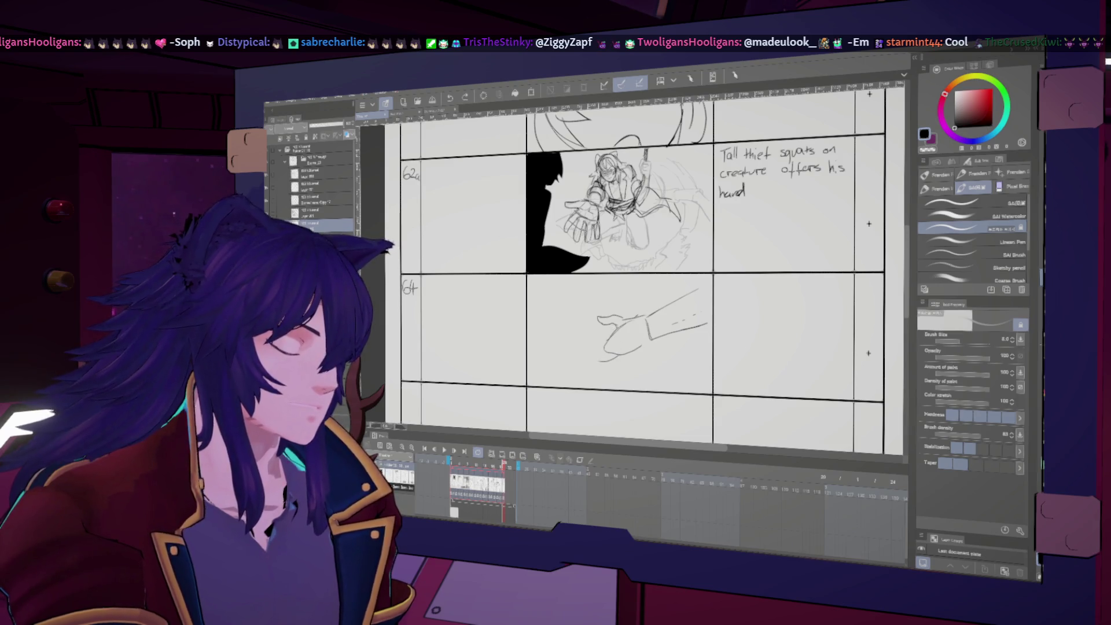
left_click_drag(602, 336, 578, 349)
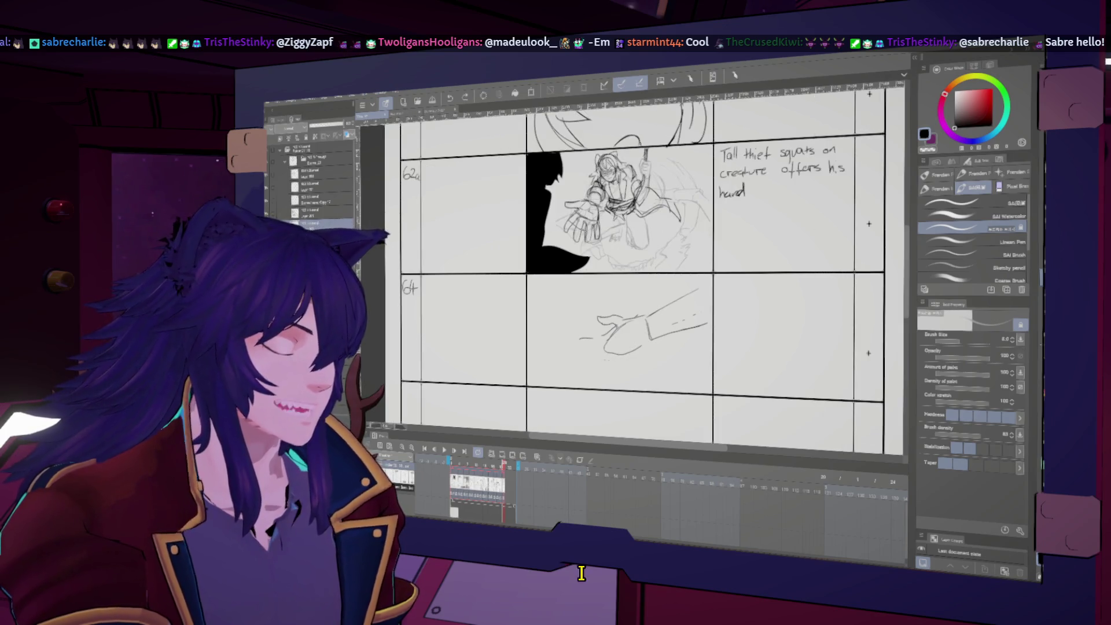
key("h")
key("h")
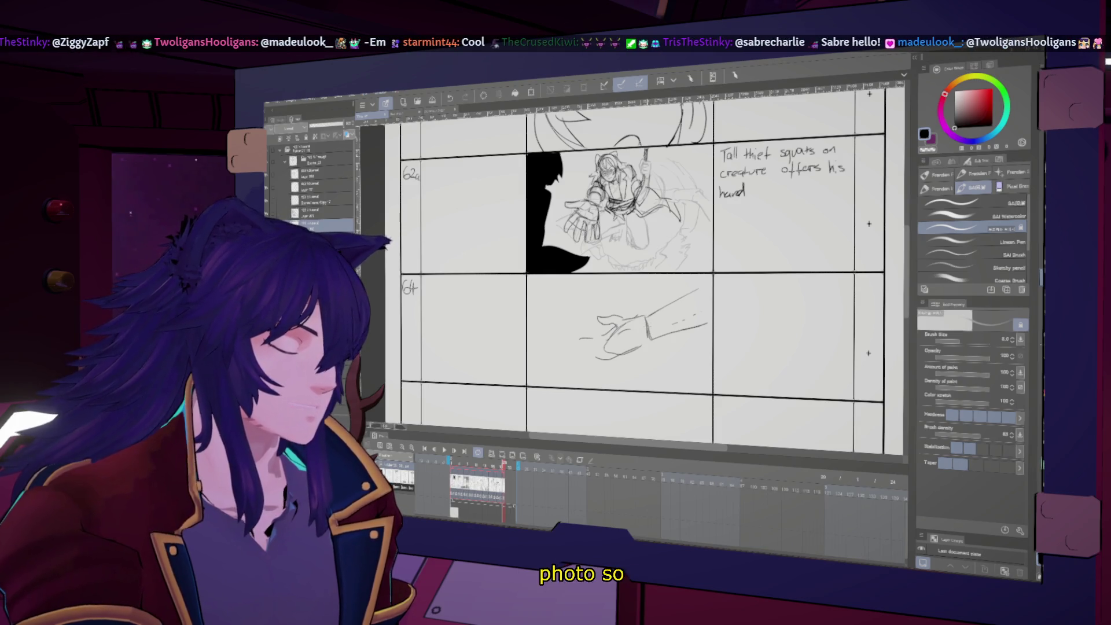
key("h")
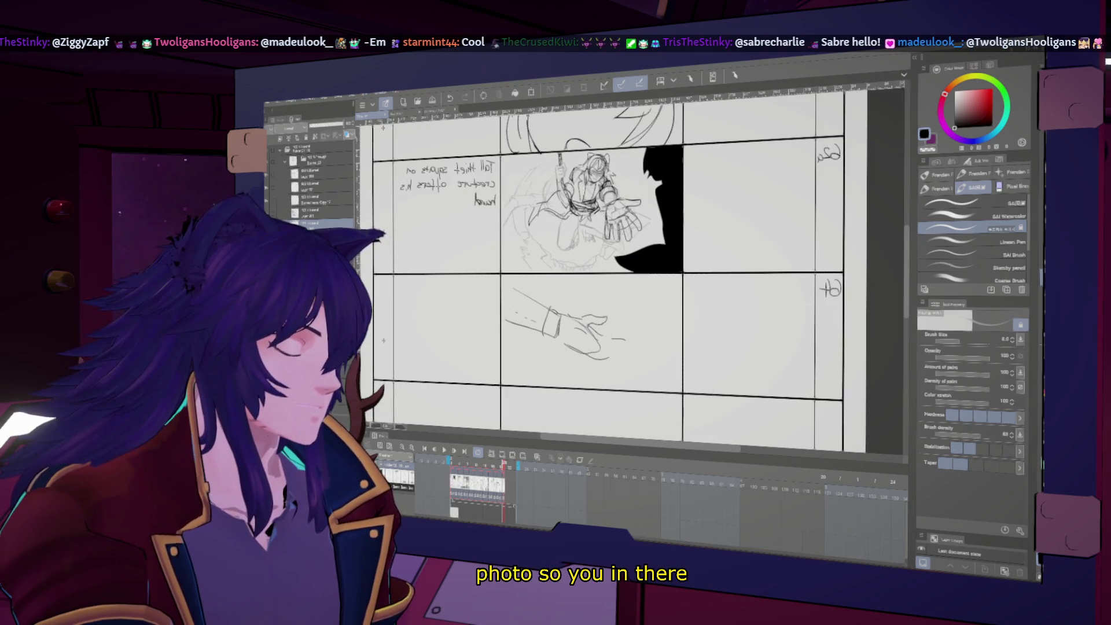
key("h")
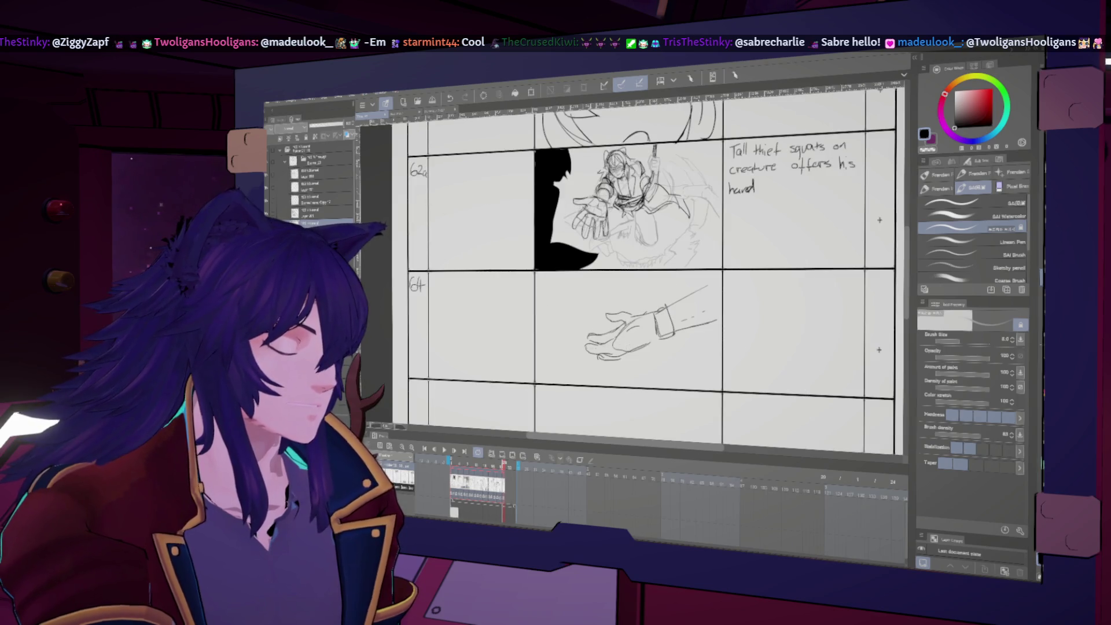
key("h")
key("h")
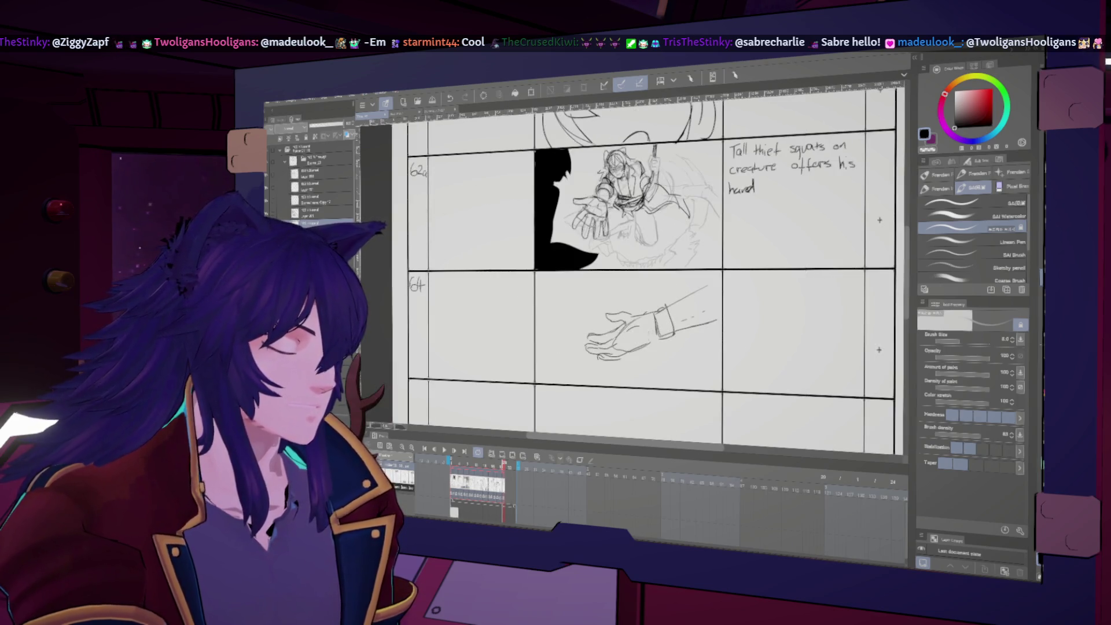
key("h")
key("h")
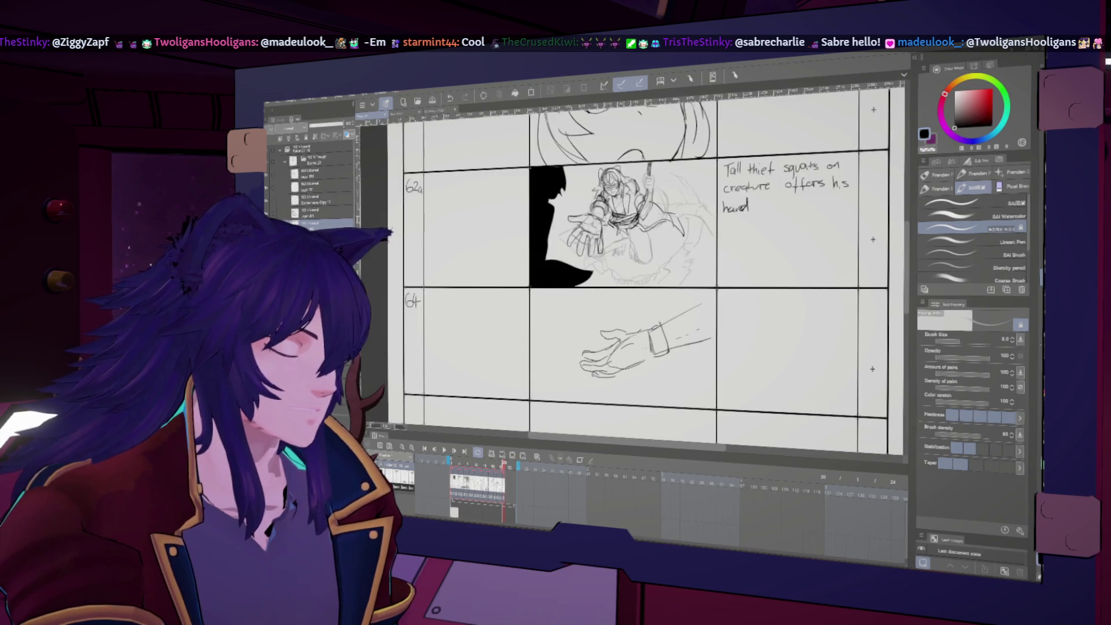
key("h")
key("h")
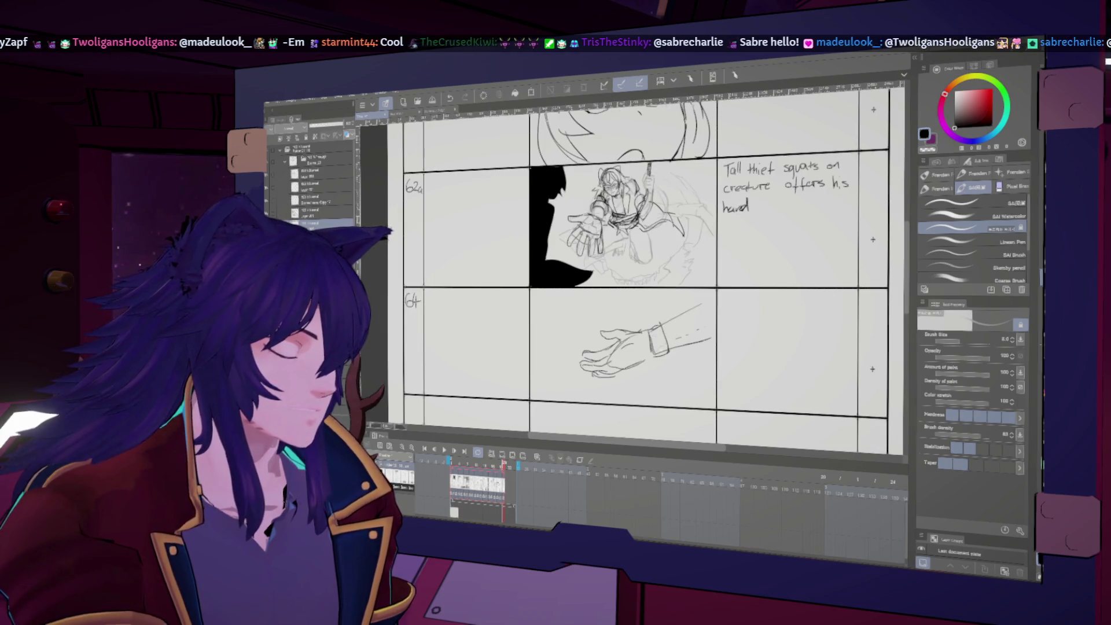
- Lasso the hand sketch in panel 64, move it right and down, then deselect
key("m")
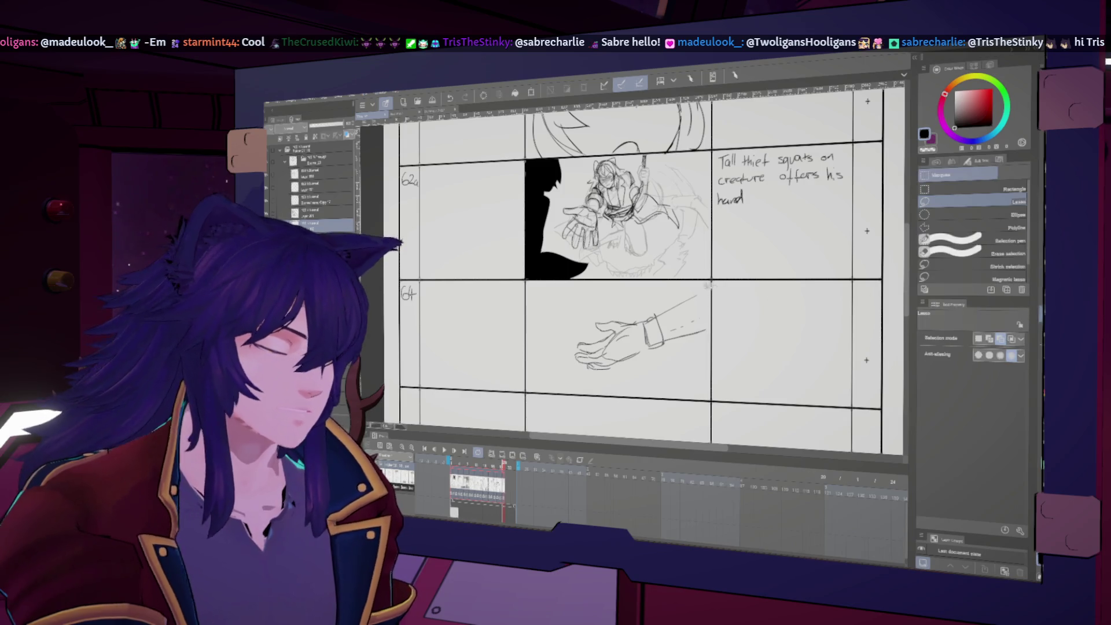
left_click_drag(712, 289, 724, 295)
key("k")
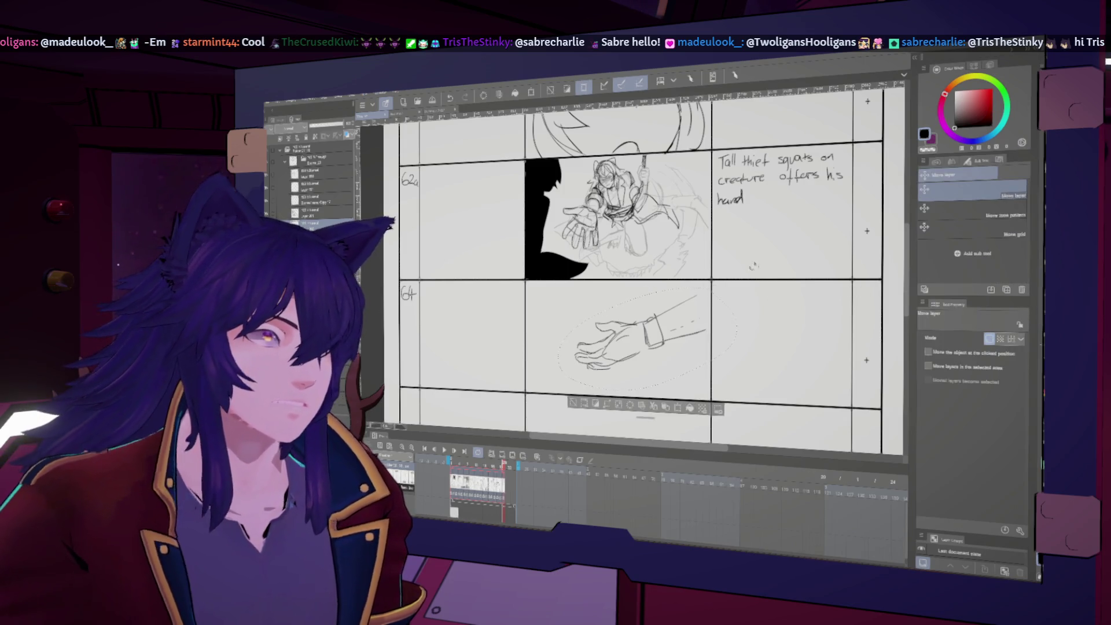
left_click_drag(672, 350, 685, 357)
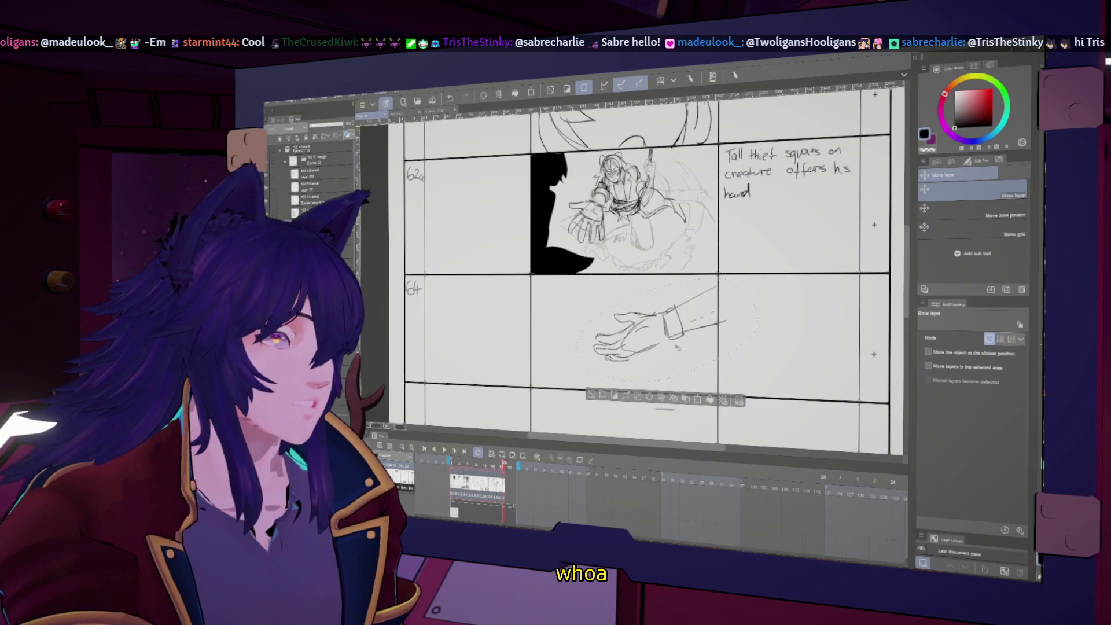
key("ctrl+d")
scroll(707, 362, "down", 1)
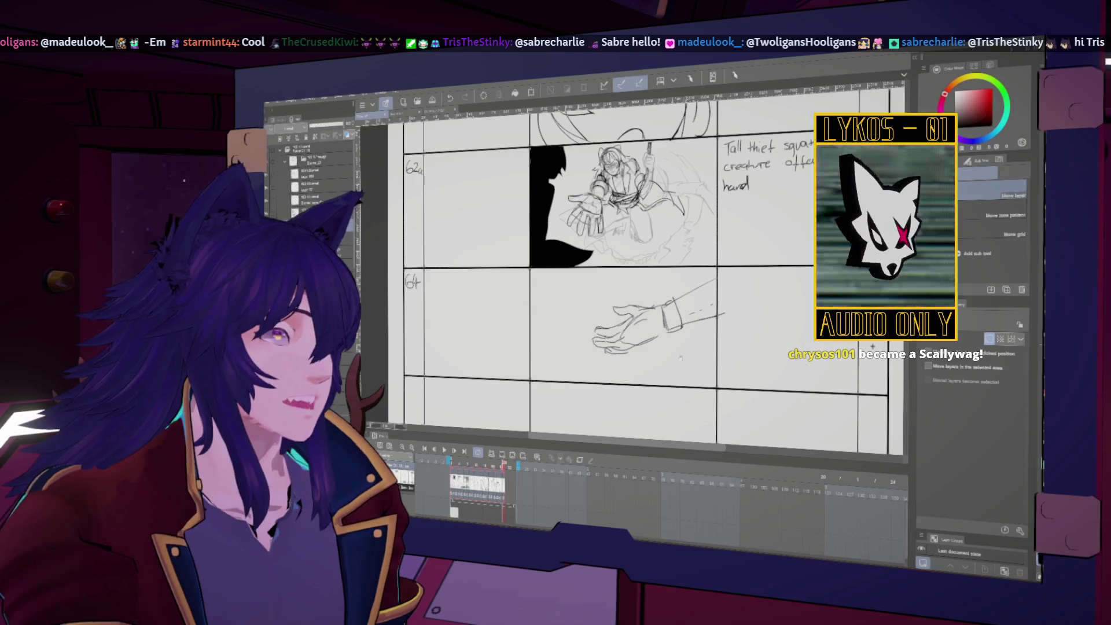
scroll(719, 369, "up", 1)
key("m")
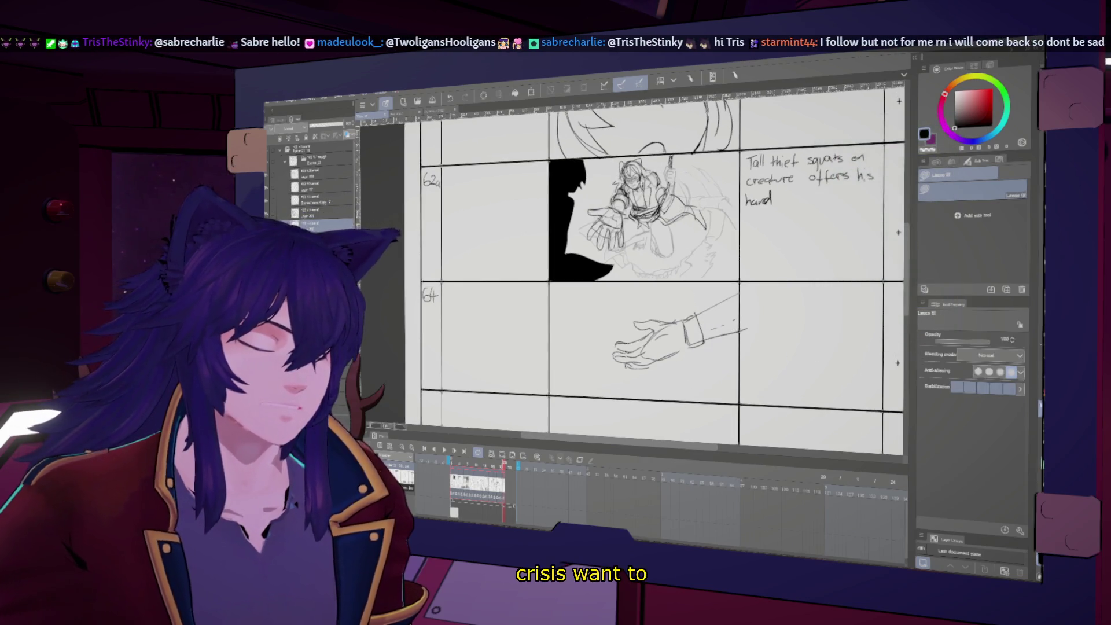
scroll(728, 343, "up", 1)
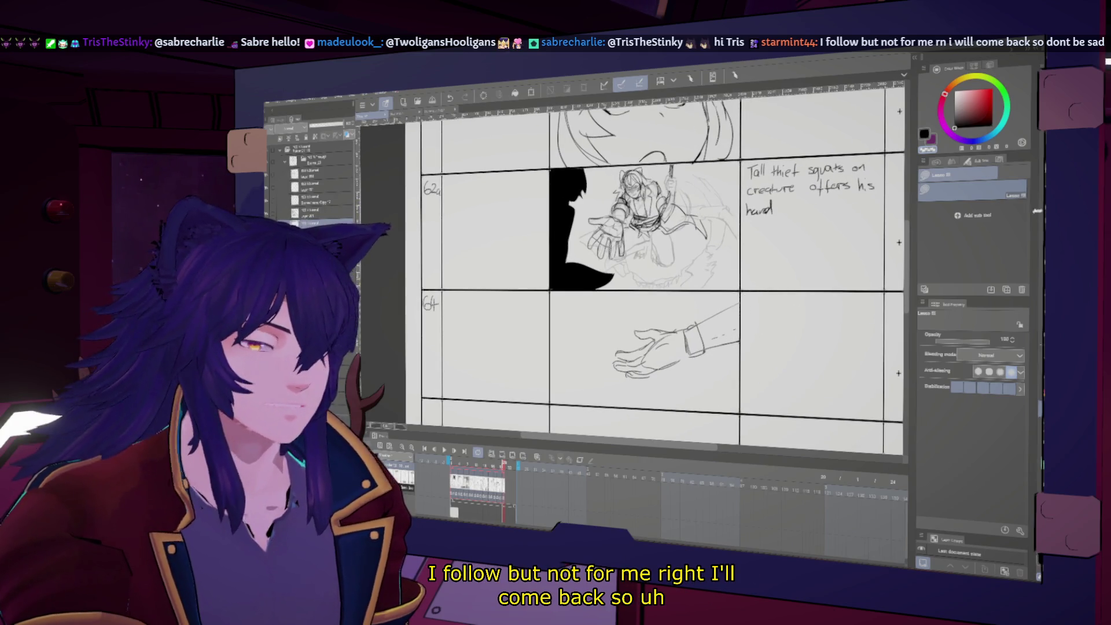
key("v")
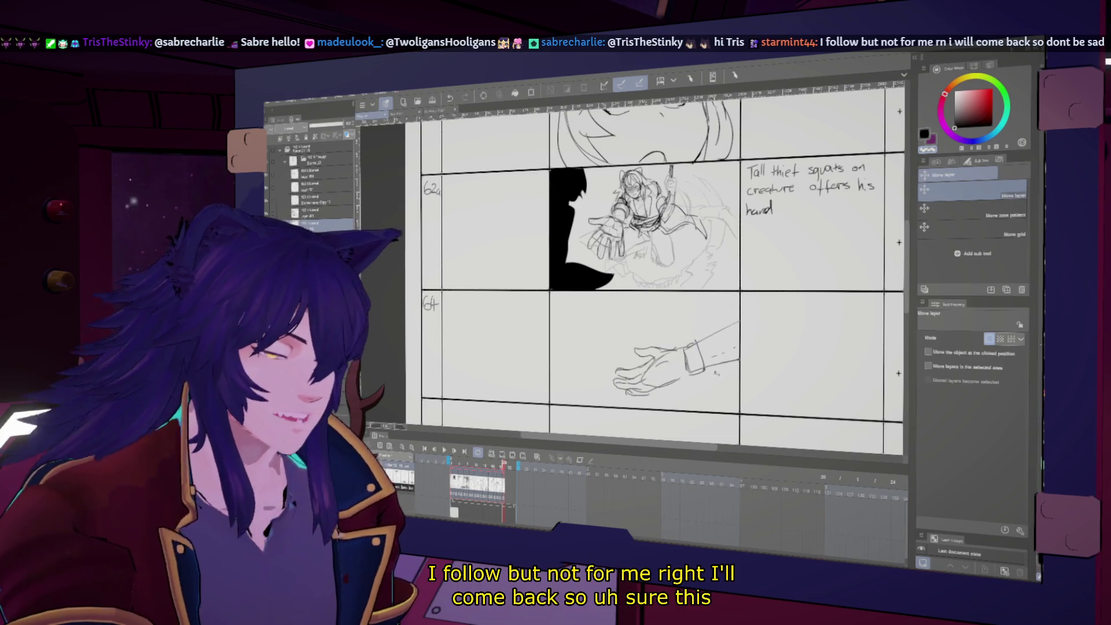
key("b")
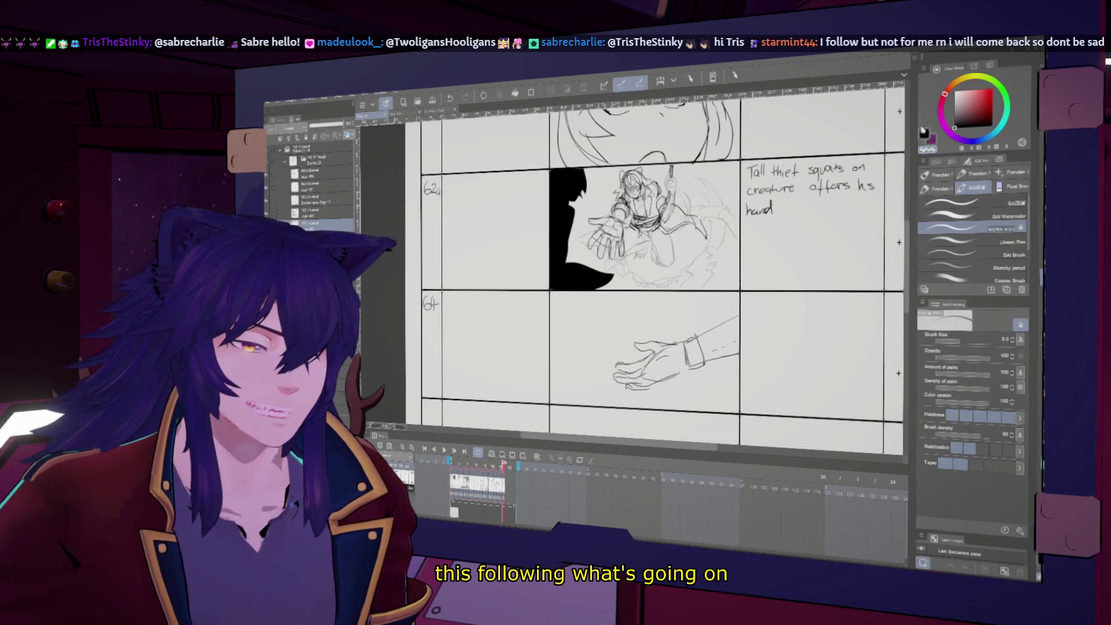
key("h")
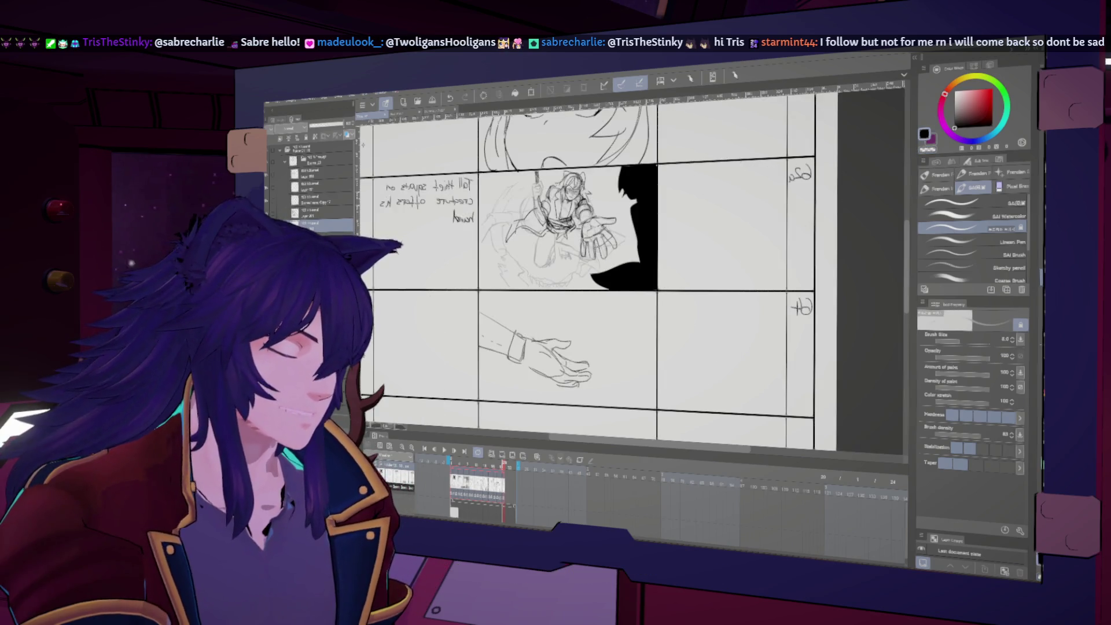
key("h")
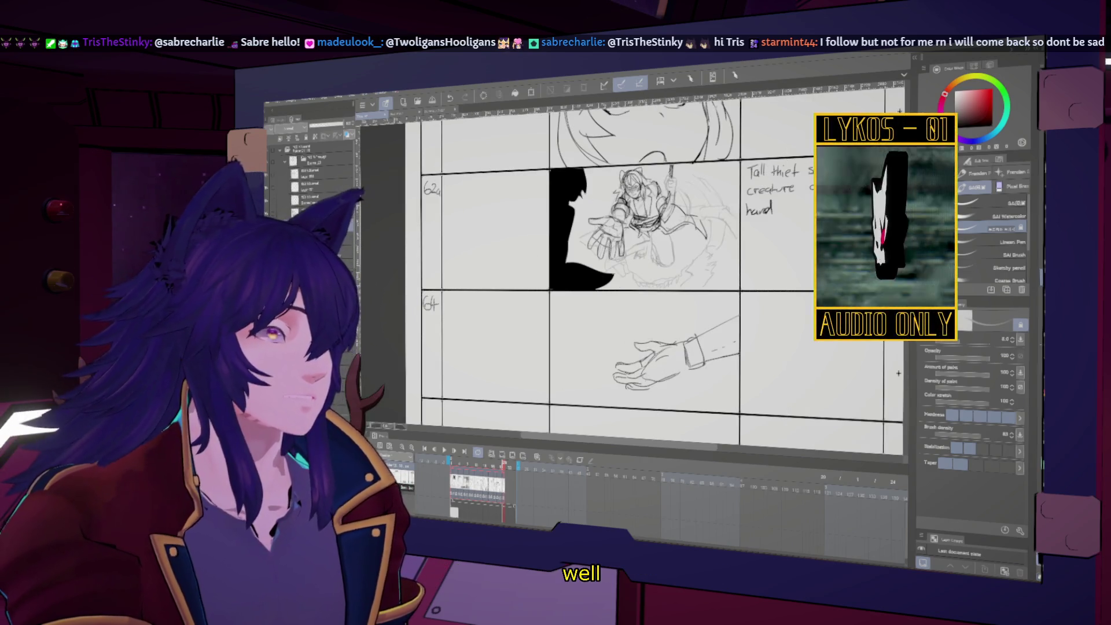
scroll(654, 272, "up", 1)
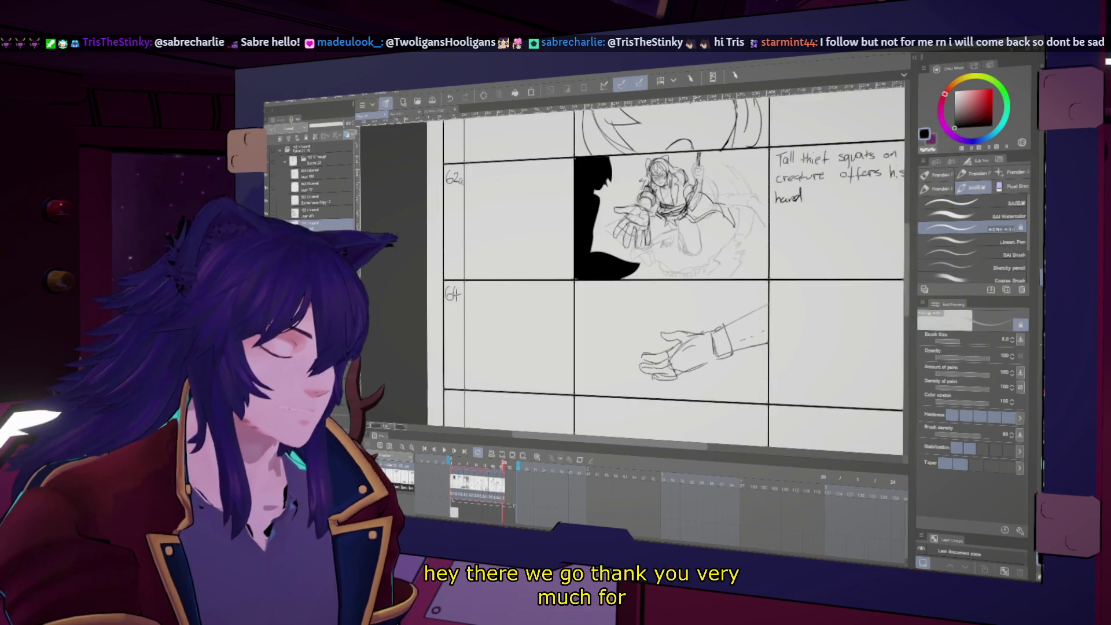
key("h")
key("h")
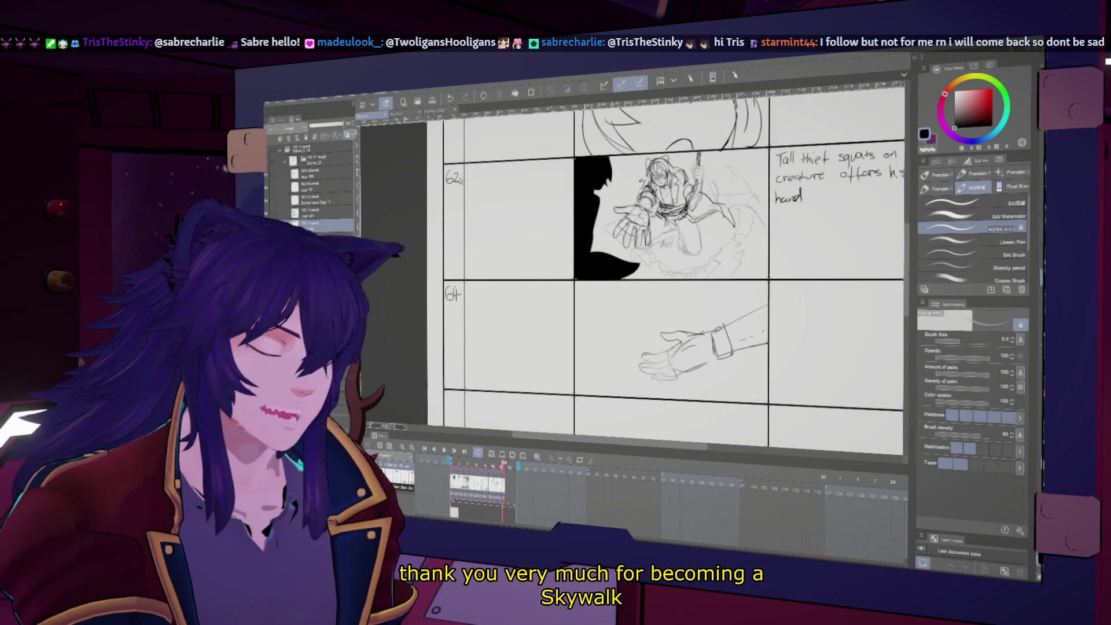
key("h")
key("h")
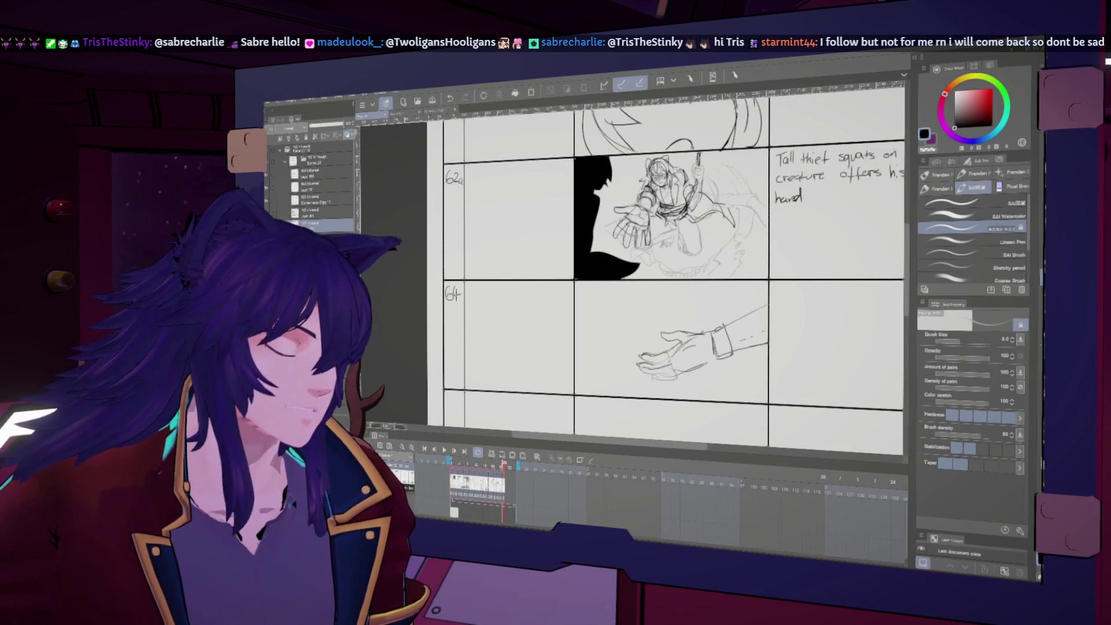
key("h")
key("h")
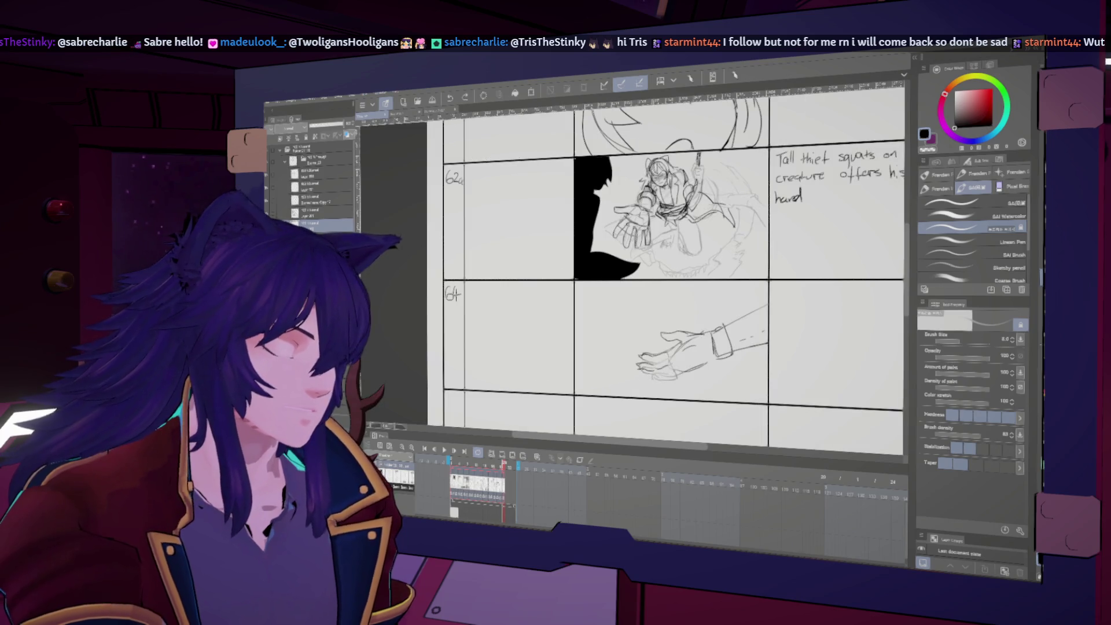
key("h")
key("h")
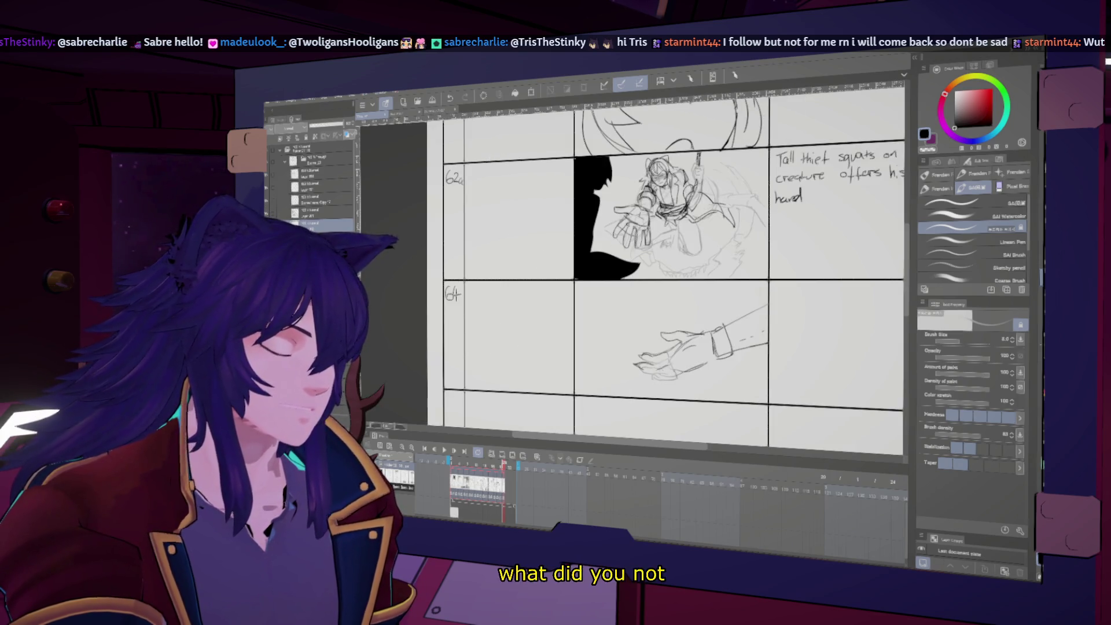
key("h")
key("h")
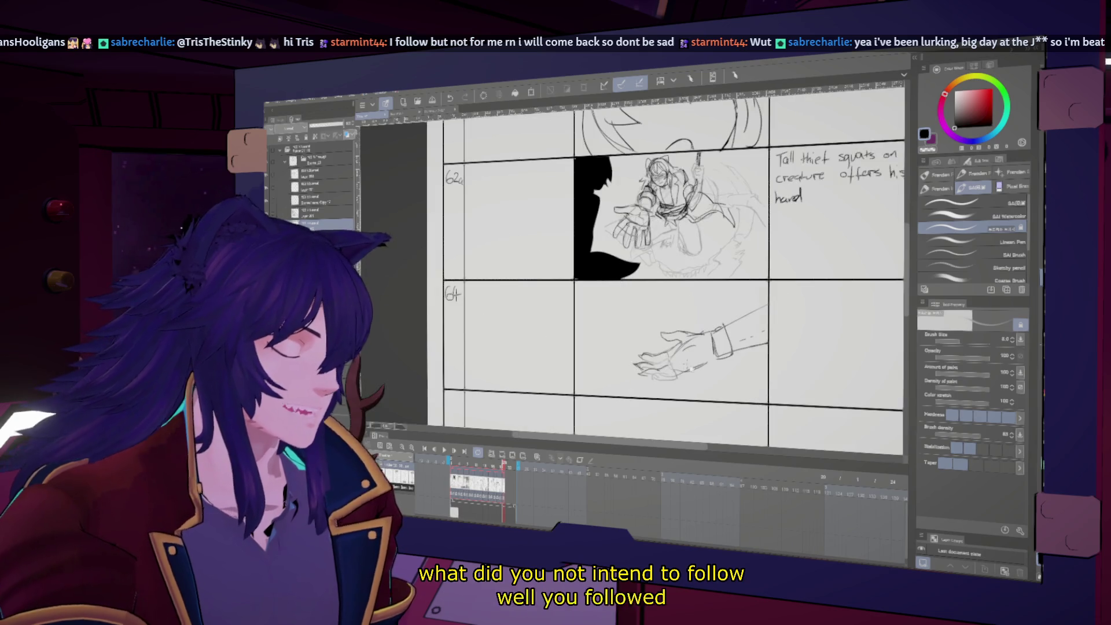
key("h")
key("h")
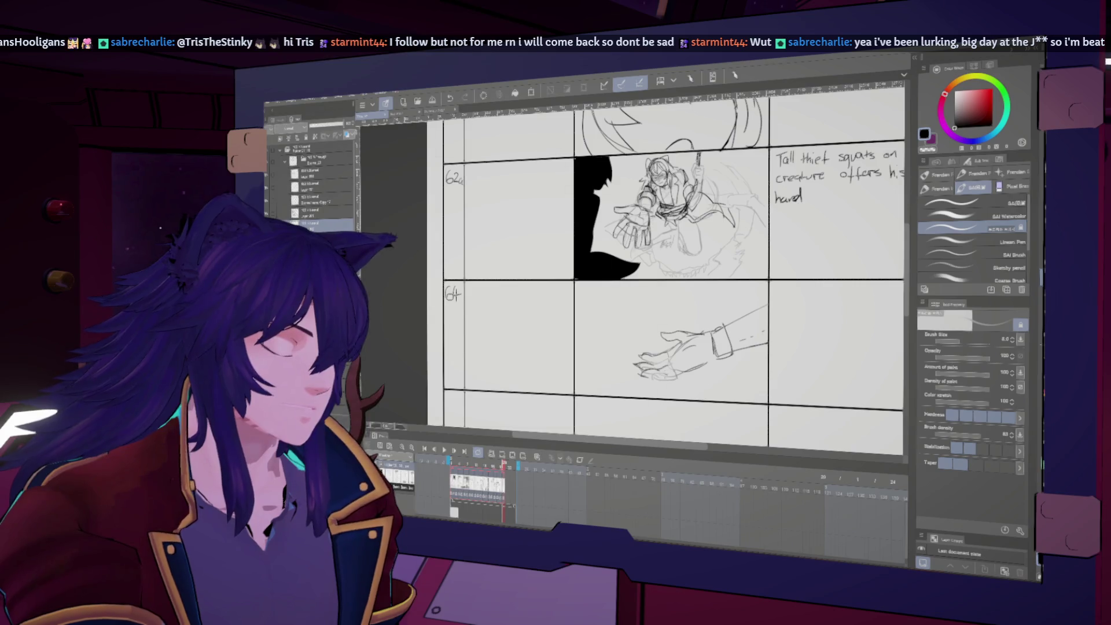
key("h")
key("h")
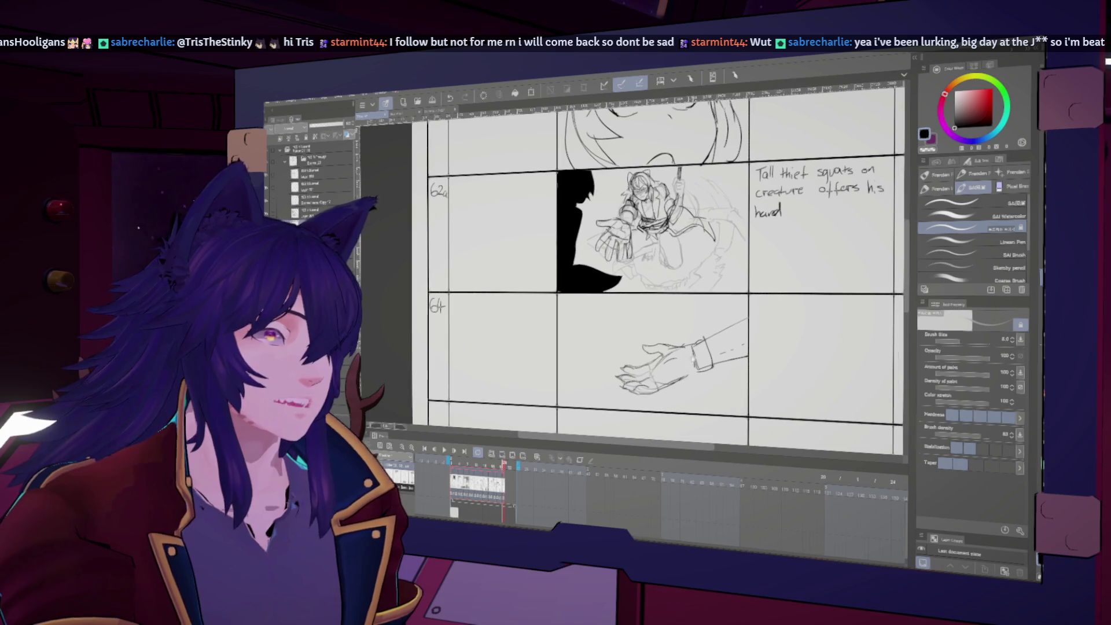
left_click_drag(690, 387, 684, 386)
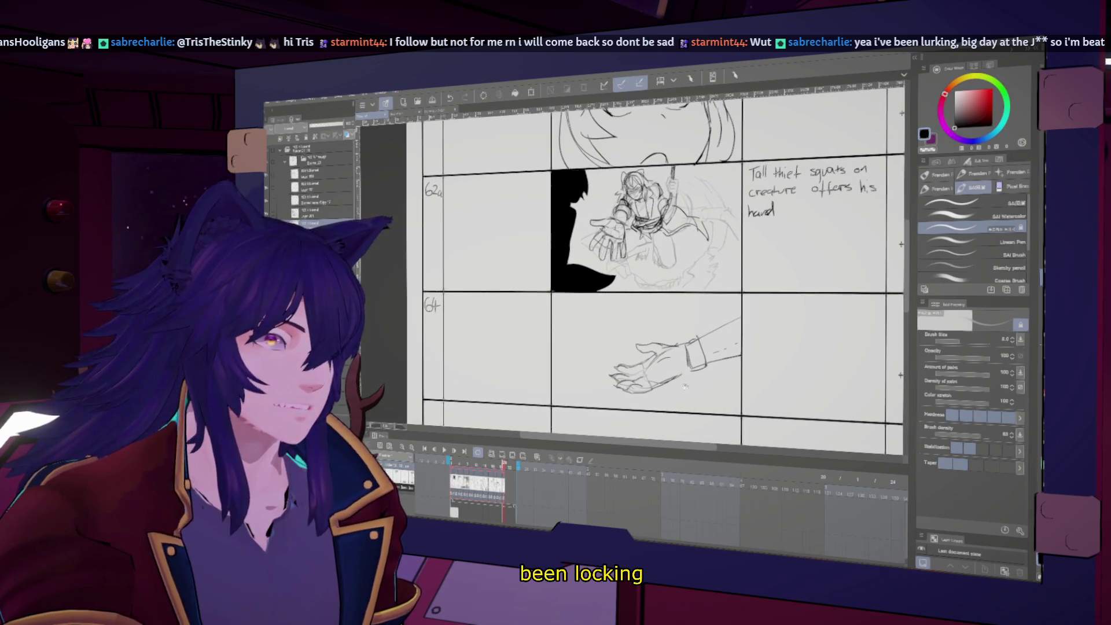
key("h")
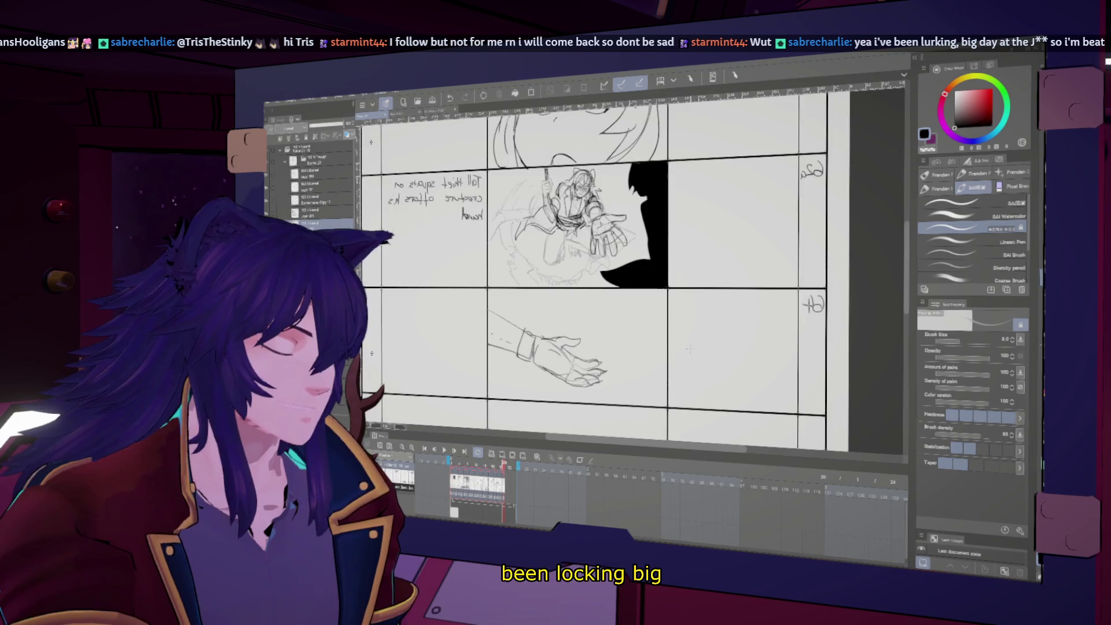
key("h")
key("h")
key("h")
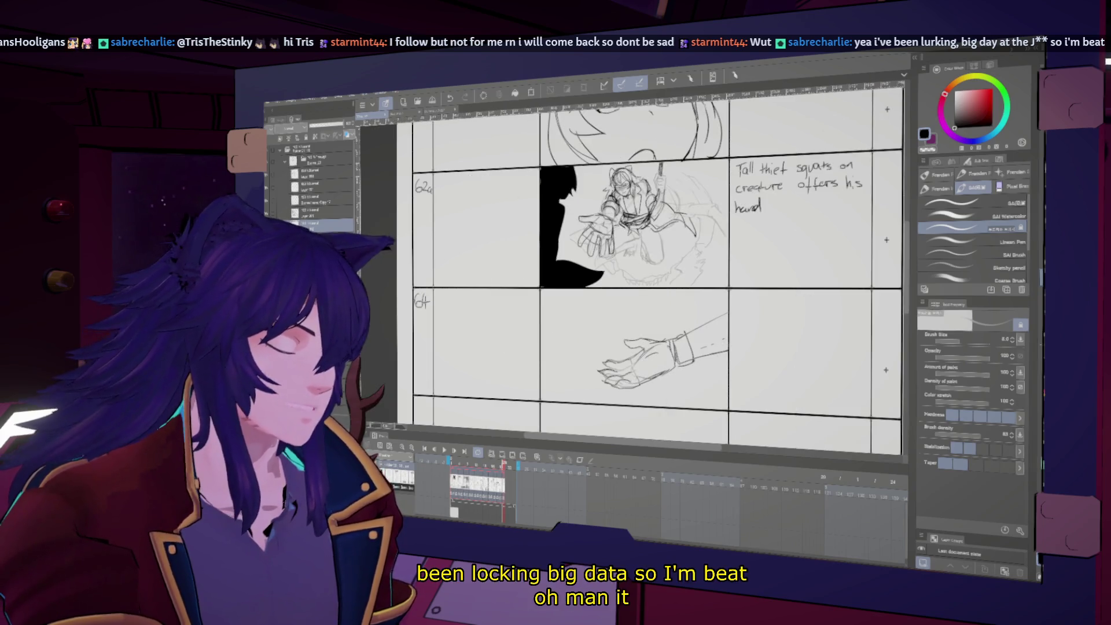
key("h")
key("h")
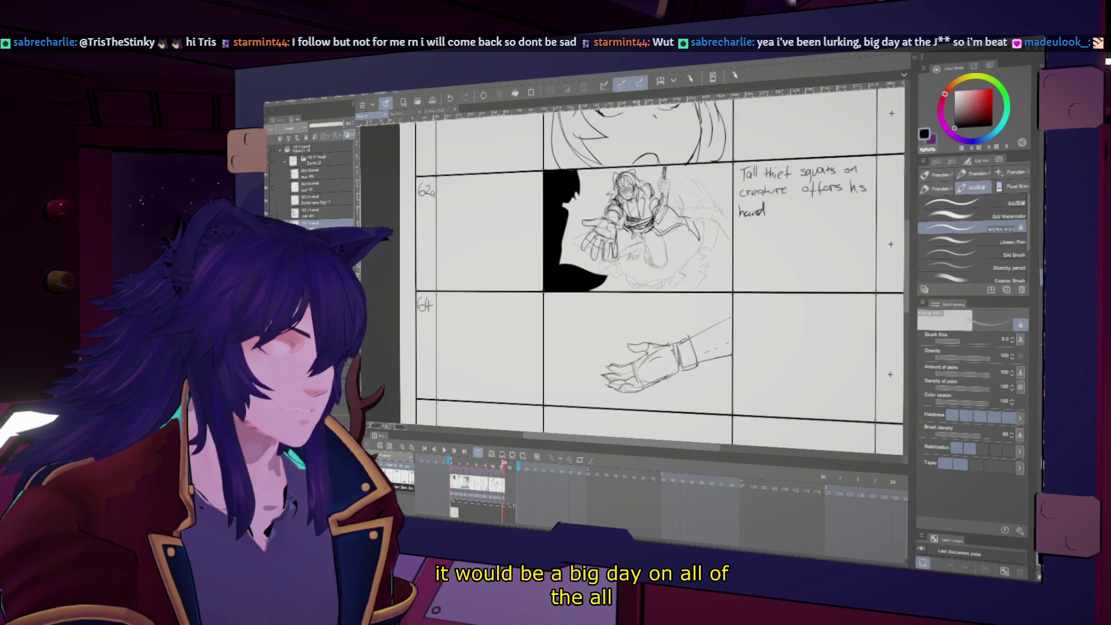
key("h")
key("h")
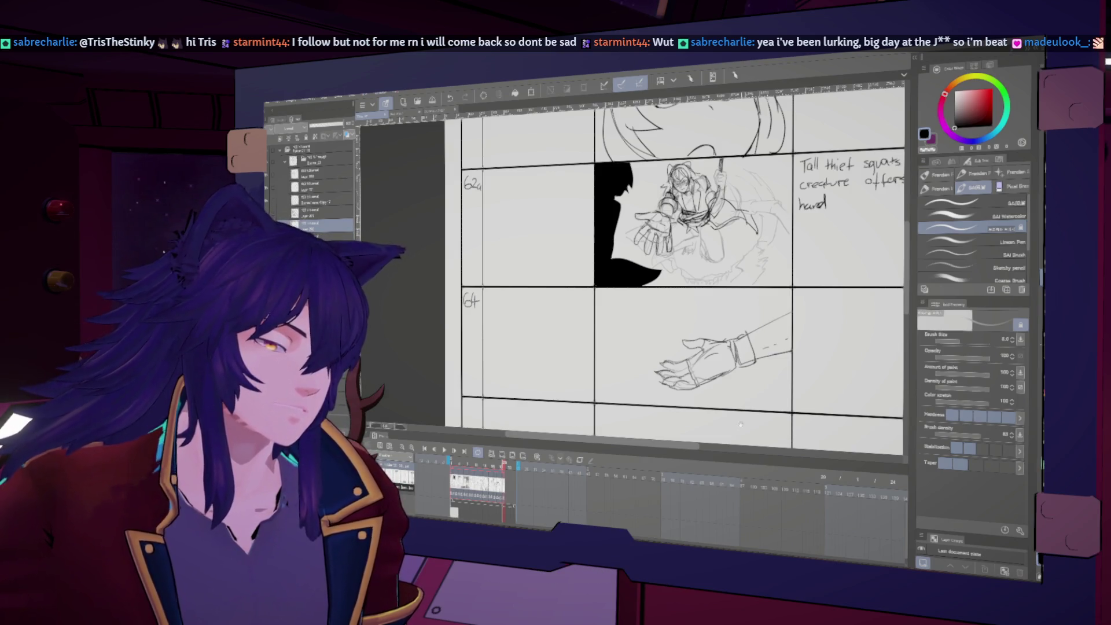
scroll(654, 272, "up", 3)
scroll(654, 272, "up", 2)
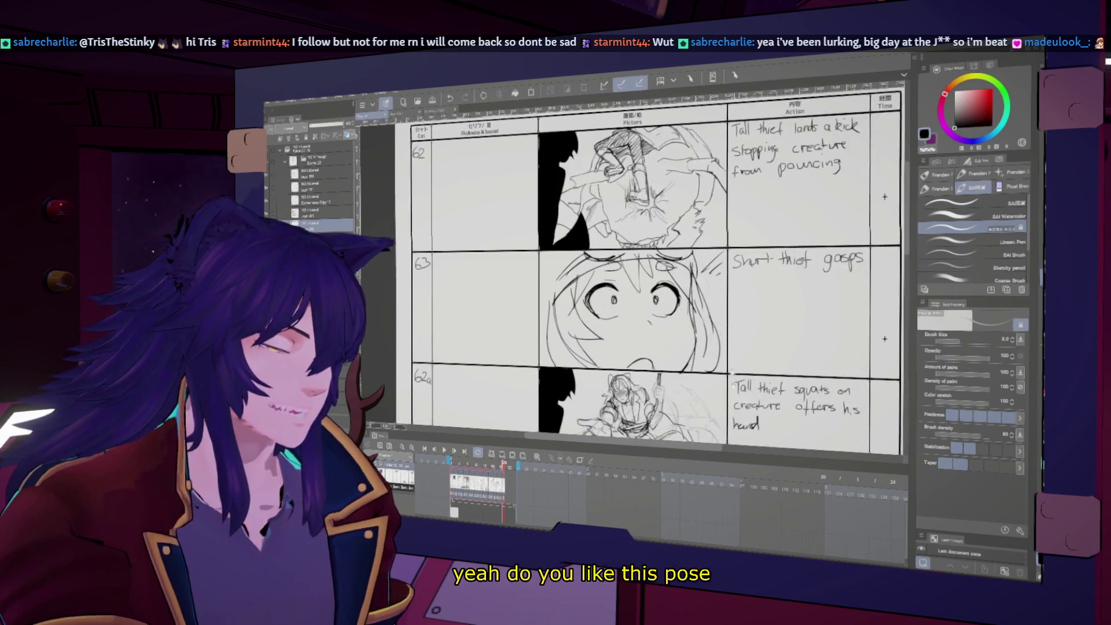
scroll(654, 272, "down", 3)
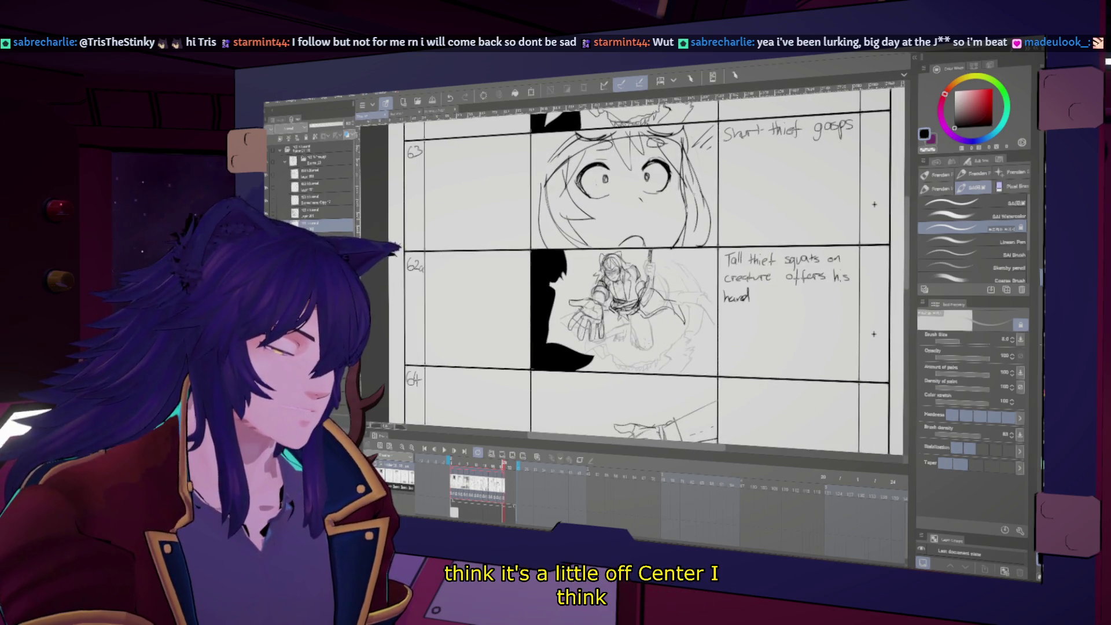
- Frame the tall-thief note panel above panel 64's hand, then begin a new handwritten note beside it
scroll(654, 272, "right", 3)
scroll(654, 273, "left", 3)
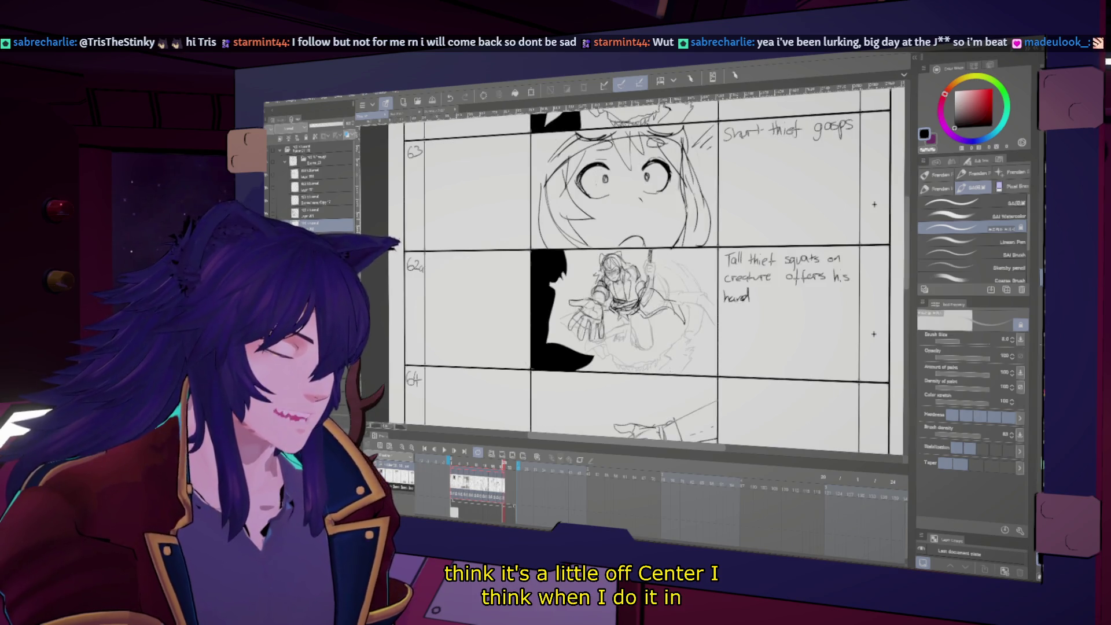
scroll(637, 266, "down", 1)
scroll(637, 266, "right", 1)
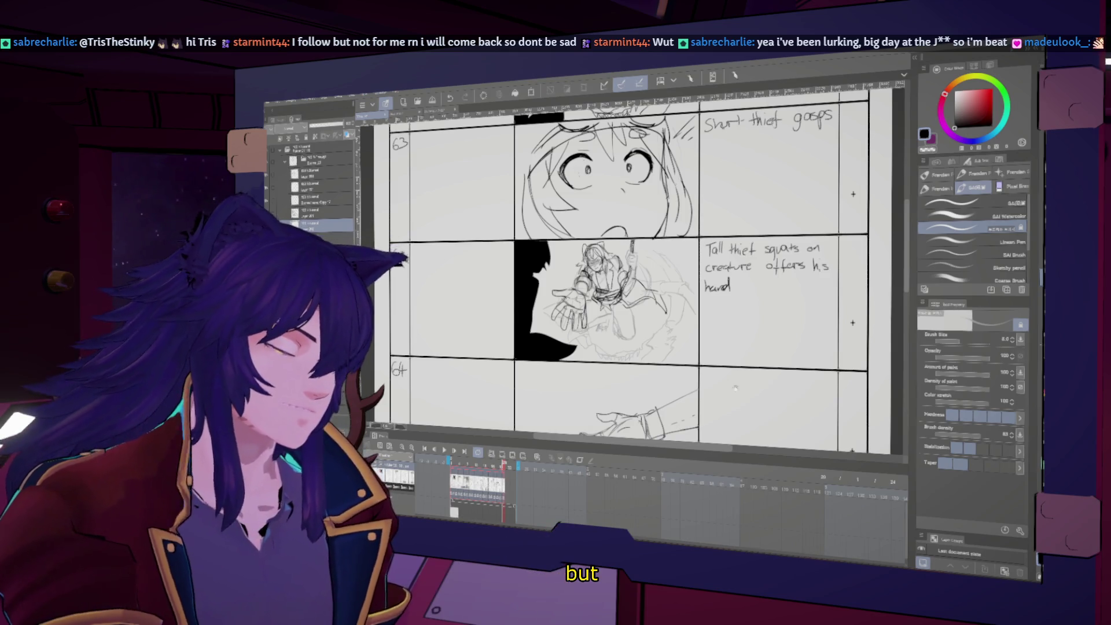
scroll(736, 387, "down", 4)
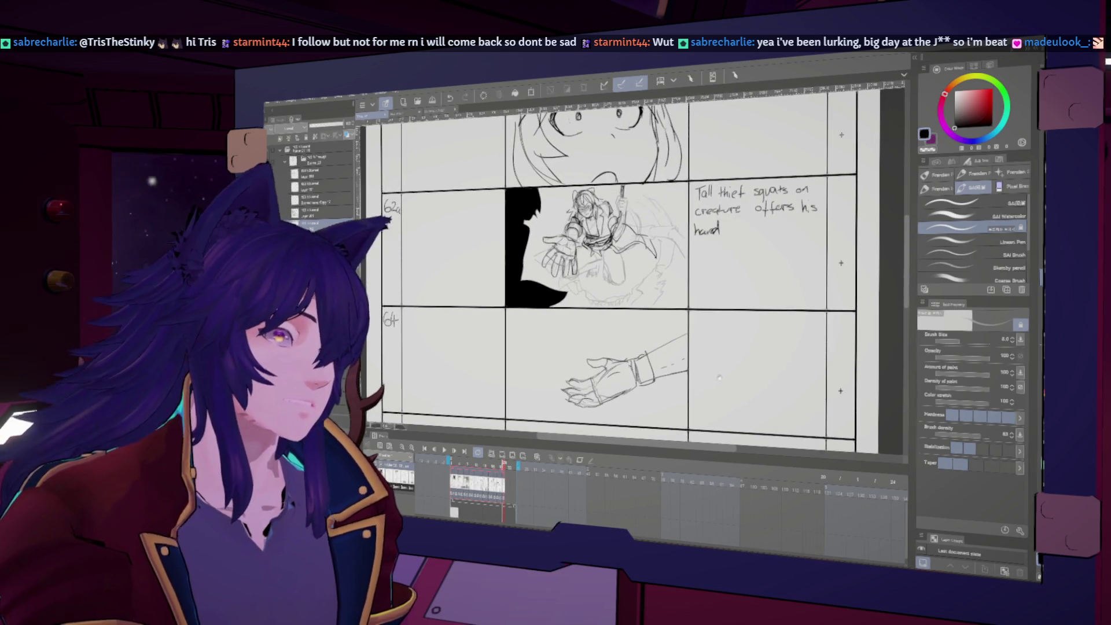
scroll(715, 373, "down", 3)
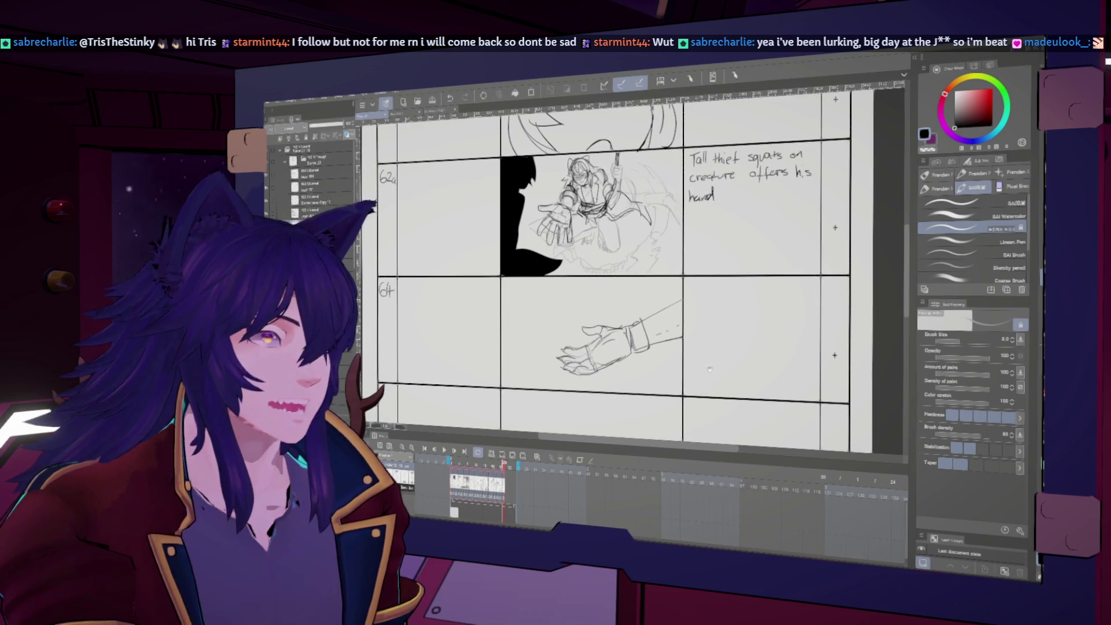
scroll(710, 369, "down", 2)
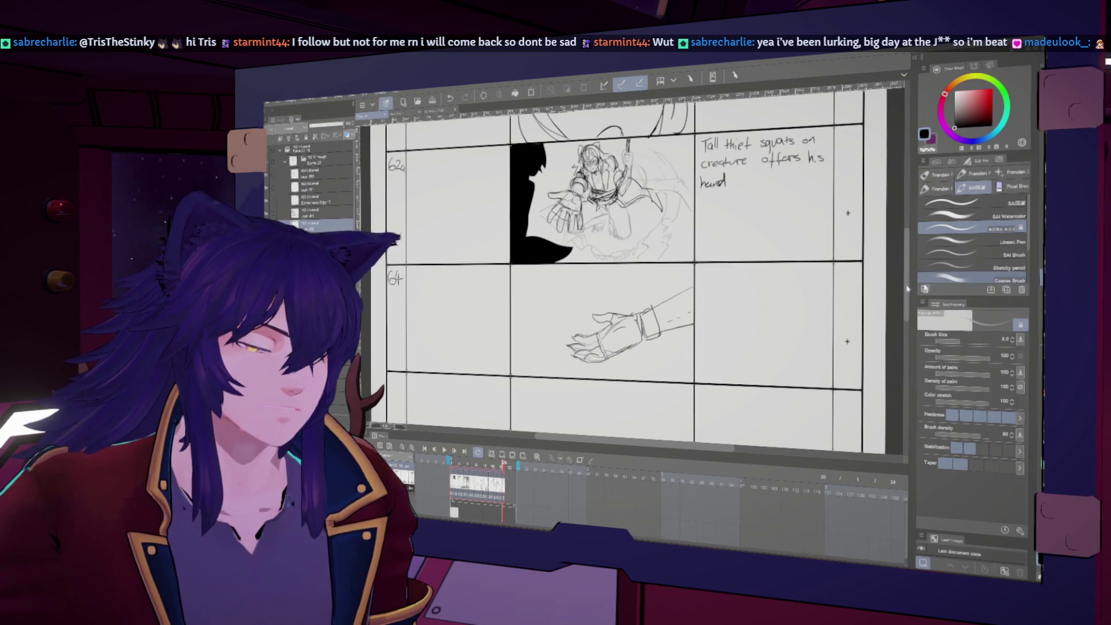
scroll(637, 267, "left", 2)
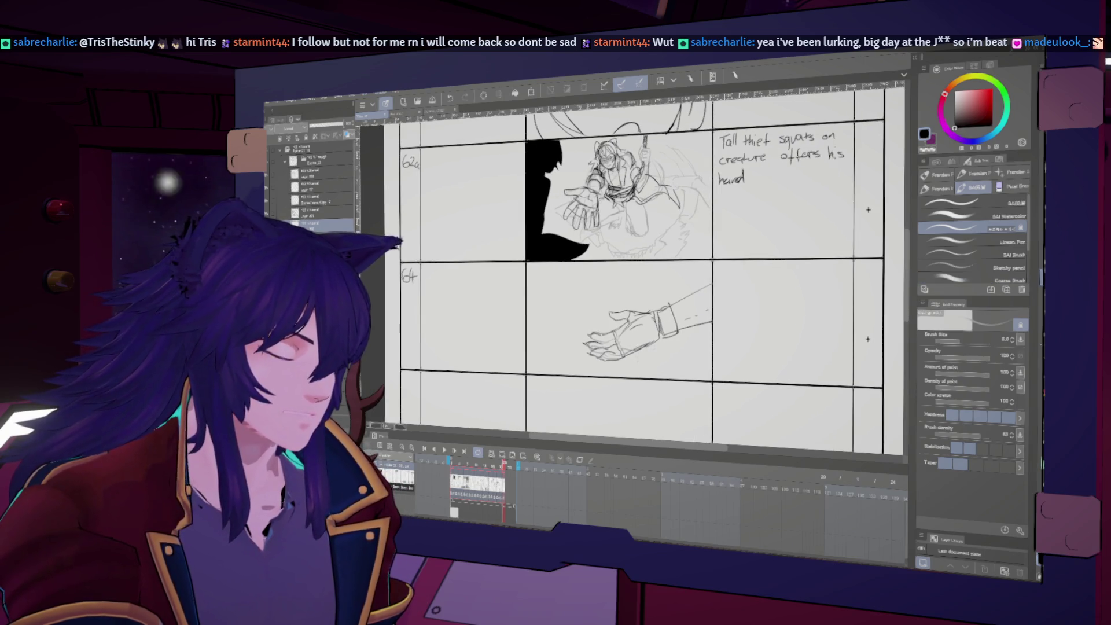
scroll(636, 266, "down", 5)
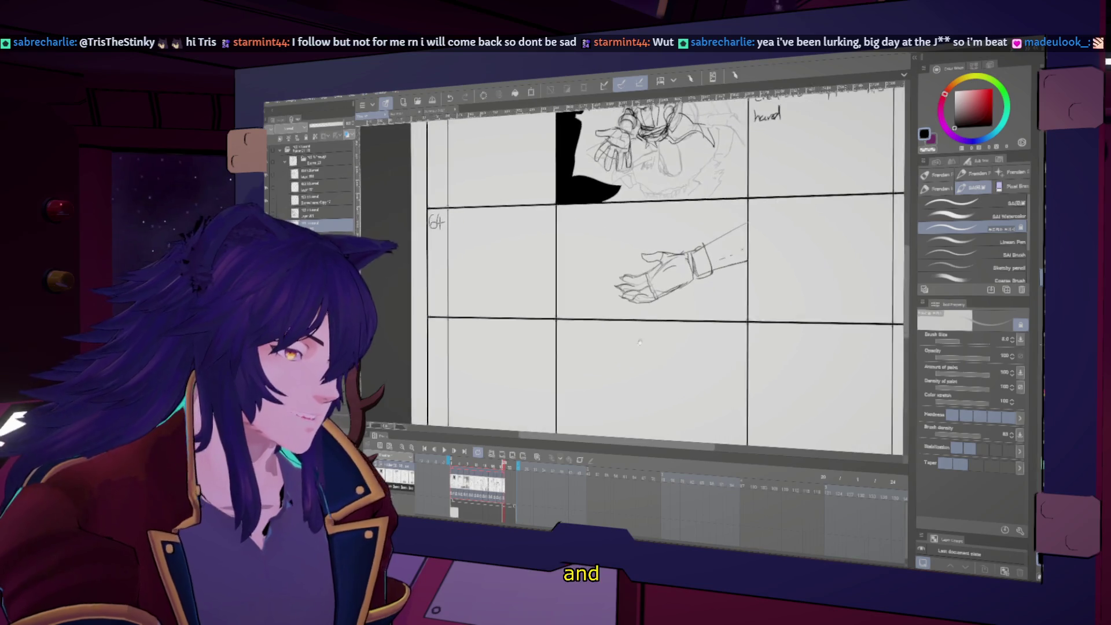
scroll(637, 266, "left", 3)
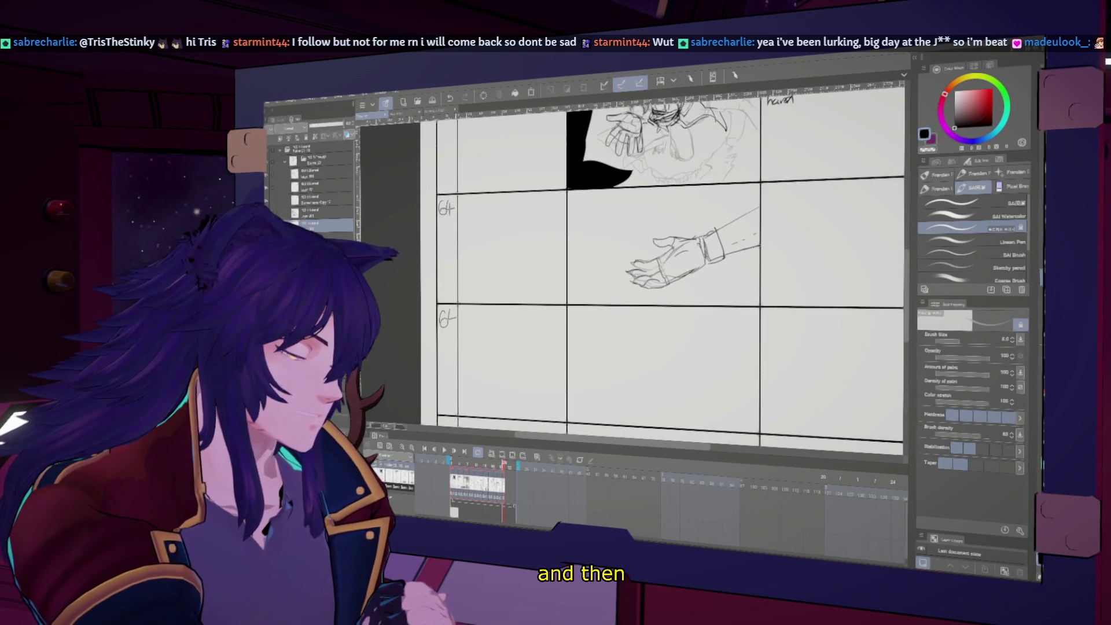
scroll(637, 266, "up", 5)
scroll(637, 267, "right", 5)
scroll(571, 268, "up", 1)
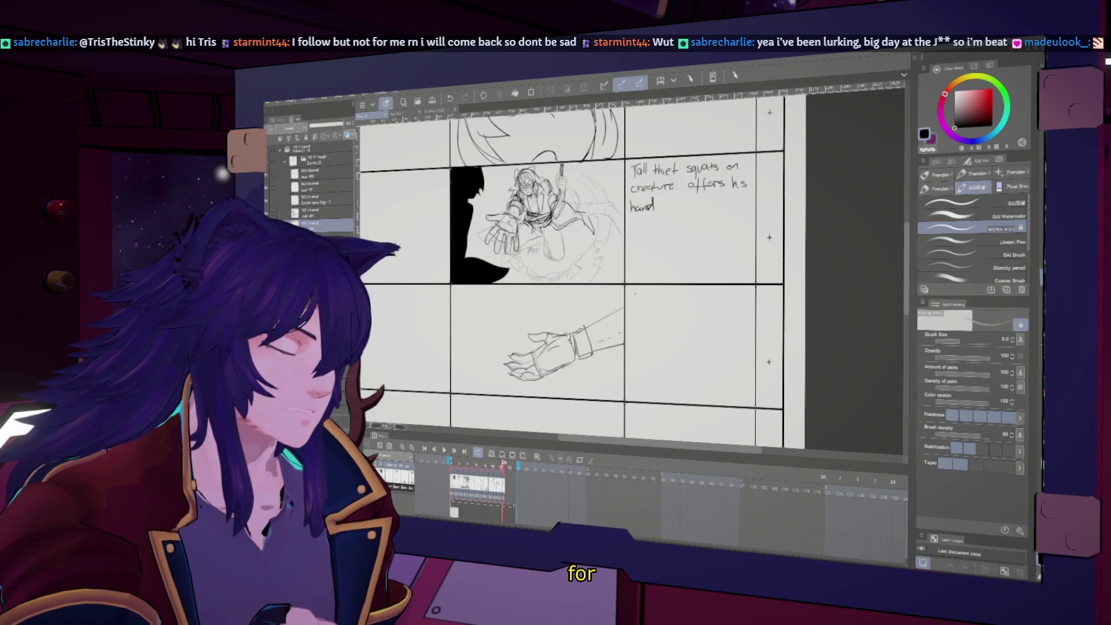
left_click_drag(631, 293, 641, 291)
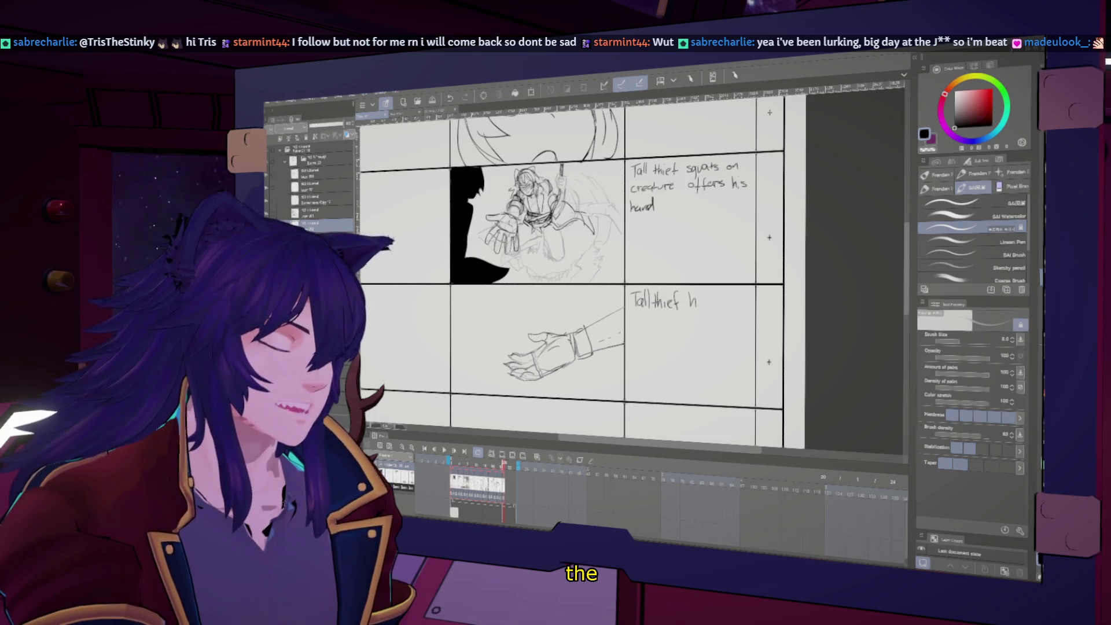
- Finish handwriting 'Tall thief hand outstretched' beside panel 64, undoing a misdrawn letter stroke
left_click_drag(706, 296, 713, 307)
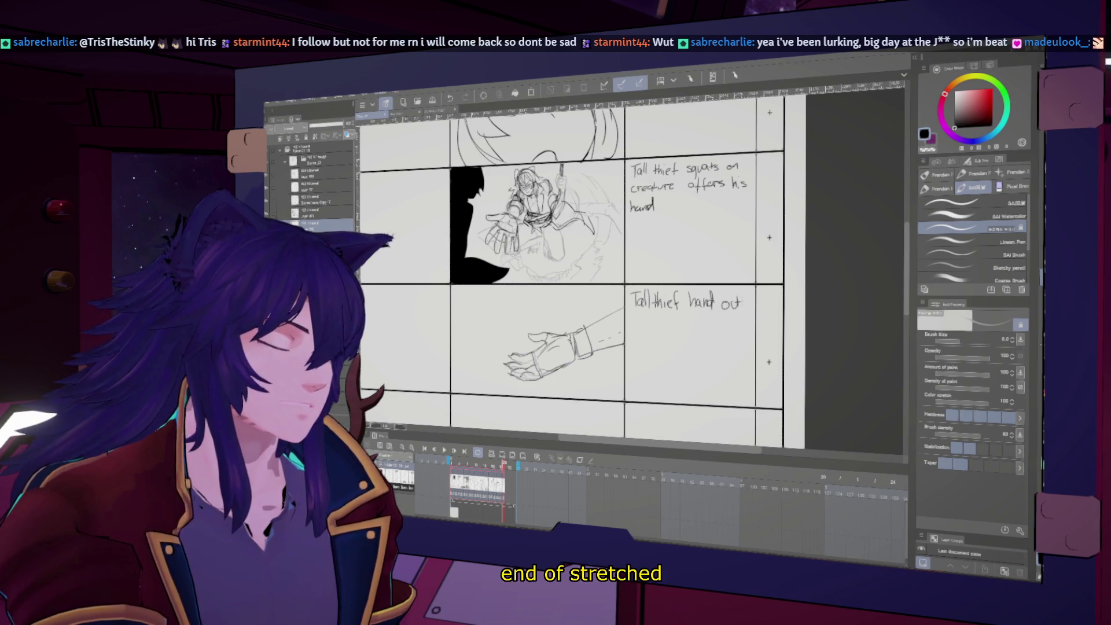
key("ctrl+z")
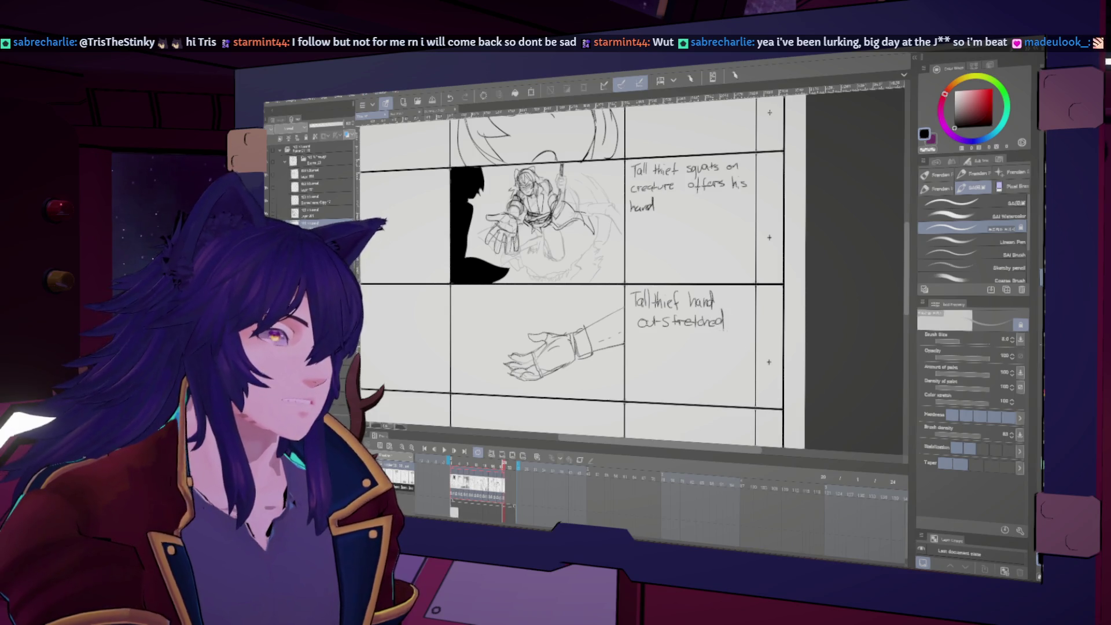
scroll(631, 267, "down", 5)
scroll(631, 267, "left", 4)
- Sketch the arms and clasped hands of the handshake in the lower panel, checking it mirrored
left_click_drag(646, 345, 666, 324)
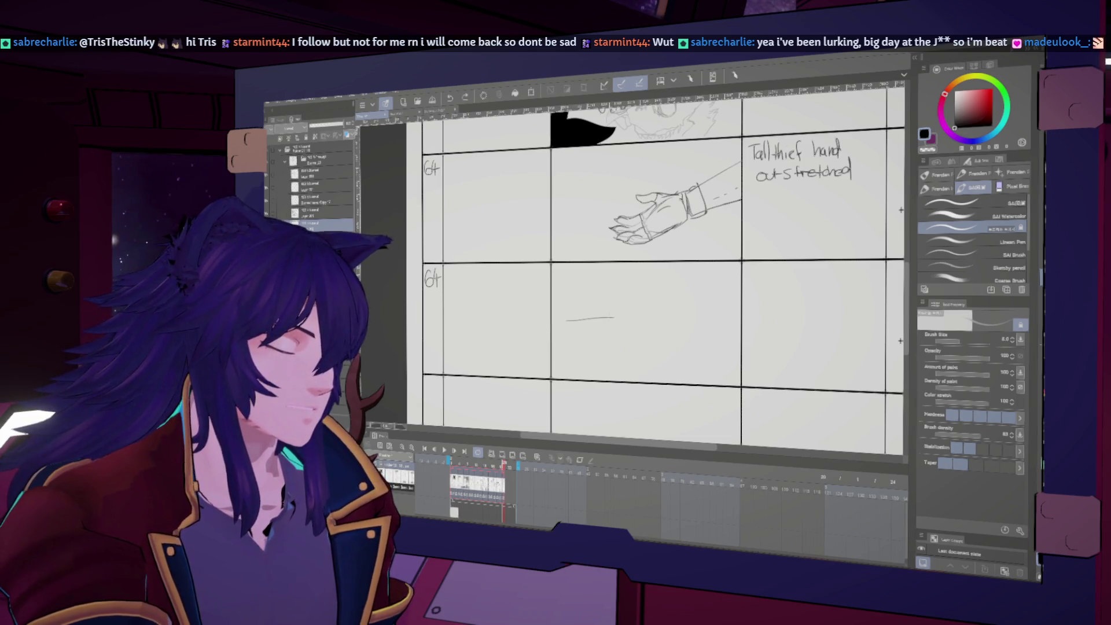
left_click_drag(620, 335, 651, 347)
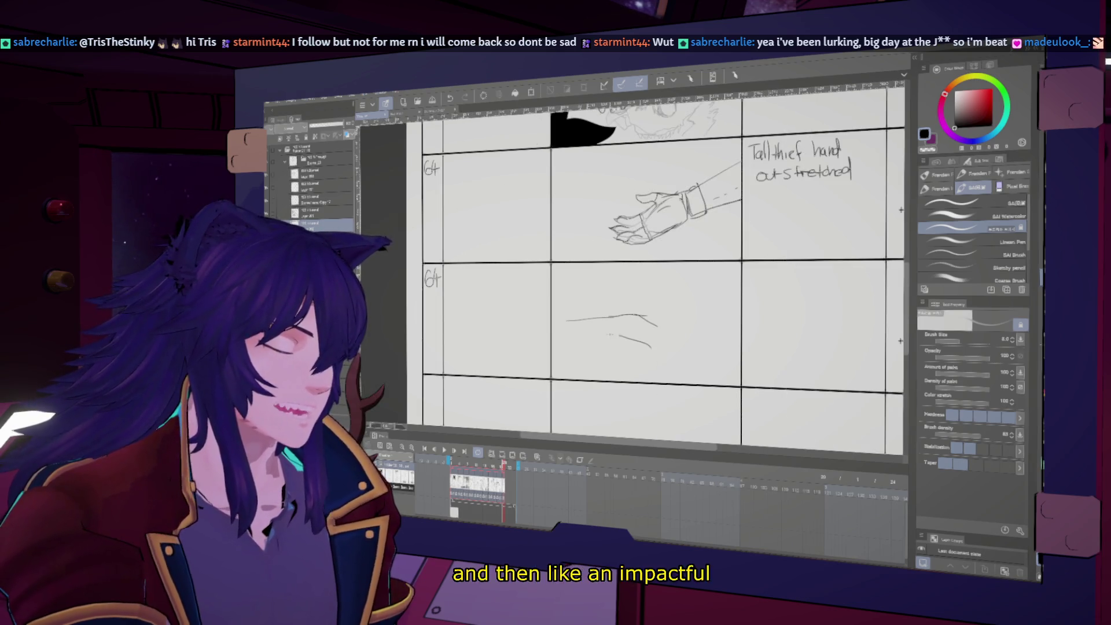
left_click_drag(630, 326, 624, 337)
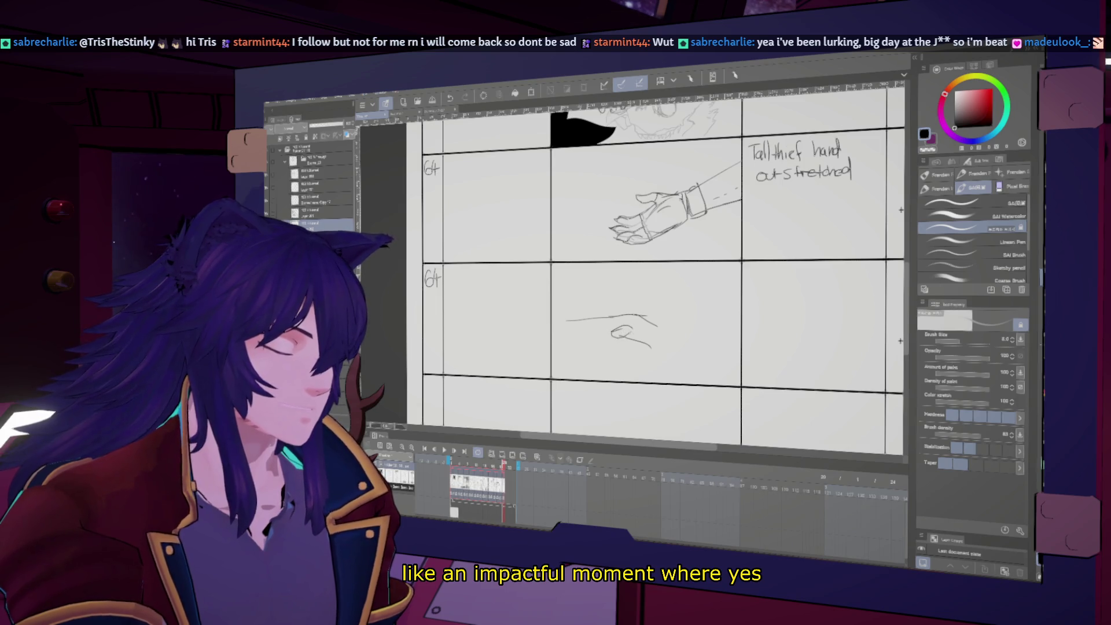
left_click_drag(626, 332, 642, 345)
key("h")
key("h")
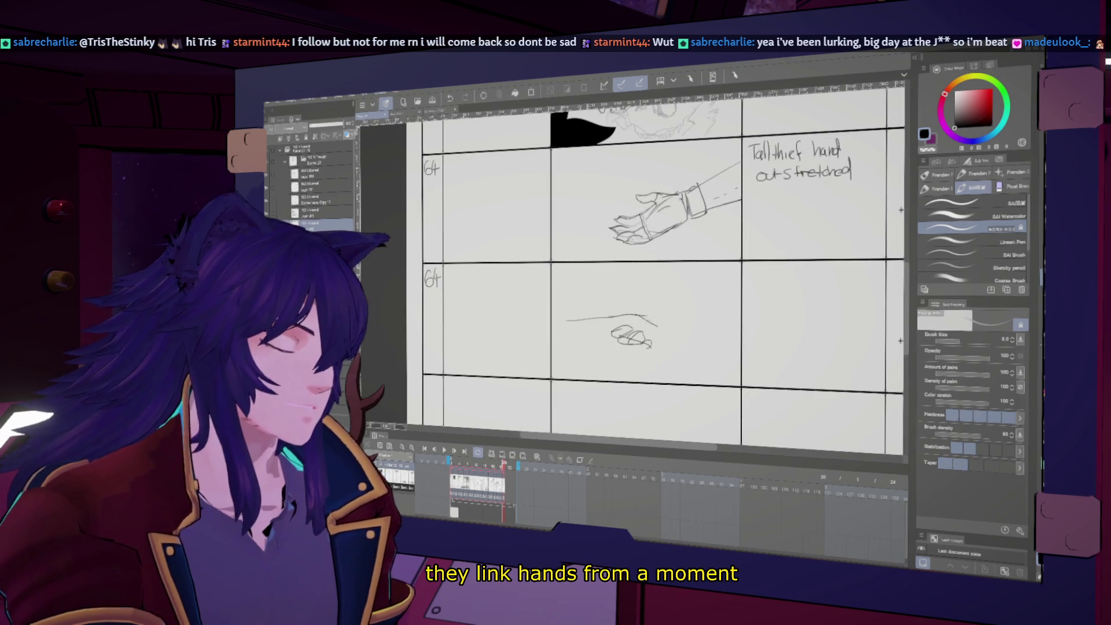
key("h")
key("h")
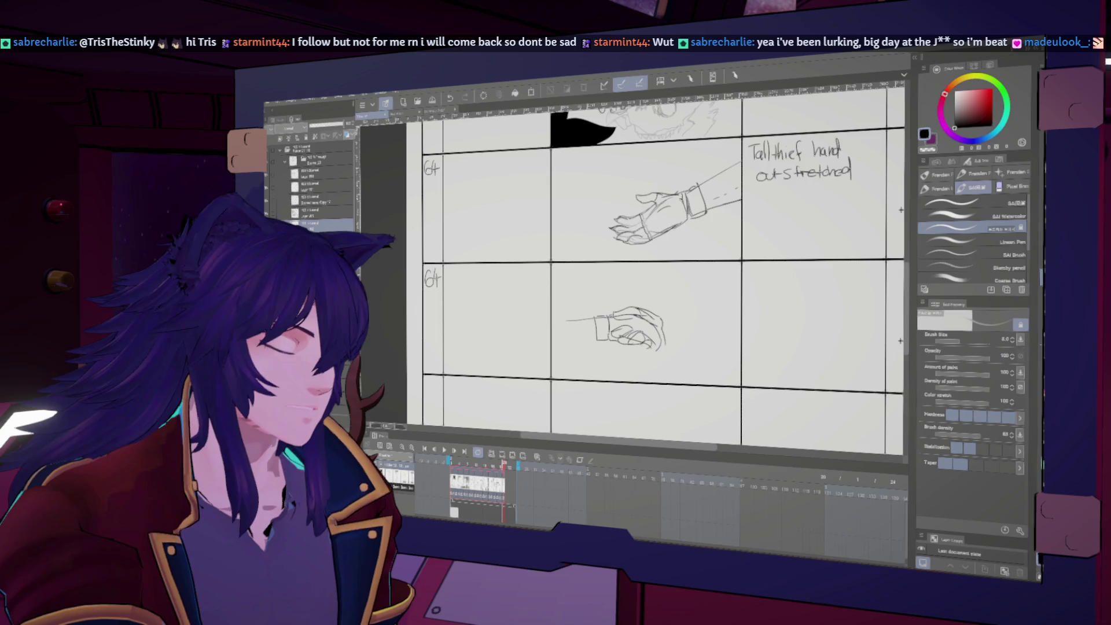
key("h")
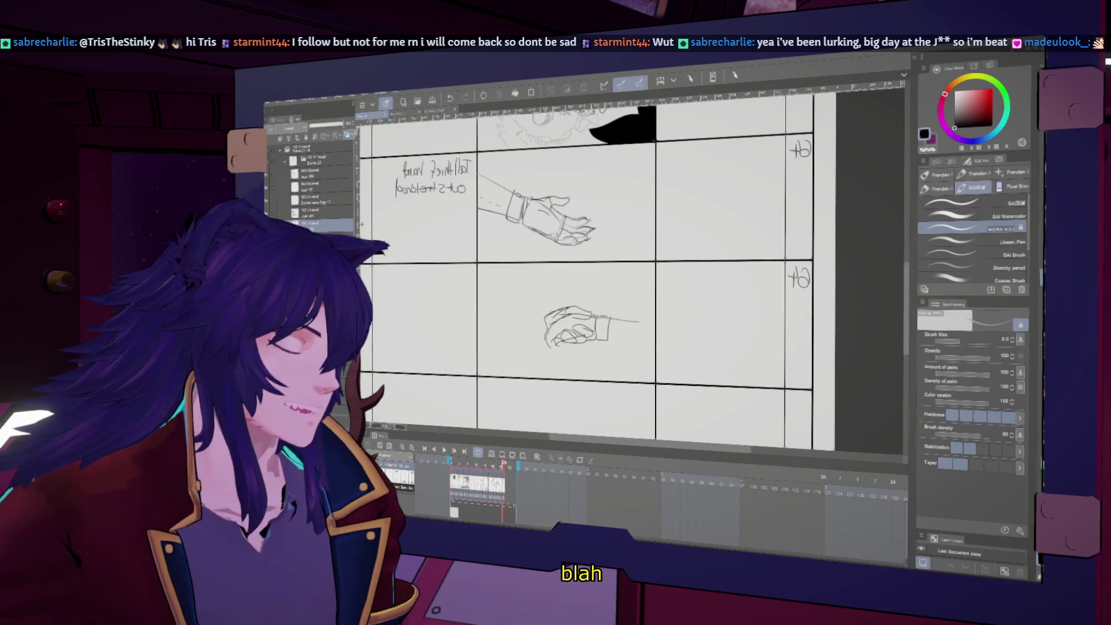
key("h")
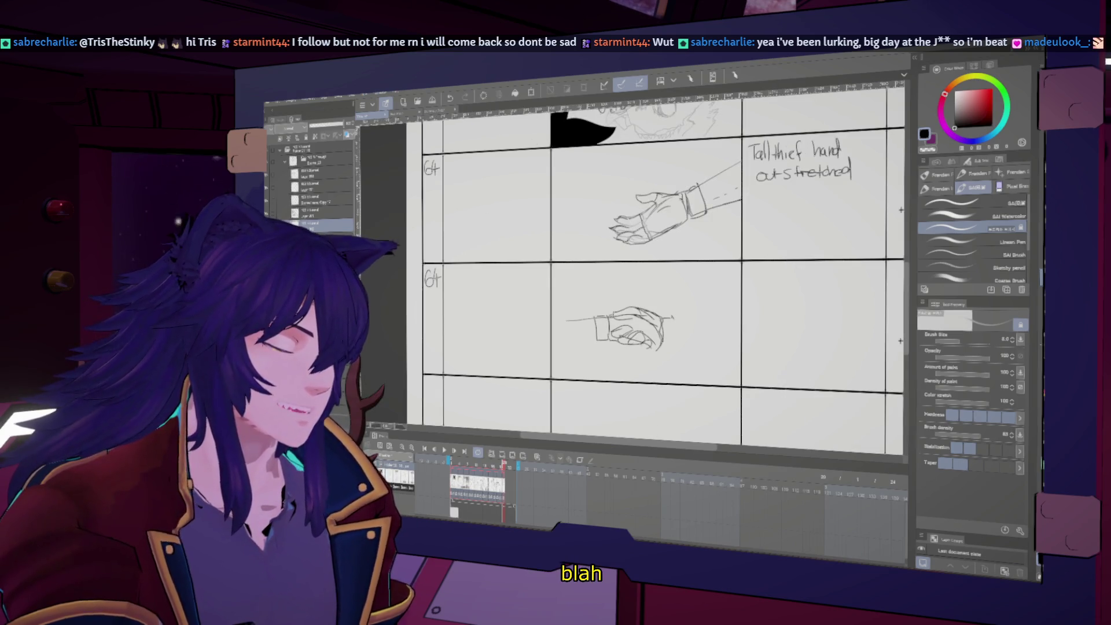
key("h")
key("h")
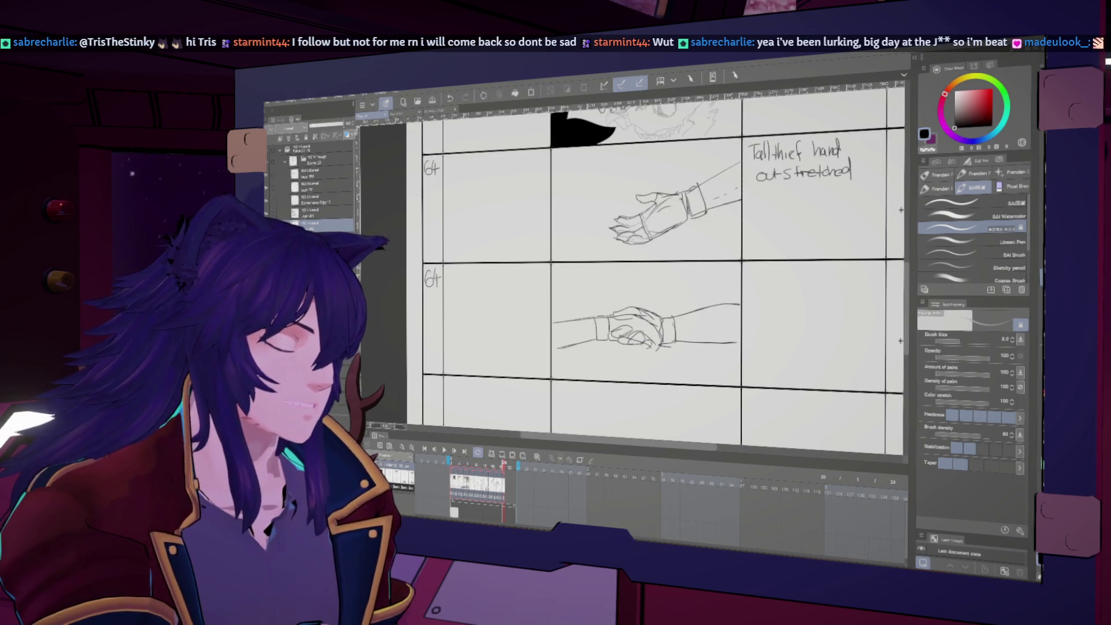
key("h")
key("h")
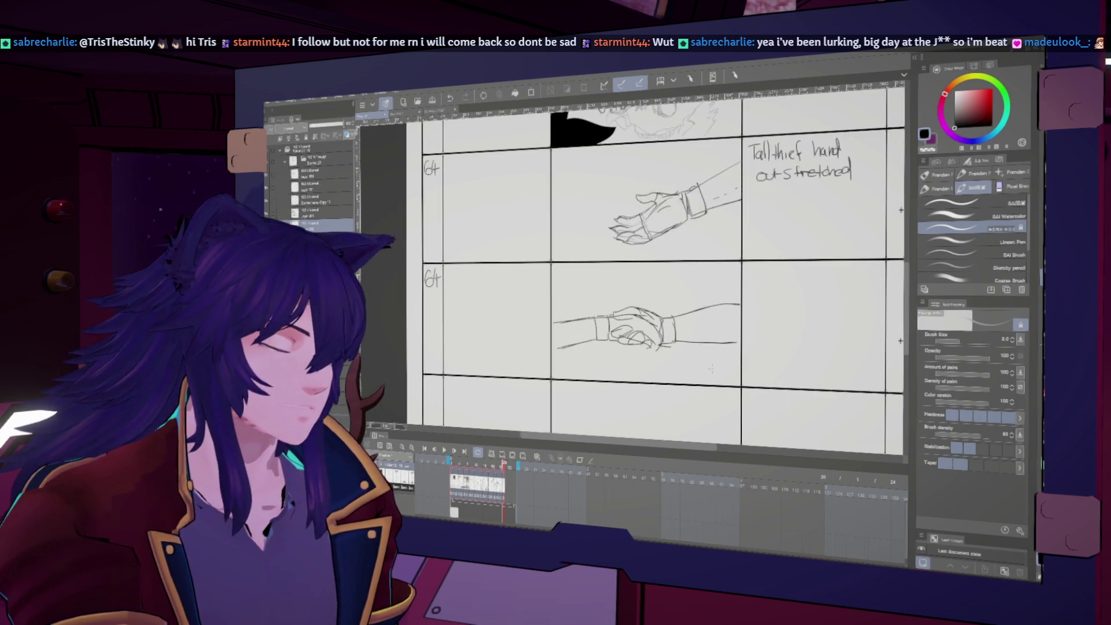
left_click_drag(648, 261, 639, 276)
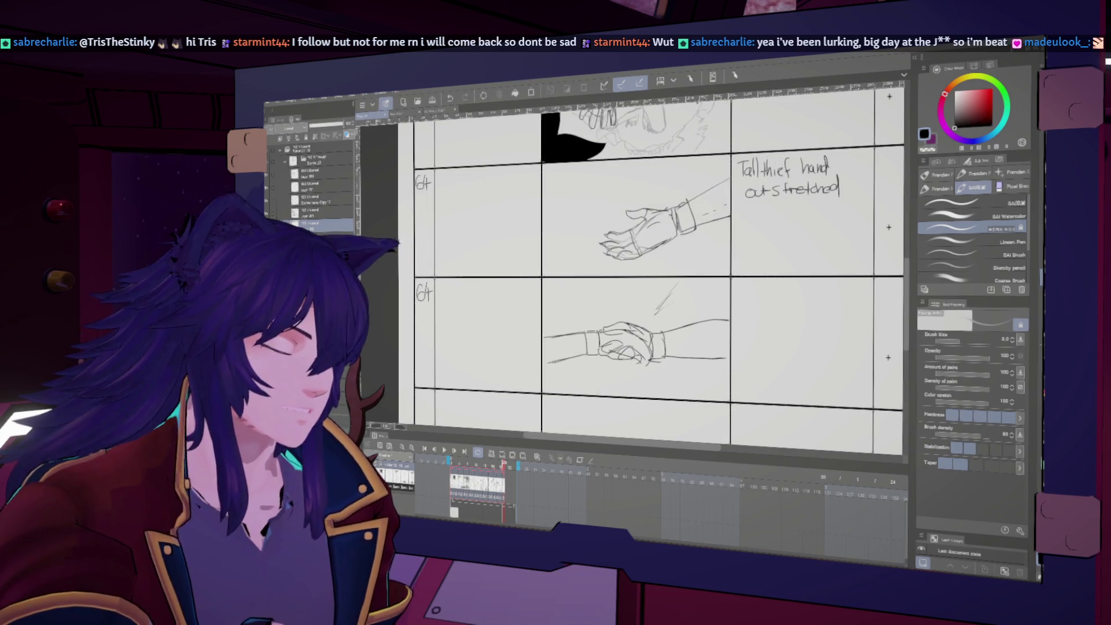
key("h")
key("h")
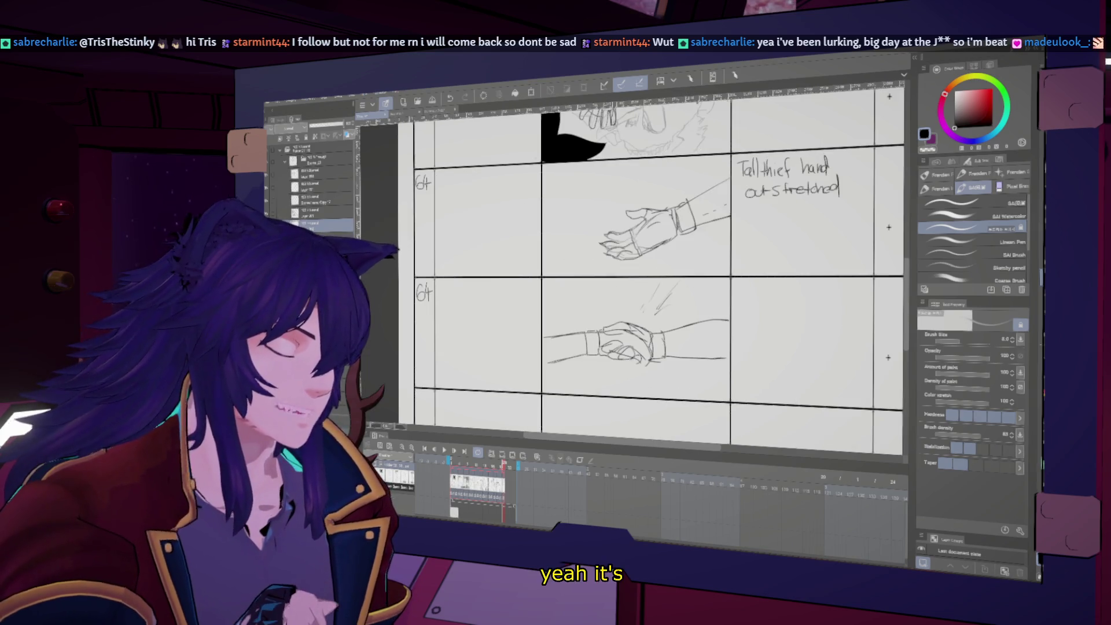
key("h")
key("h")
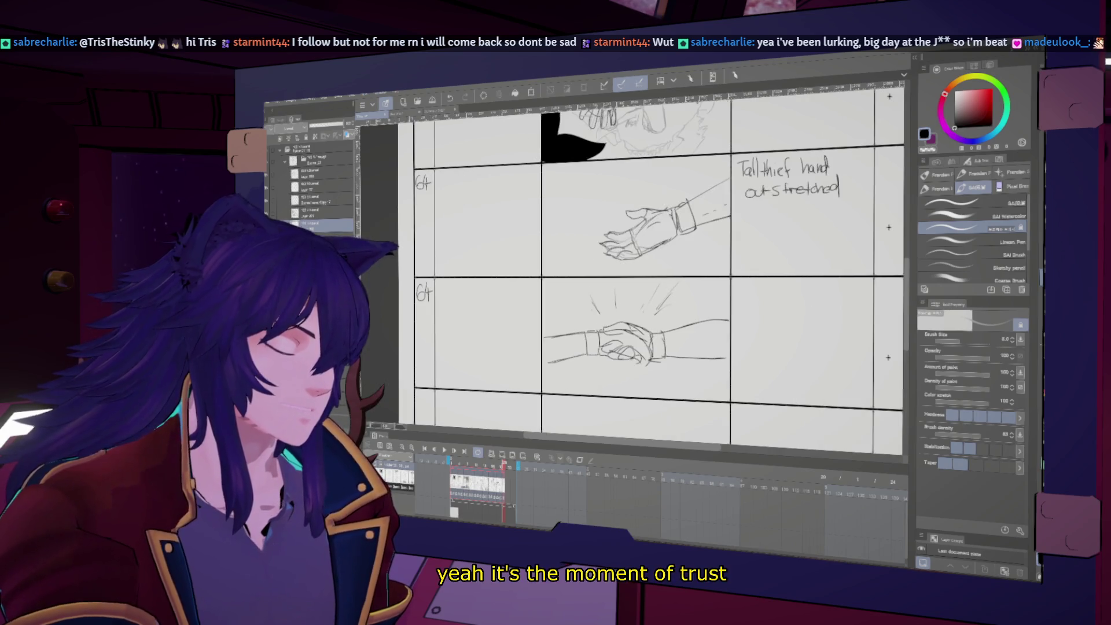
mouse_move(615, 372)
left_mouse_down()
mouse_move(622, 385)
mouse_move(637, 382)
left_mouse_up()
left_click_drag(648, 375, 656, 388)
key("h")
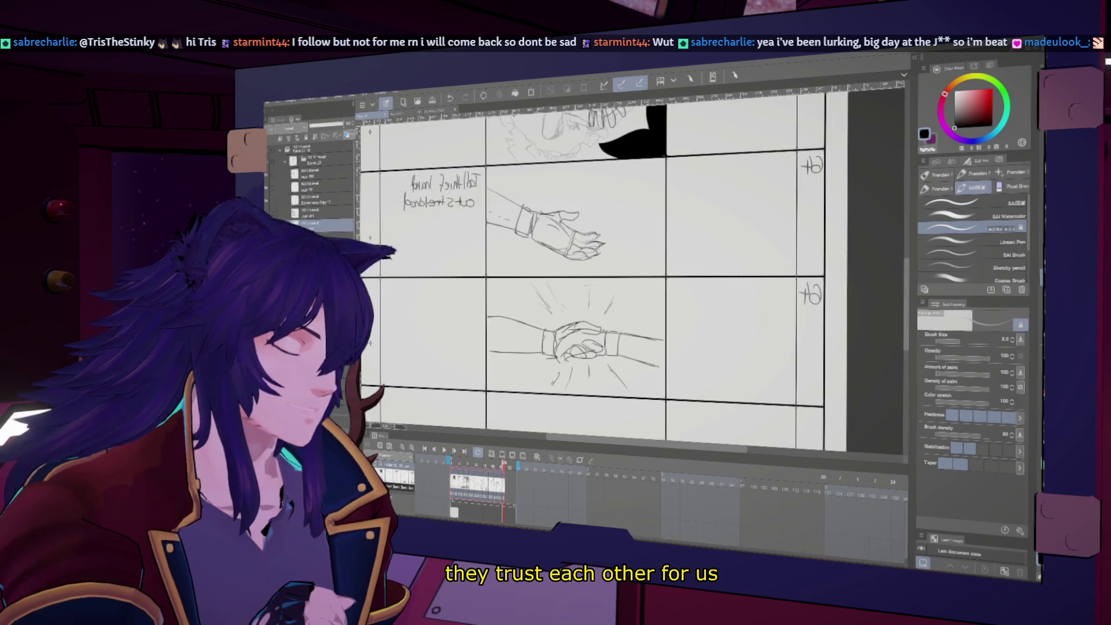
key("h")
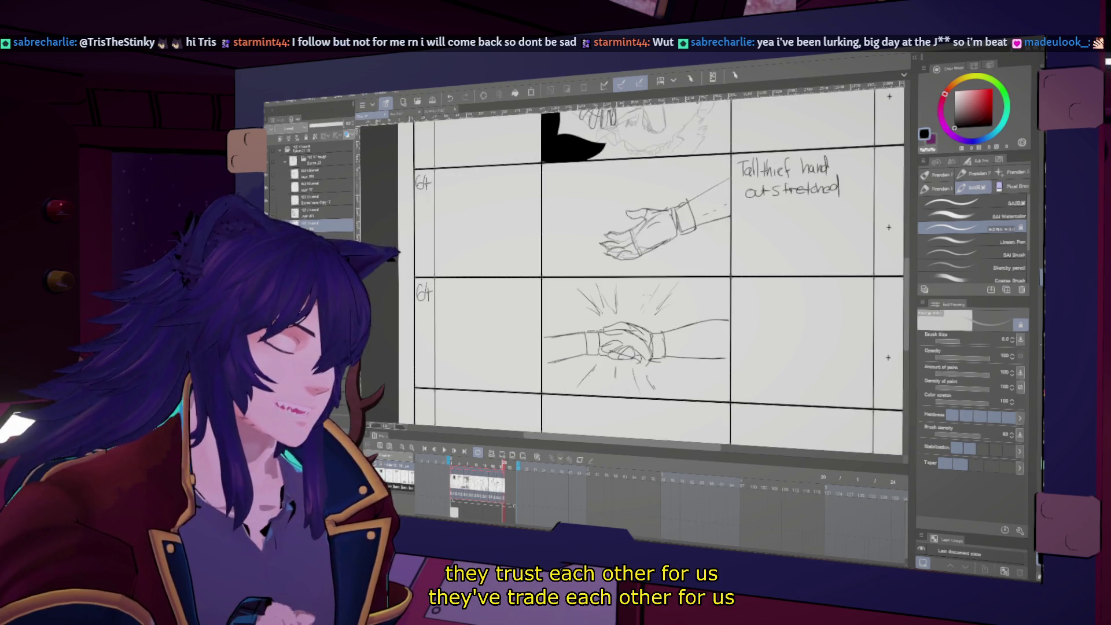
key("h")
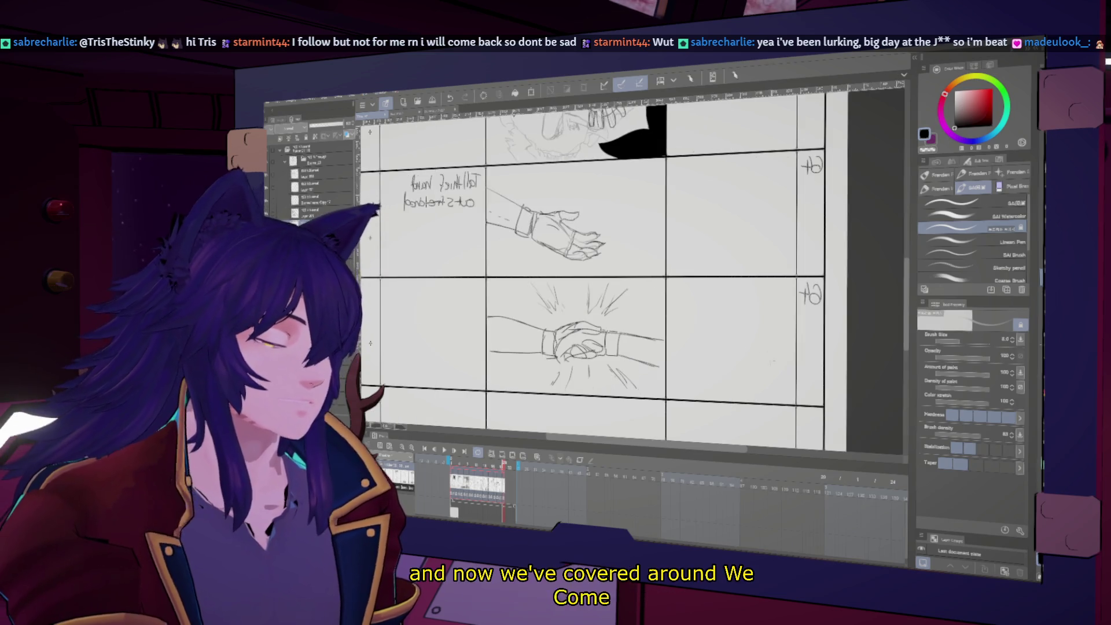
key("h")
left_click_drag(786, 366, 641, 475)
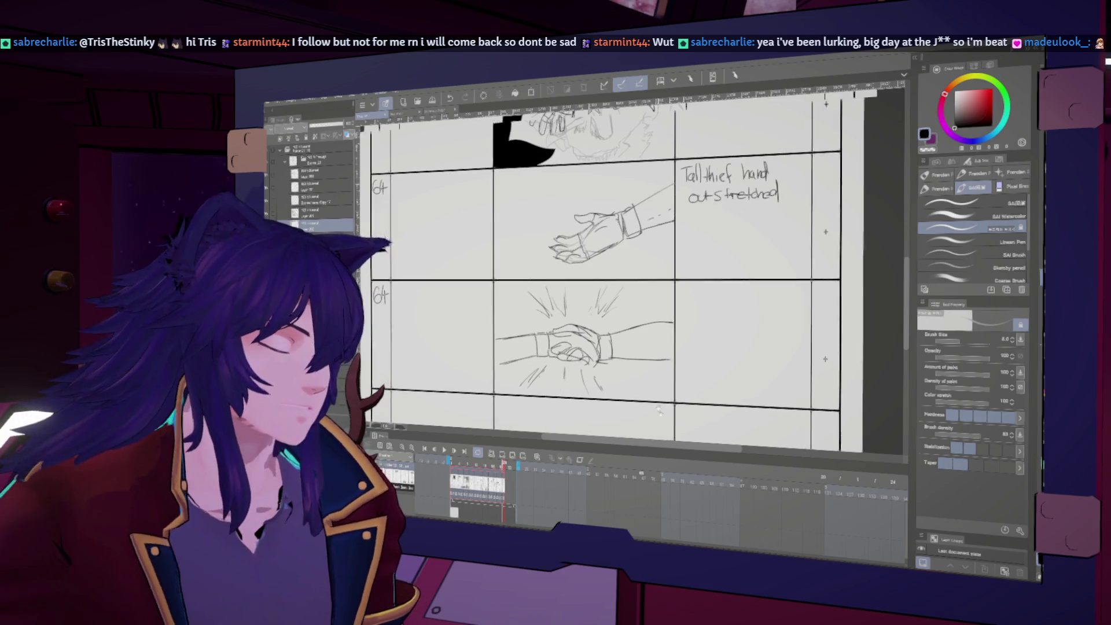
key("h")
key("h")
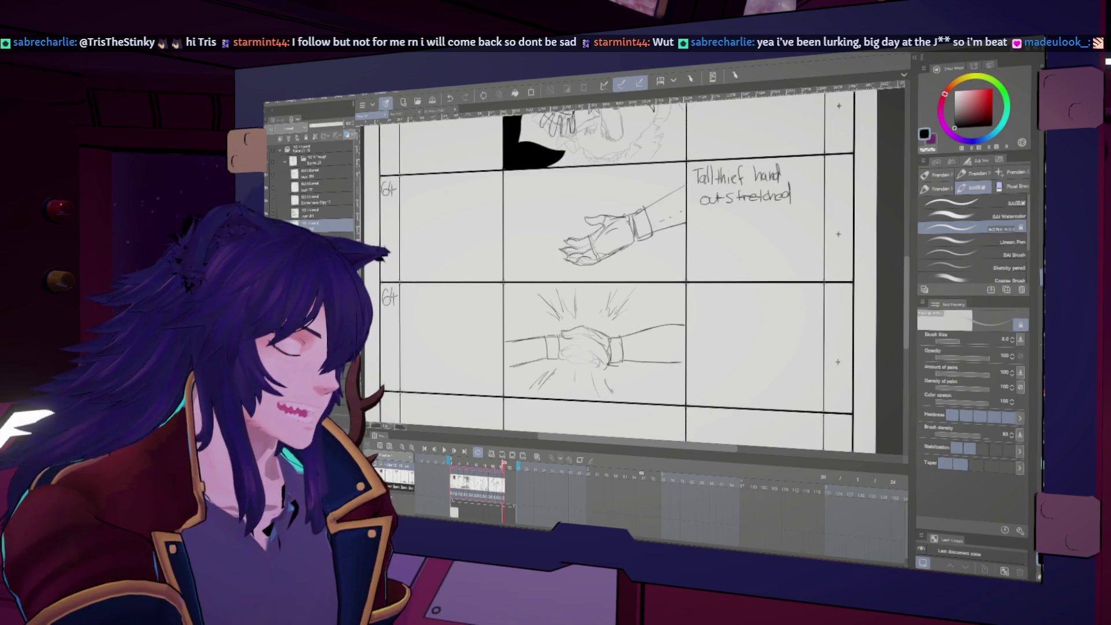
key("h")
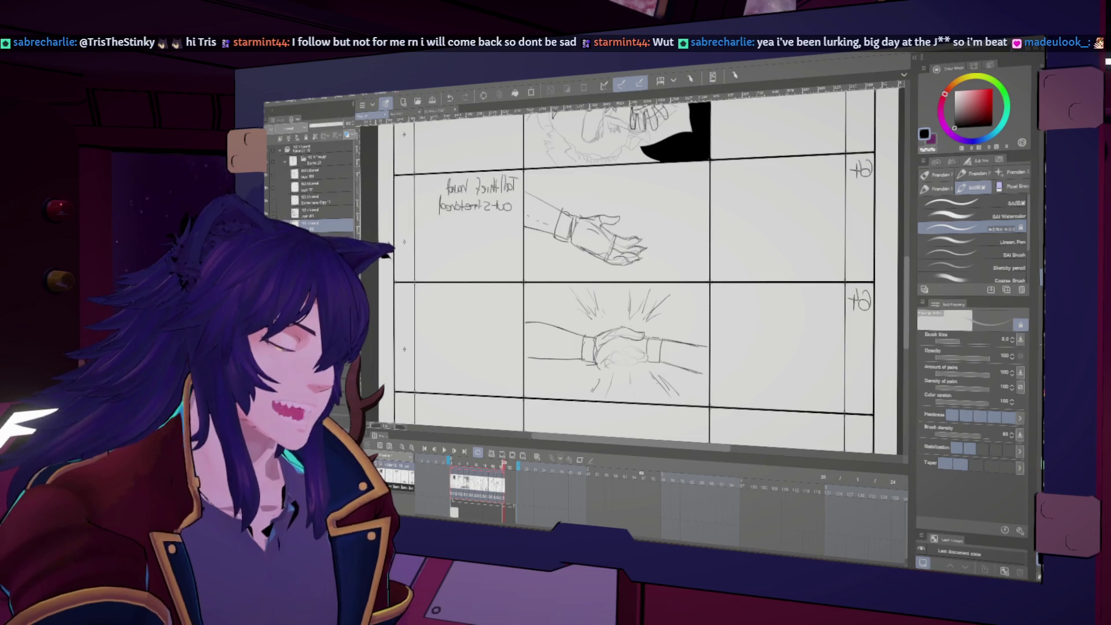
key("h")
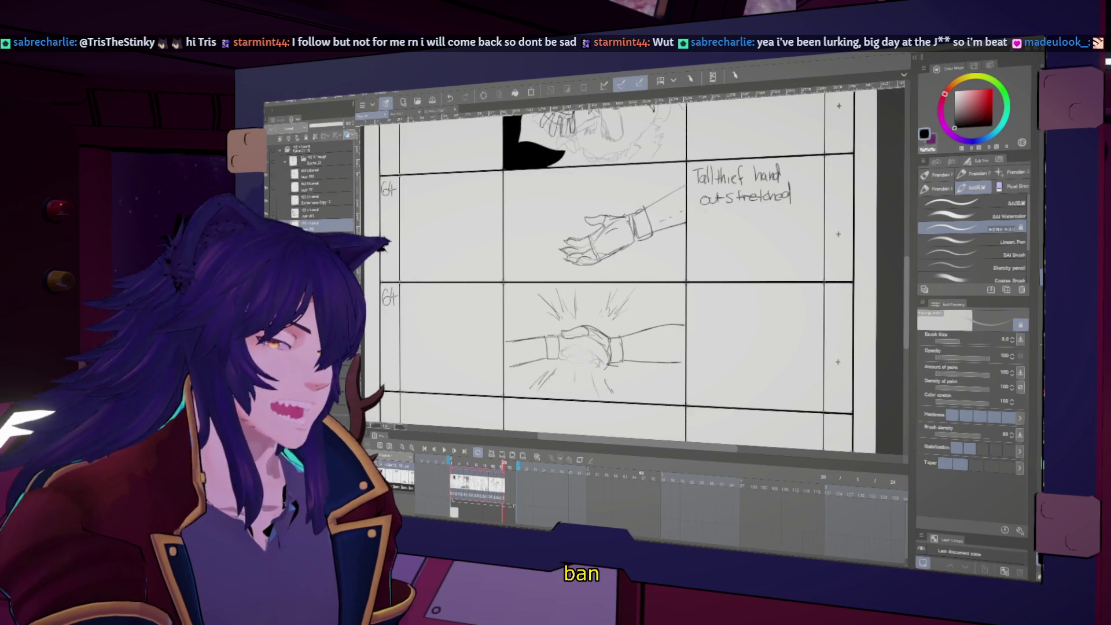
key("h")
key("h")
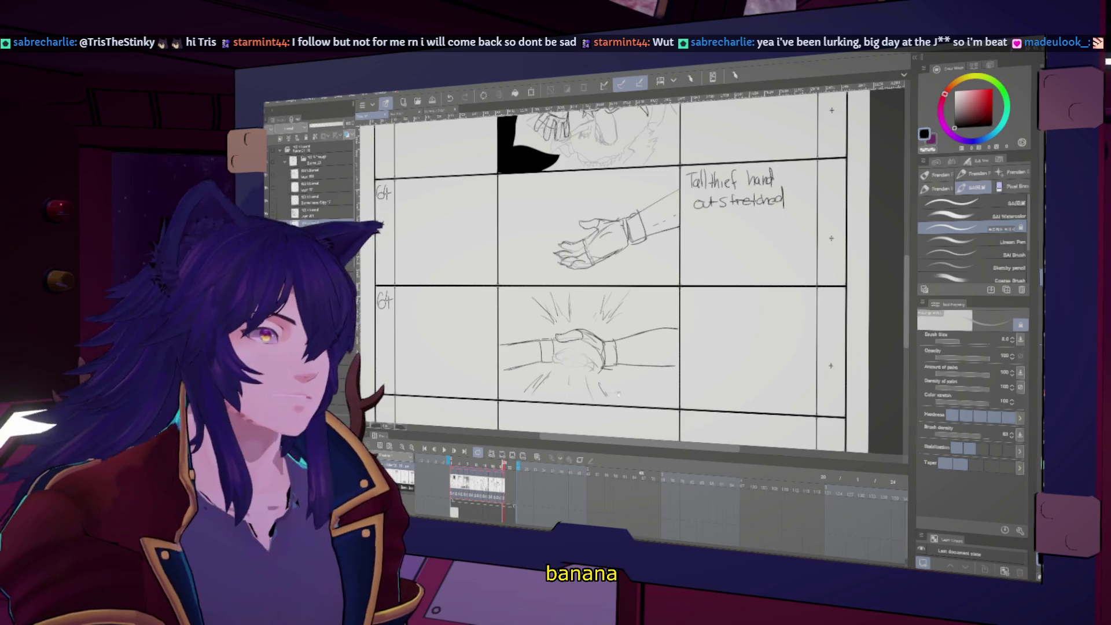
scroll(614, 266, "down", 1)
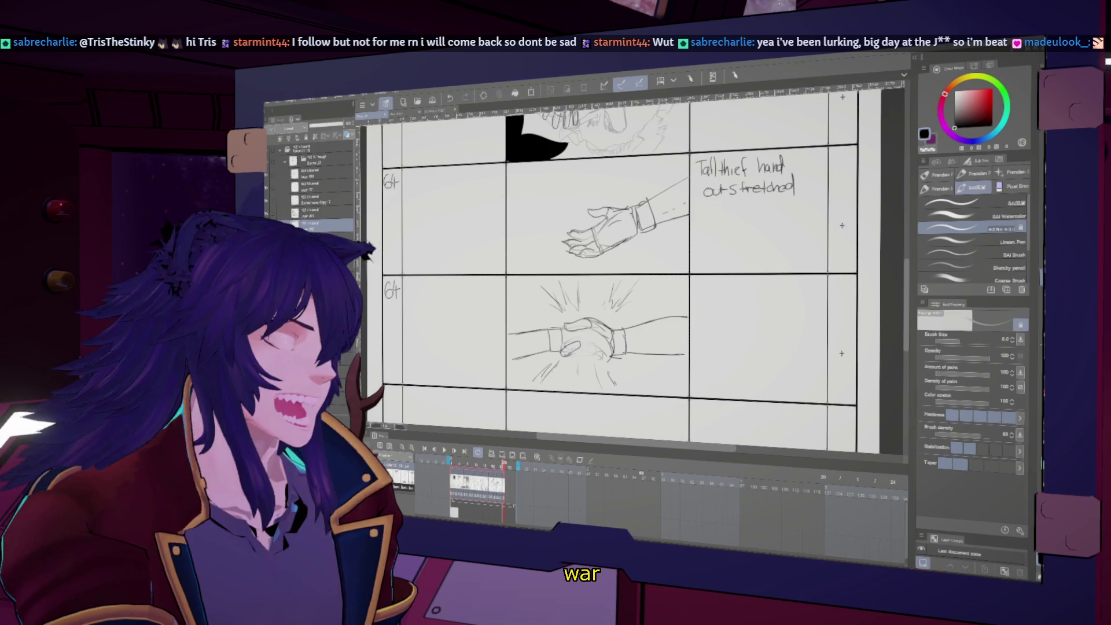
key("bracketright")
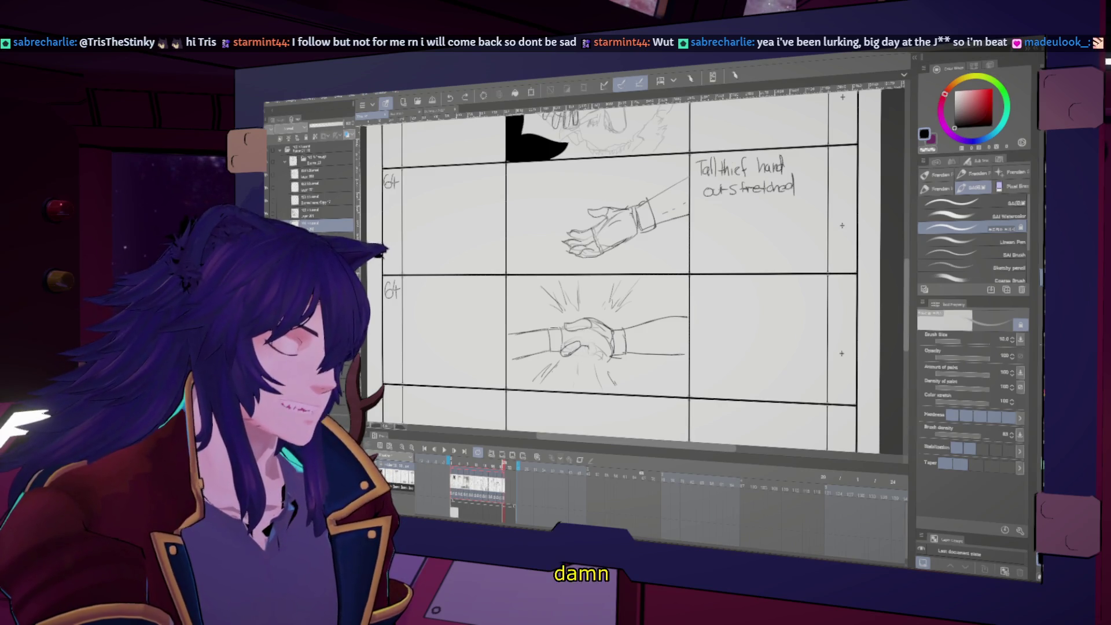
left_click_drag(566, 354, 576, 361)
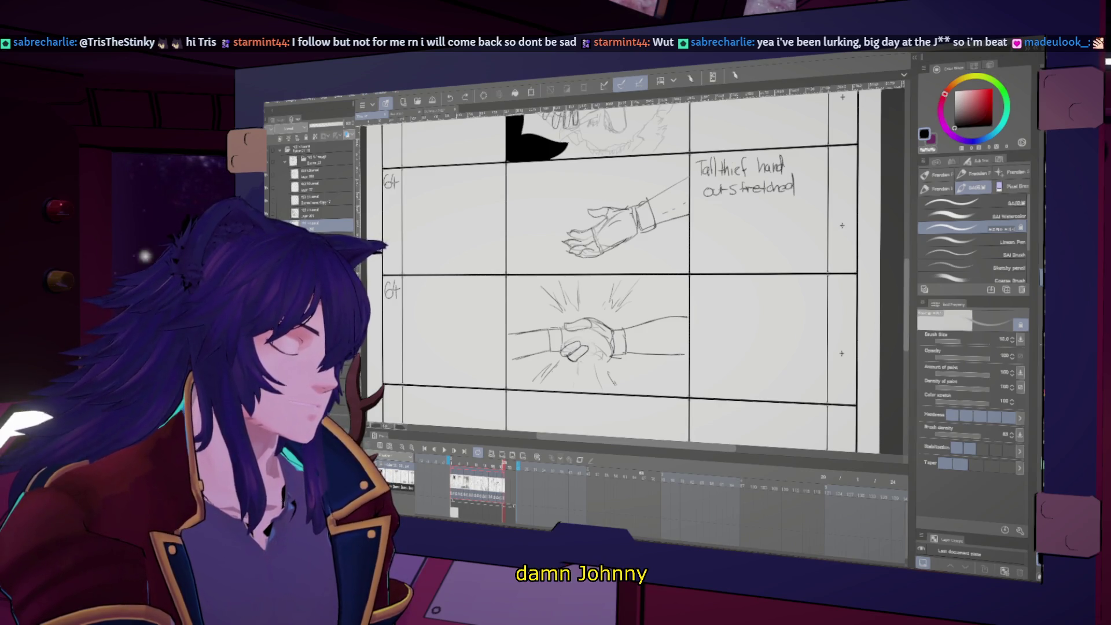
key("h")
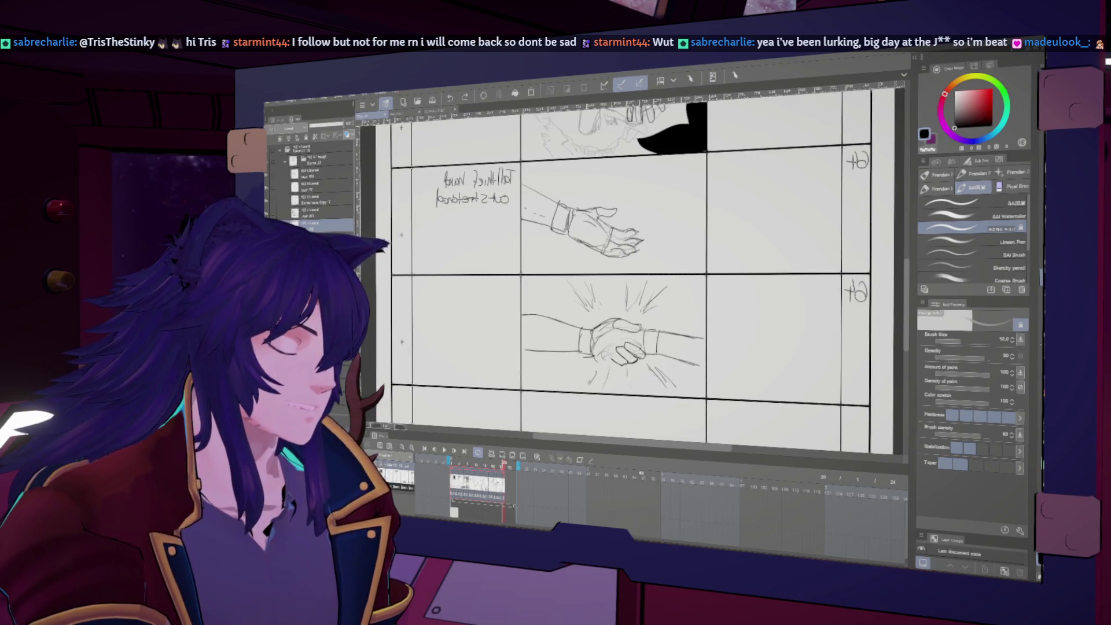
key("h")
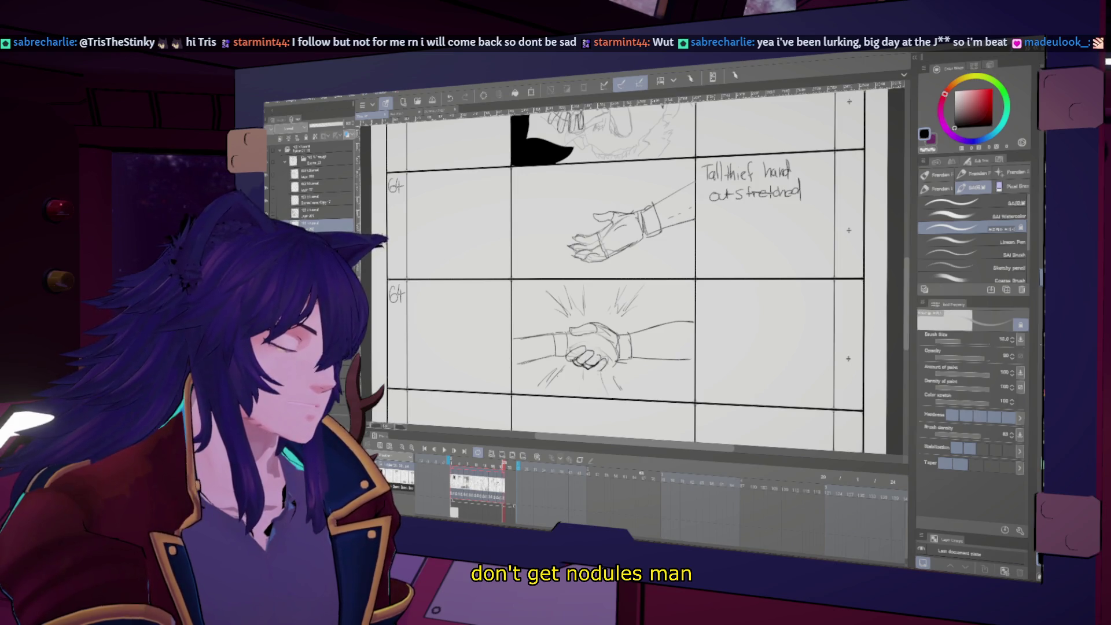
key("h")
key("h")
key("h")
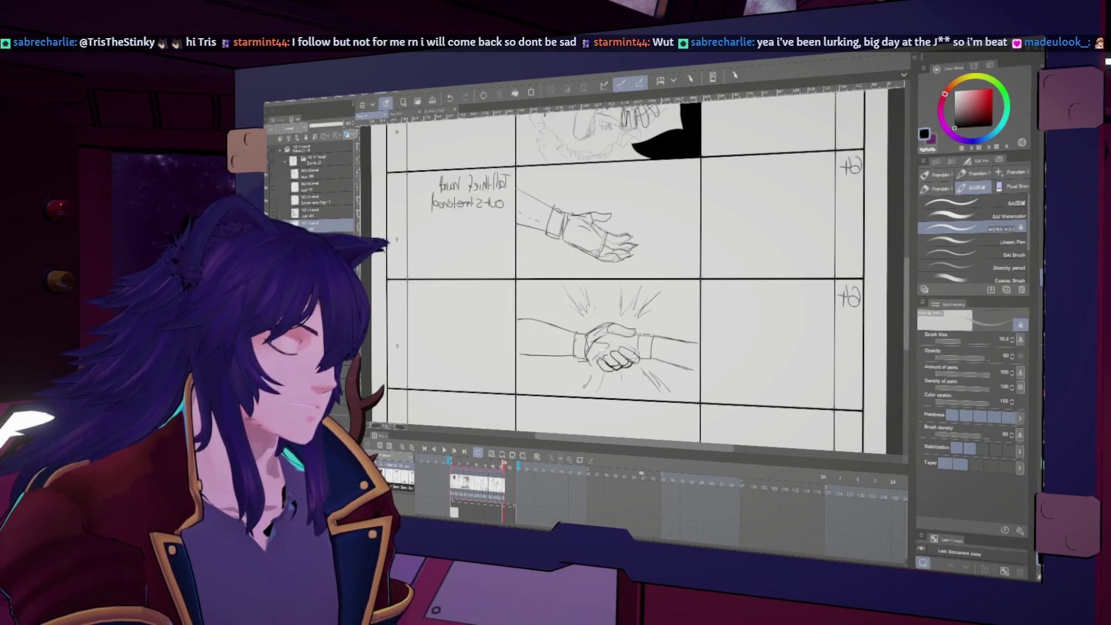
key("h")
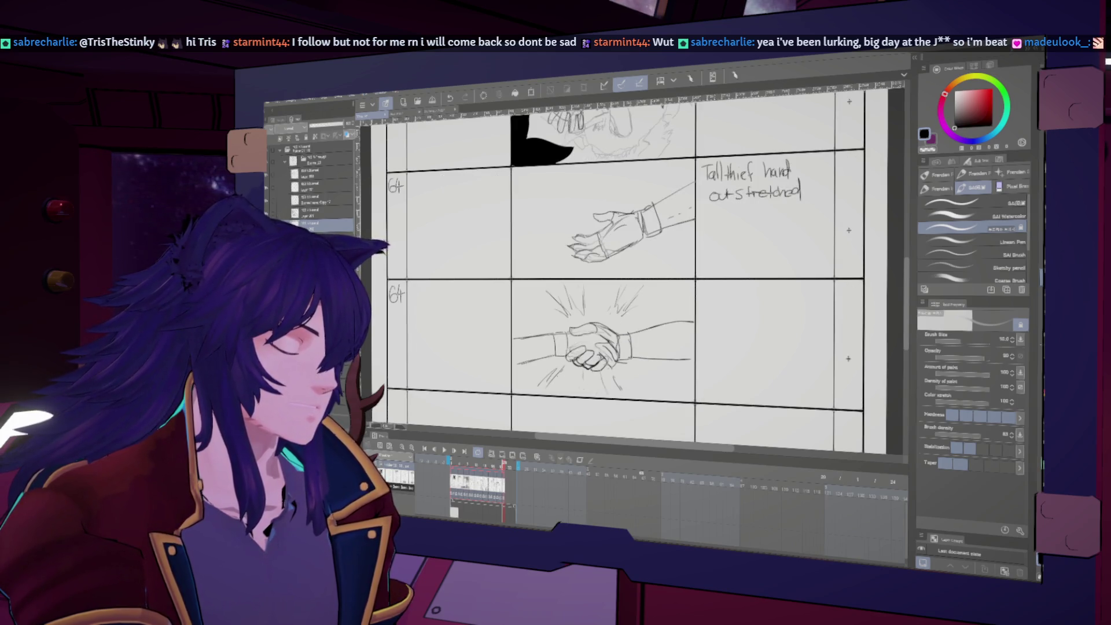
key("h")
key("h")
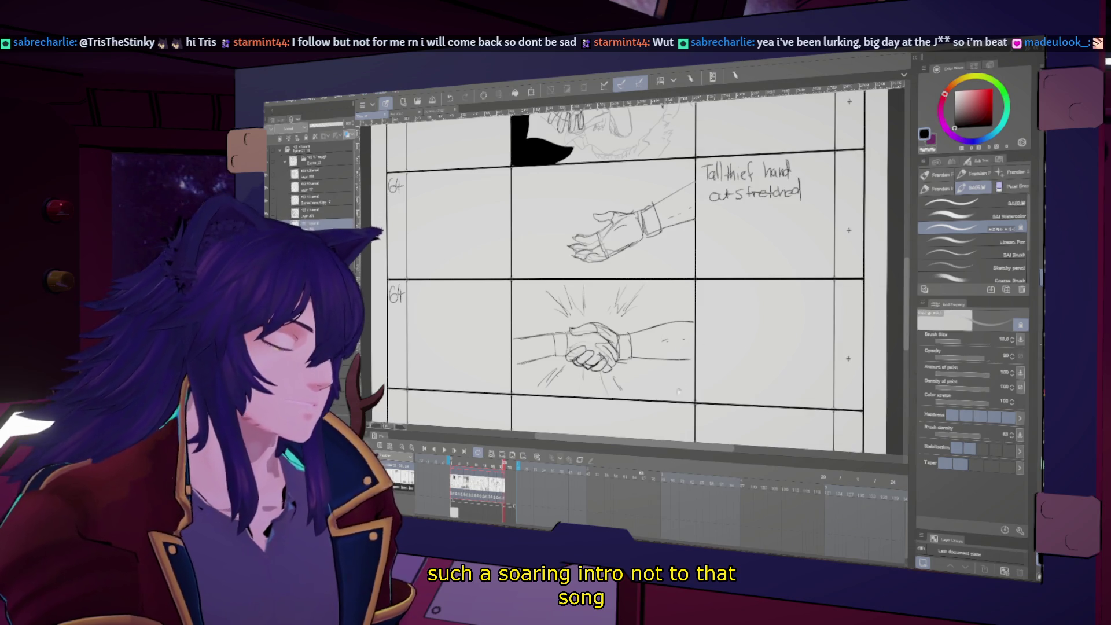
- Handwrite 'Hand accepted' in the note column beside the handshake panel
mouse_move(697, 385)
left_mouse_down()
mouse_move(663, 405)
mouse_move(683, 309)
left_mouse_up()
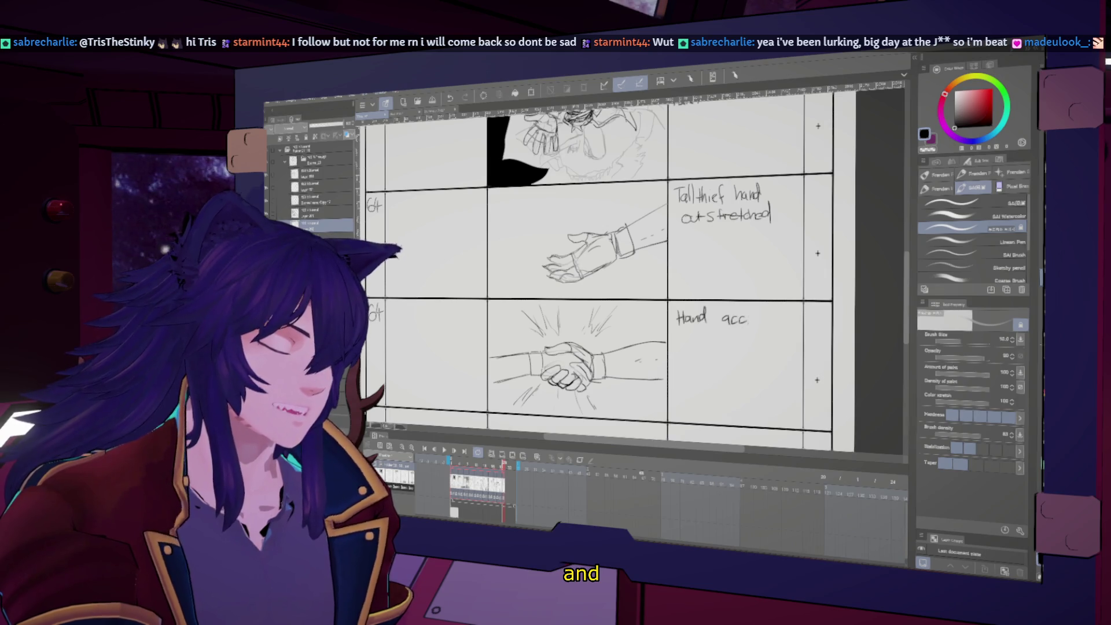
left_click_drag(747, 320, 778, 326)
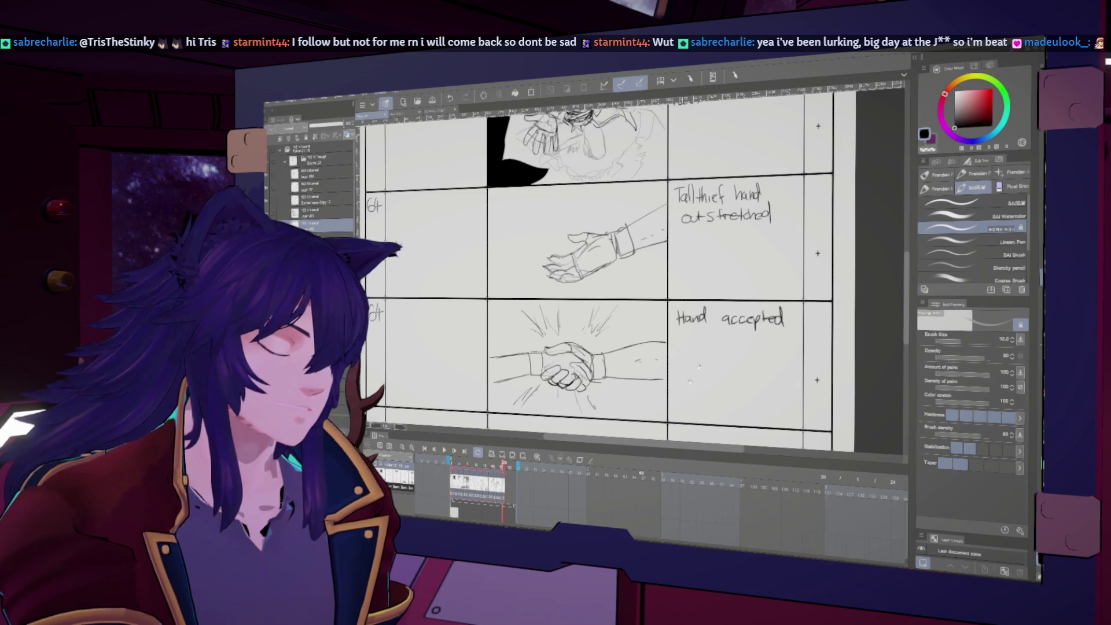
scroll(684, 393, "down", 2)
key("ctrl+plus")
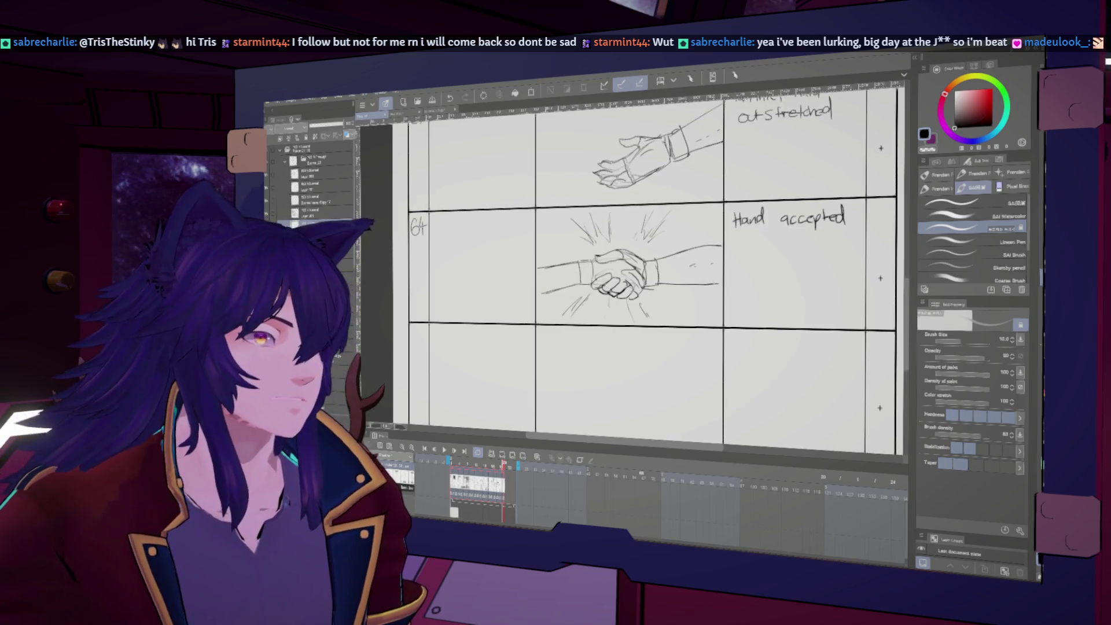
- Zoom out to the whole page, back in on the lower row, and start the shot number
key("ctrl+minus")
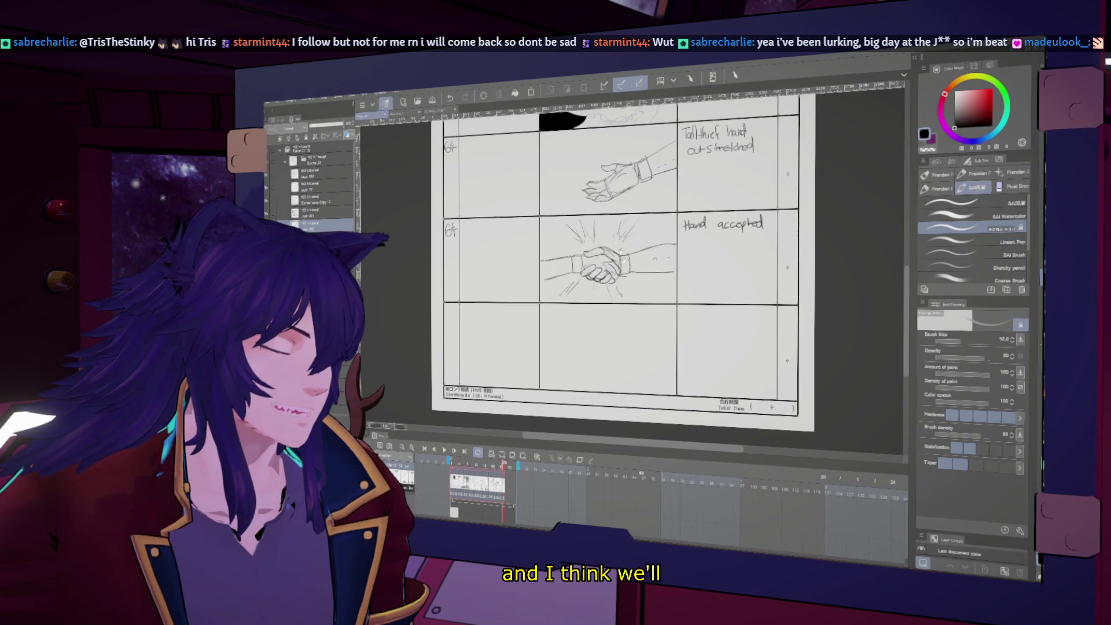
scroll(614, 374, "up", 3)
scroll(614, 374, "down", 1)
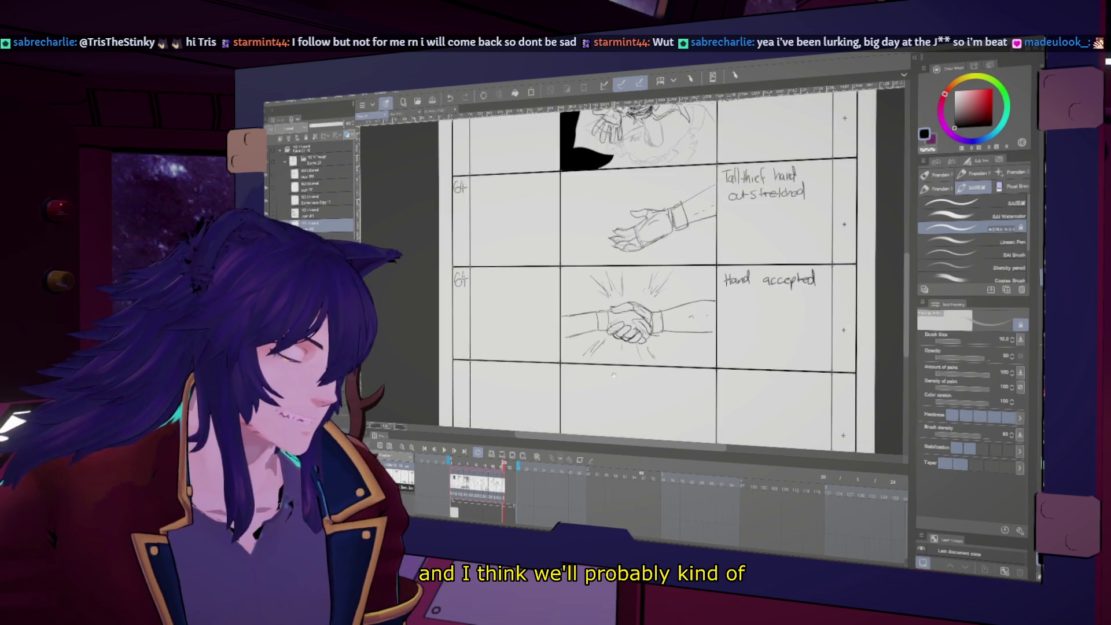
scroll(614, 375, "down", 3)
key("ctrl+plus")
key("ctrl+plus")
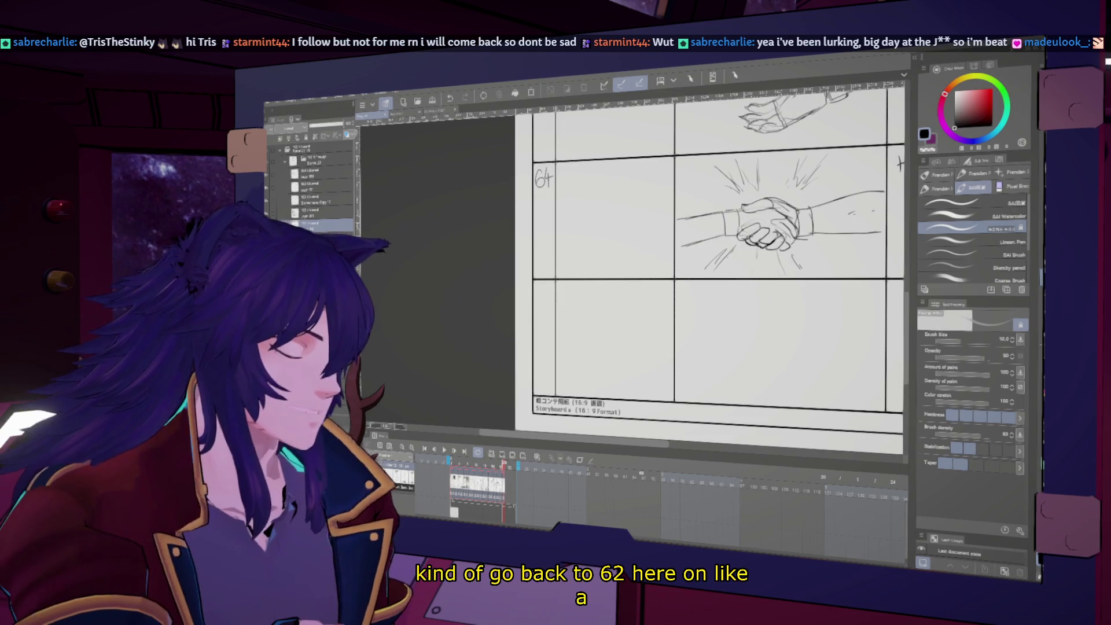
left_click_drag(542, 288, 539, 296)
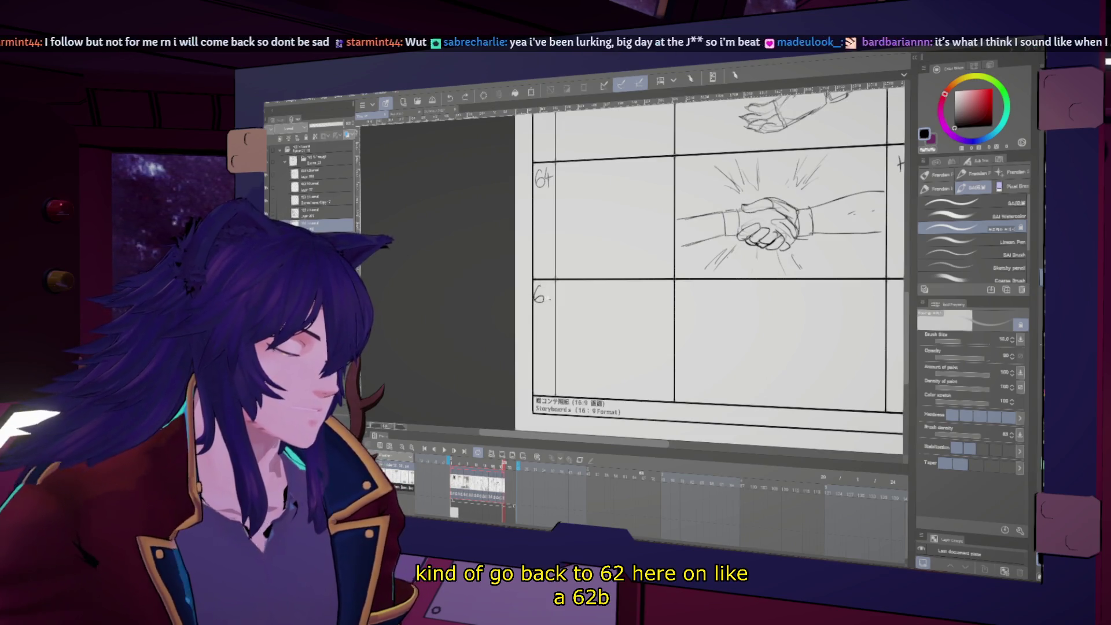
key("ctrl+z")
- Complete the shot number as 62 and begin a small round head in the empty panel
left_click_drag(638, 322, 608, 369)
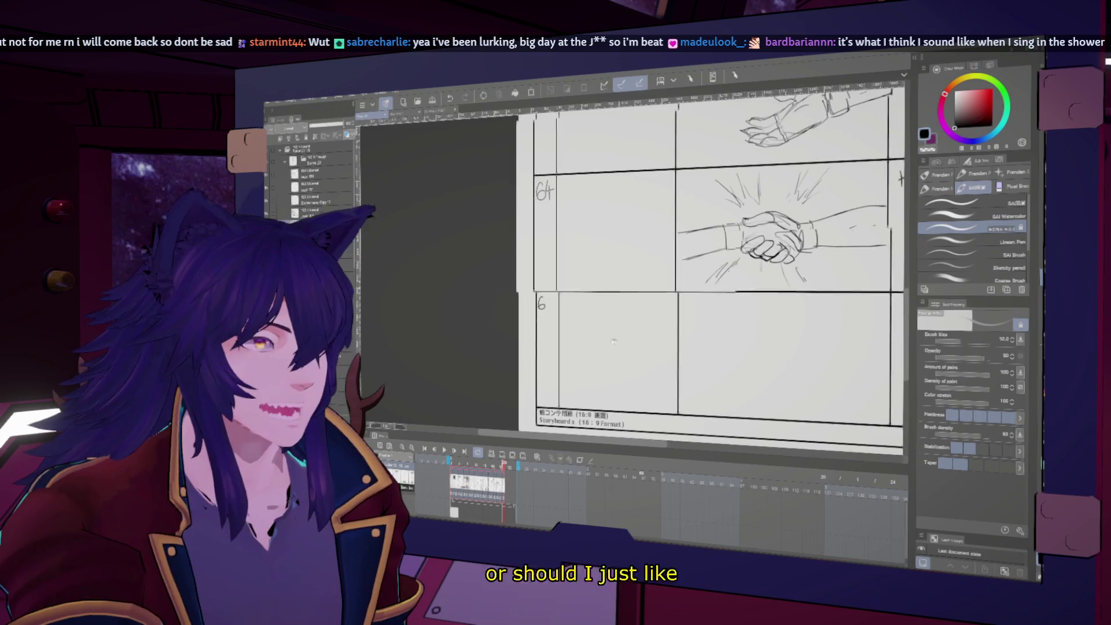
scroll(609, 368, "up", 1)
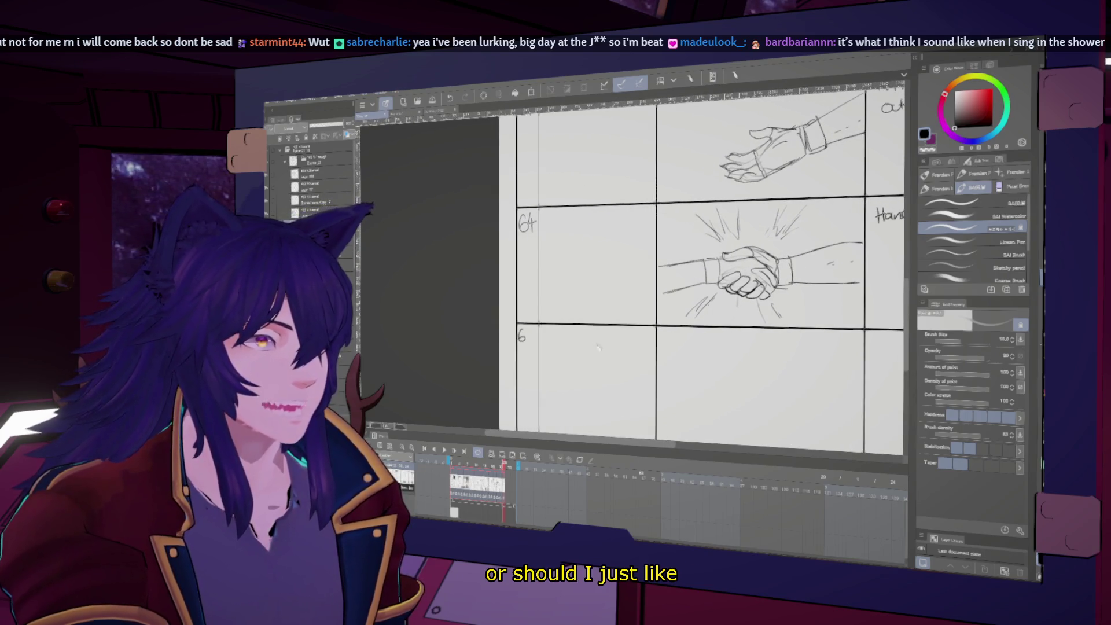
scroll(608, 369, "up", 1)
scroll(608, 369, "up", 1)
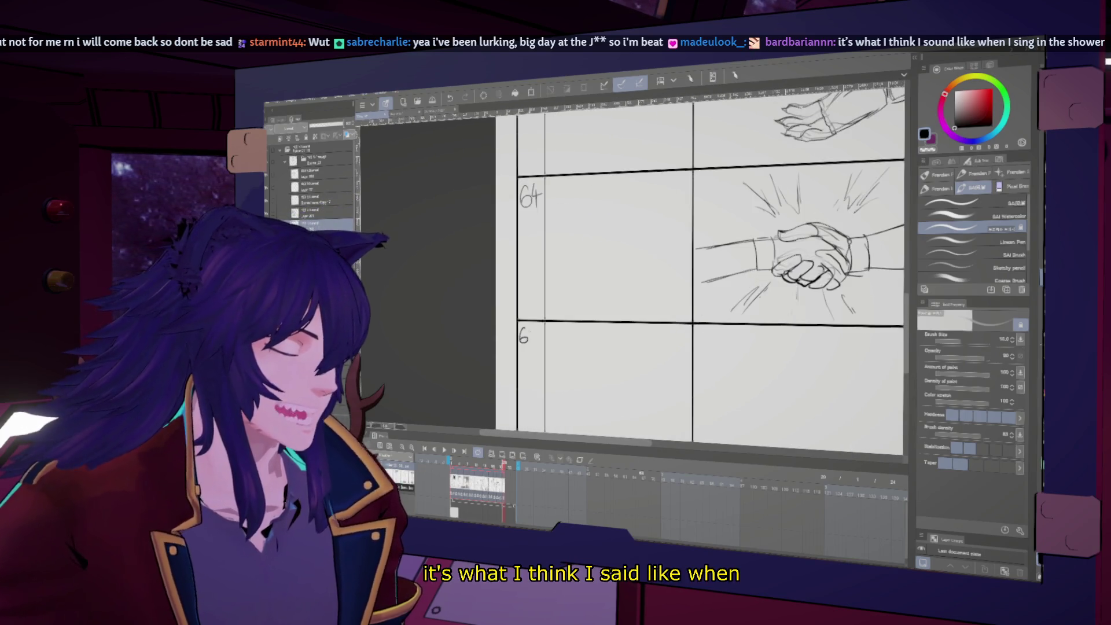
left_click_drag(528, 330, 538, 342)
left_click_drag(709, 369, 515, 314)
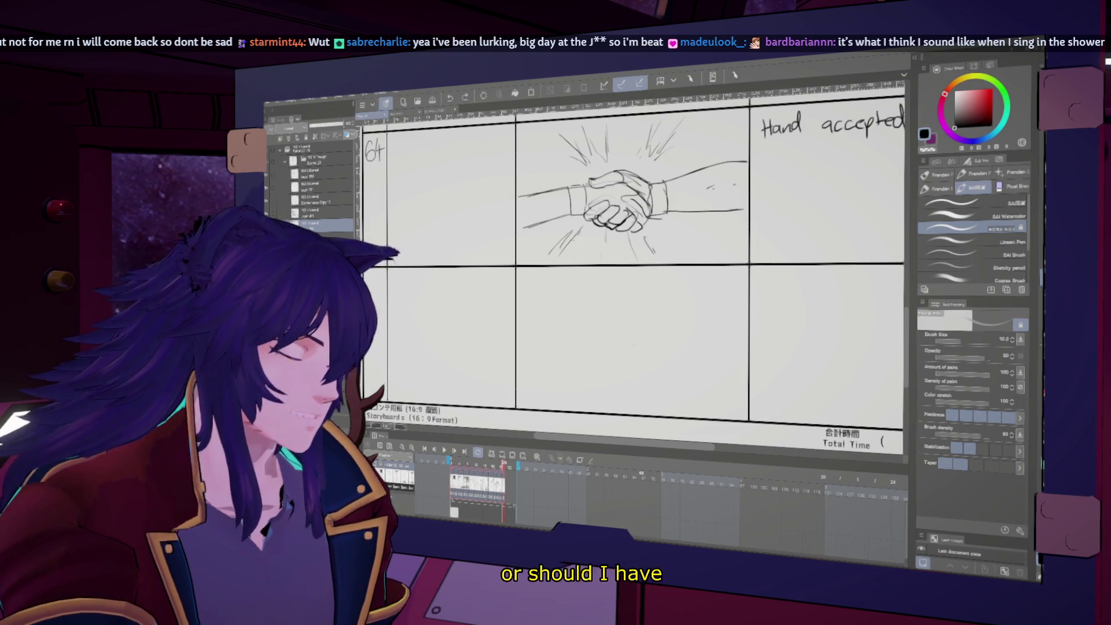
left_click_drag(627, 348, 649, 359)
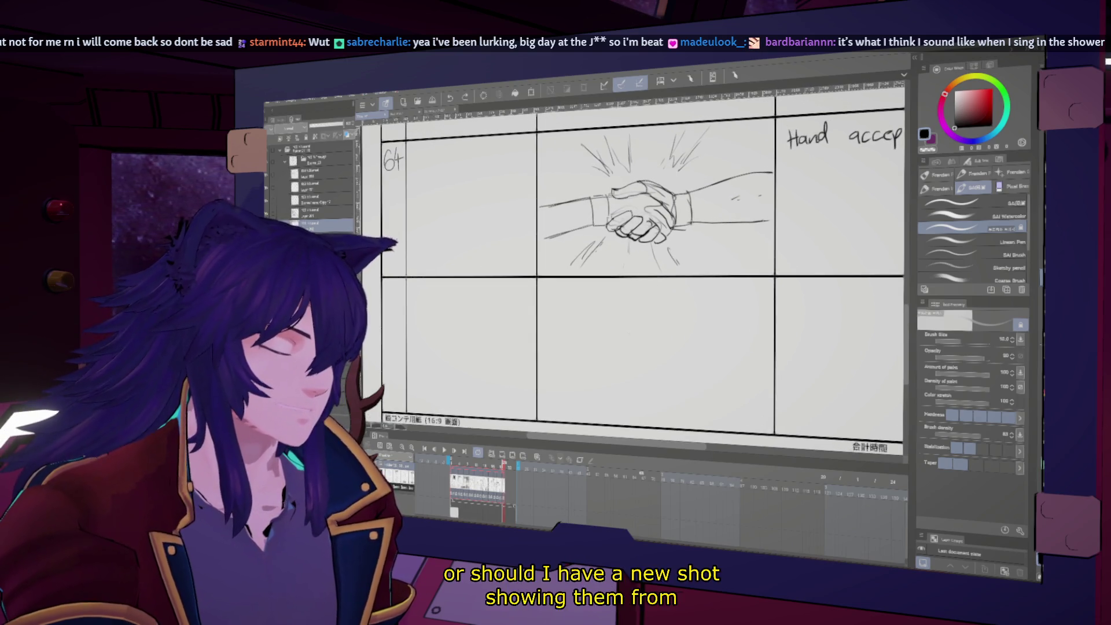
left_click_drag(653, 304, 651, 305)
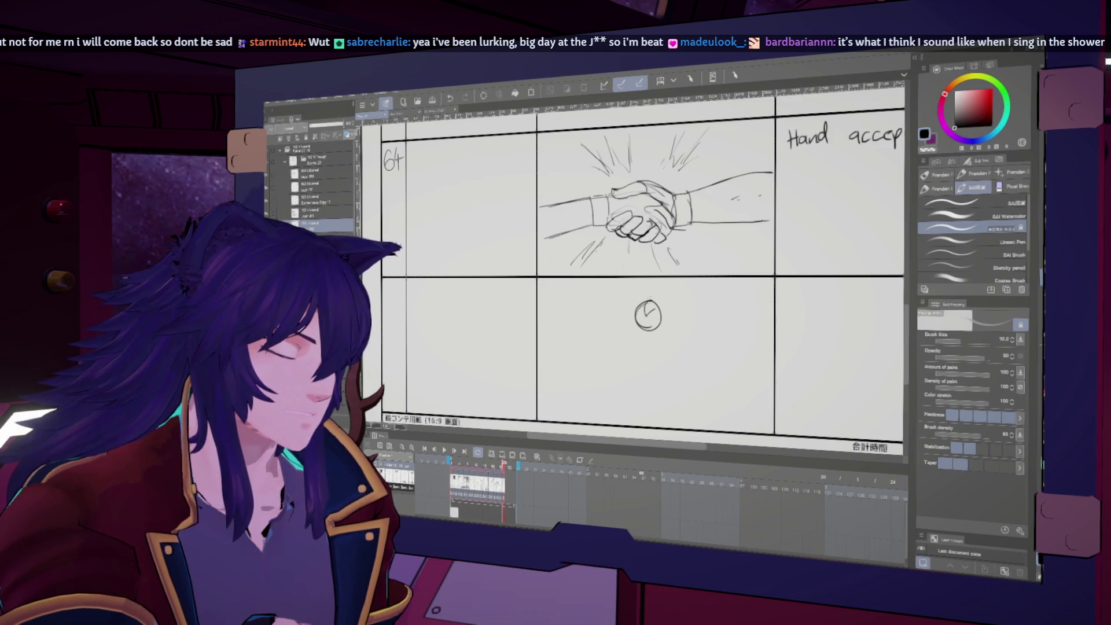
- Add a stroke beside the small head and number the lower panel 65
left_click_drag(648, 312, 816, 316)
left_click_drag(511, 283, 511, 301)
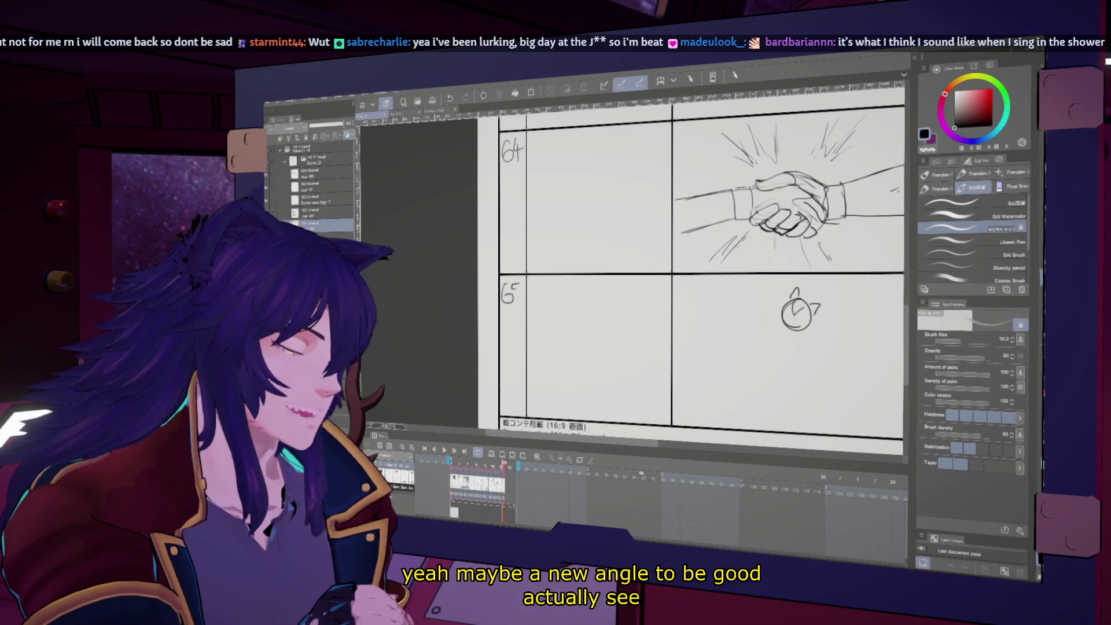
left_click_drag(609, 332, 510, 361)
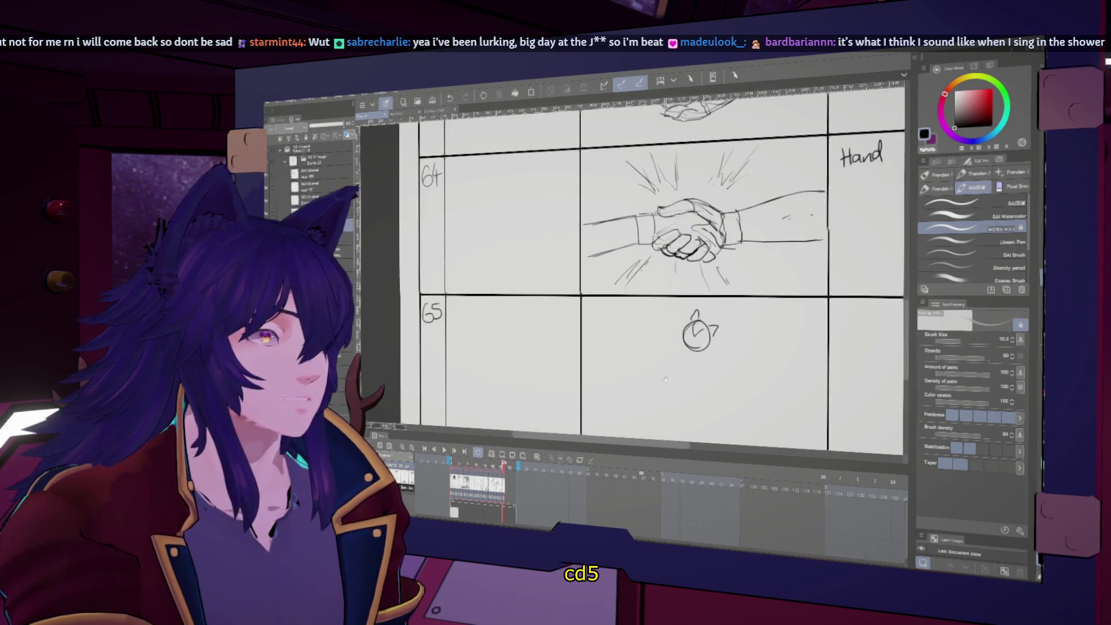
- Check the head sketch mirrored, undo its last stroke and redraw it
key("h")
key("h")
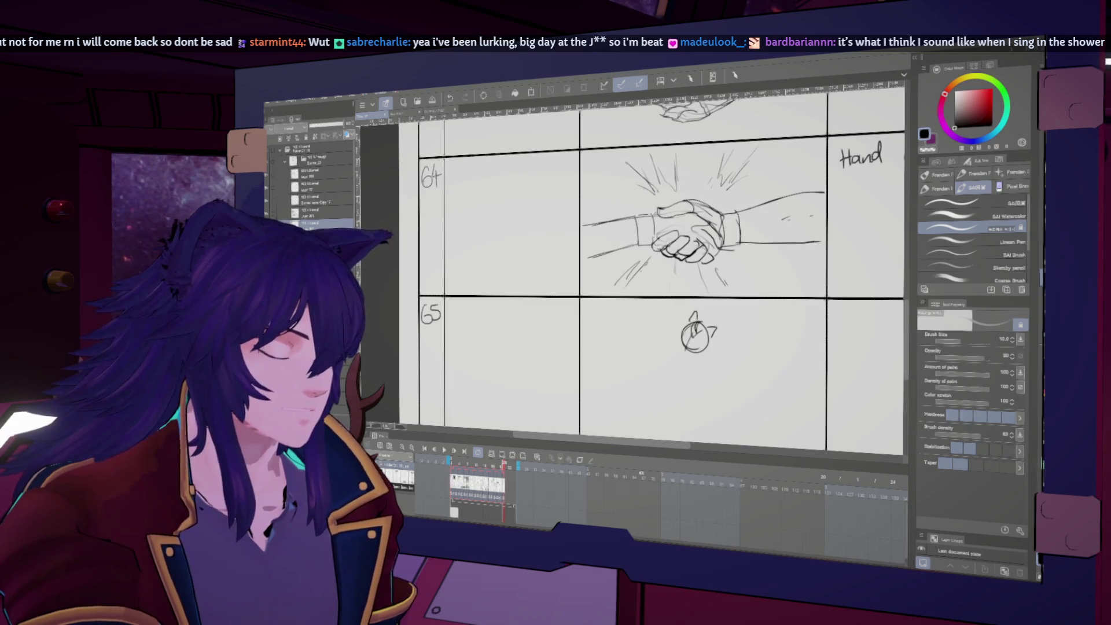
key("h")
key("h")
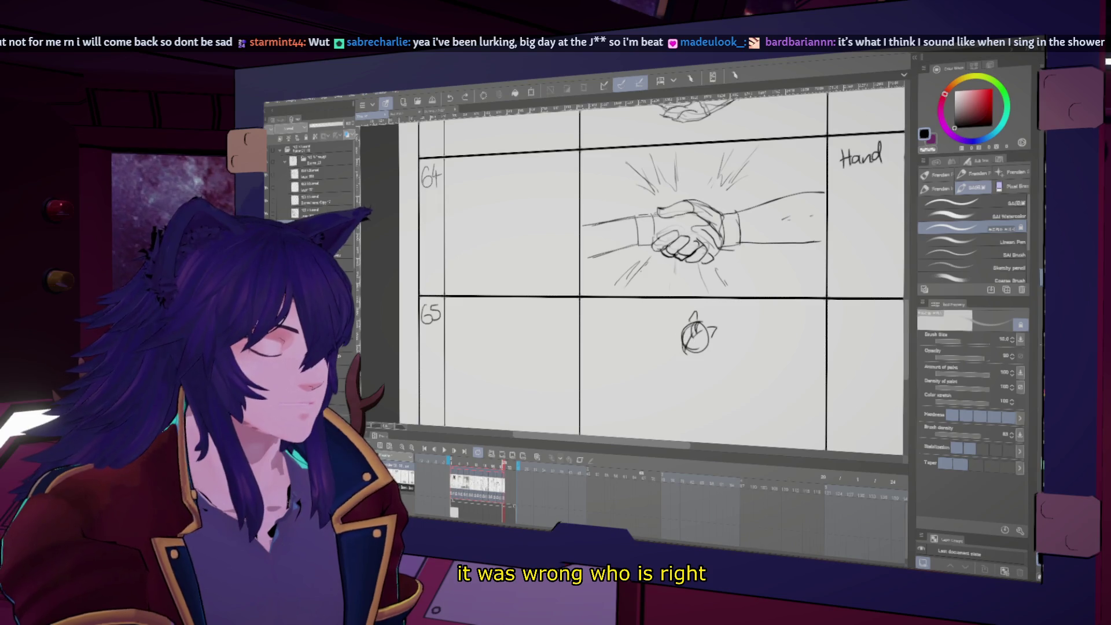
key("ctrl+z")
key("h")
key("h")
left_click_drag(692, 324, 702, 347)
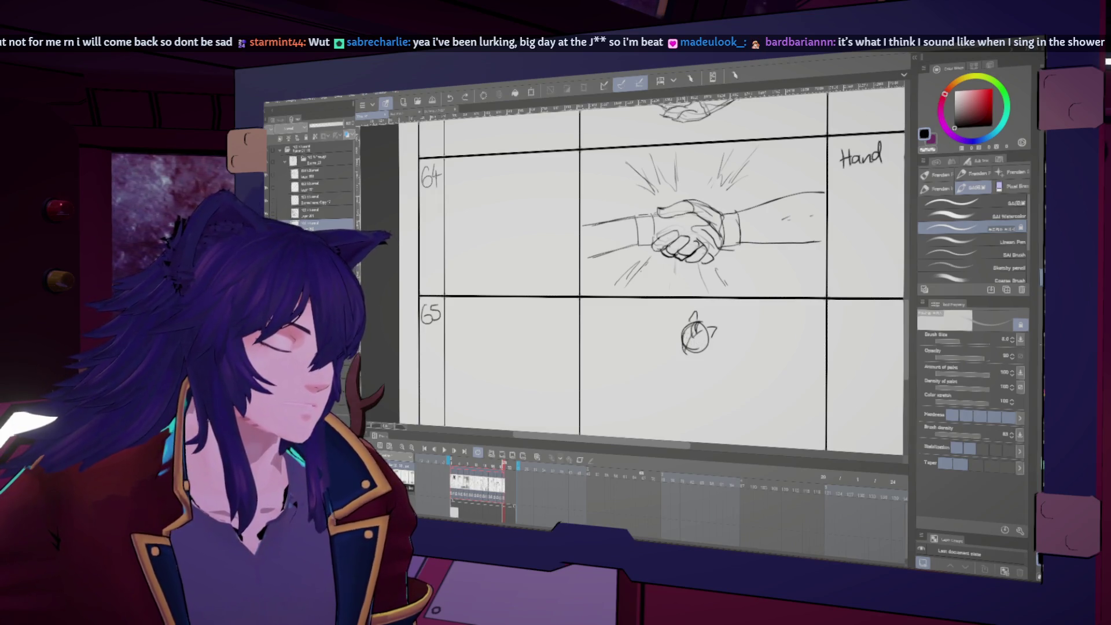
- Undo the new head stroke and darken the head sketch, comparing it mirrored
key("ctrl+z")
key("h")
key("h")
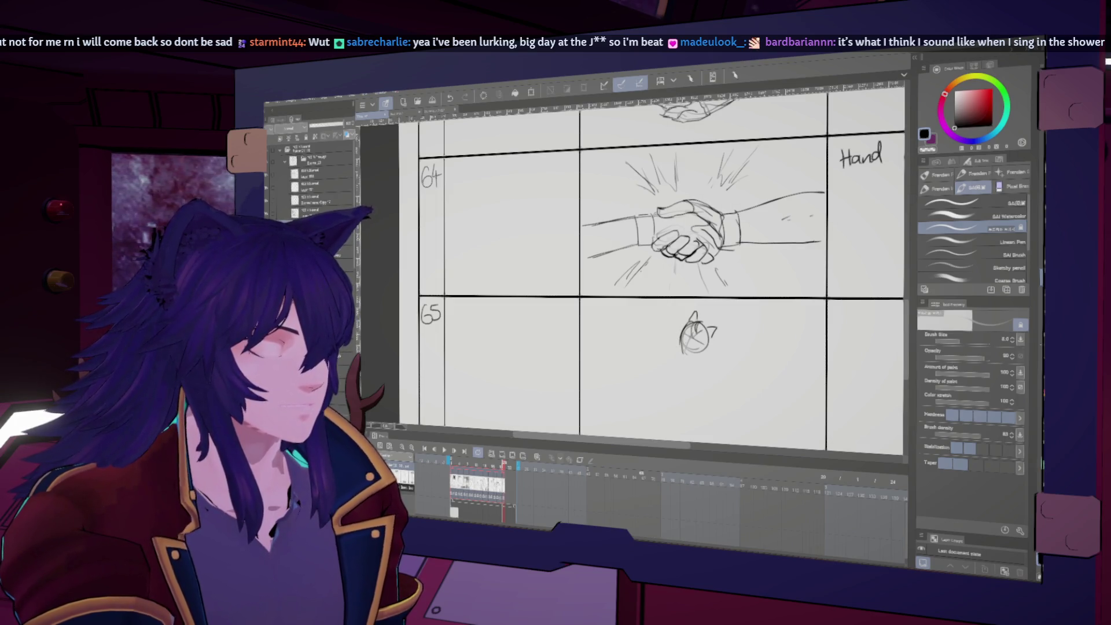
key("h")
left_click_drag(521, 333, 509, 352)
key("h")
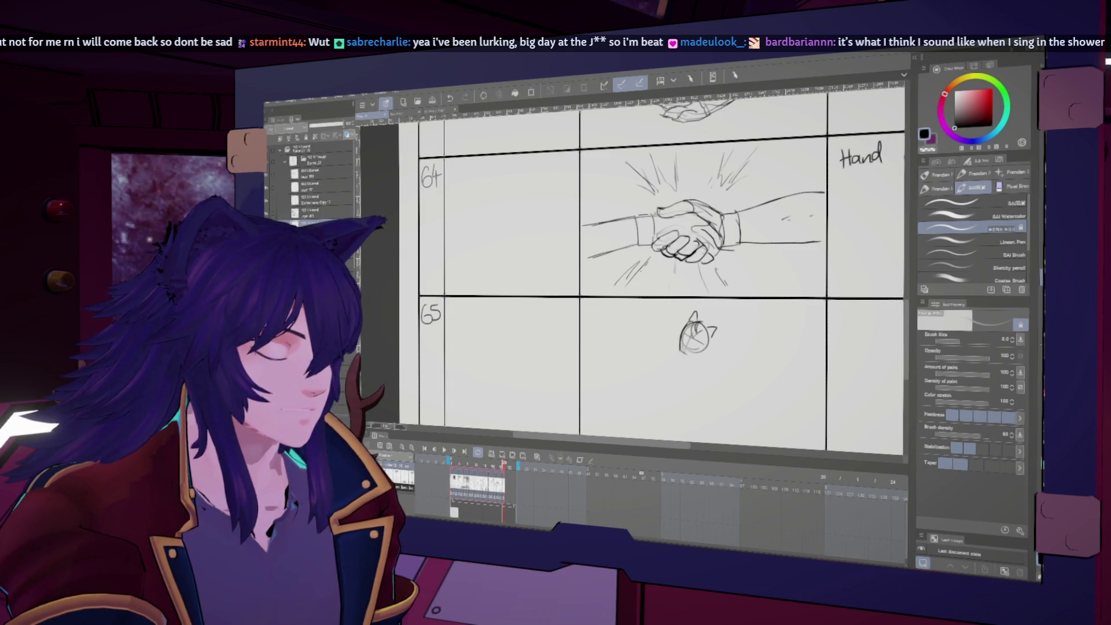
key("h")
key("h")
left_click_drag(658, 380, 653, 380)
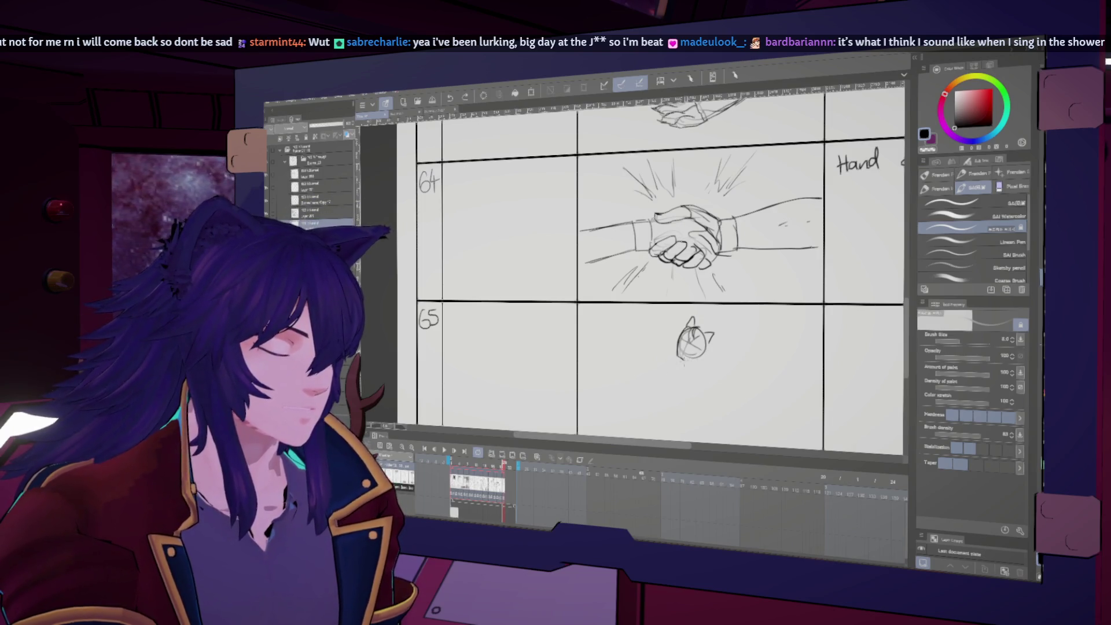
key("h")
key("h")
key("h")
key("h")
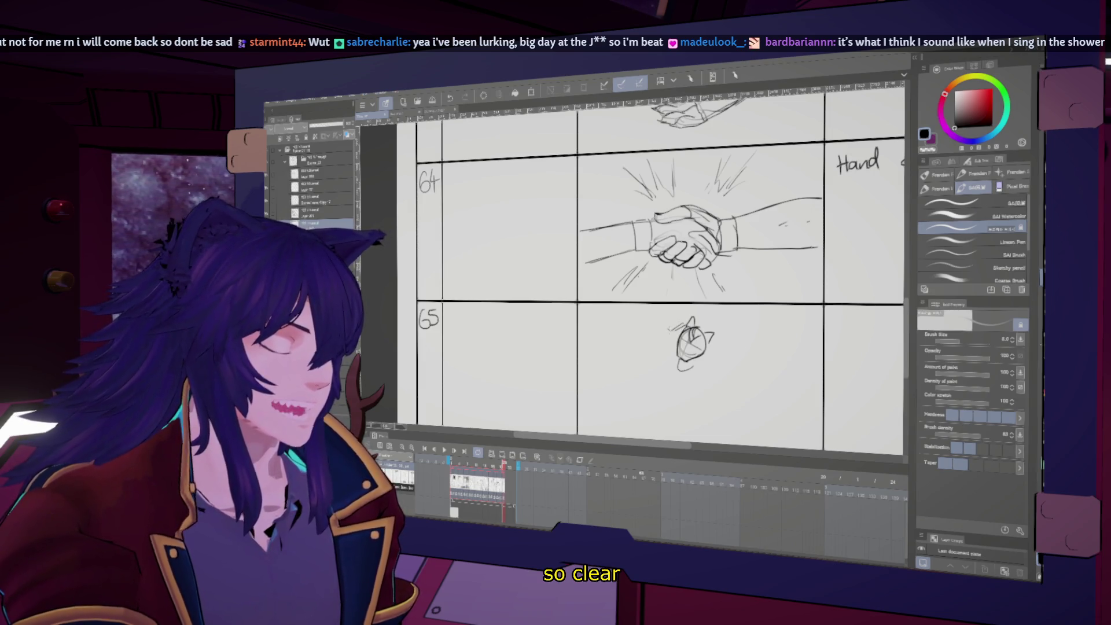
key("h")
key("h")
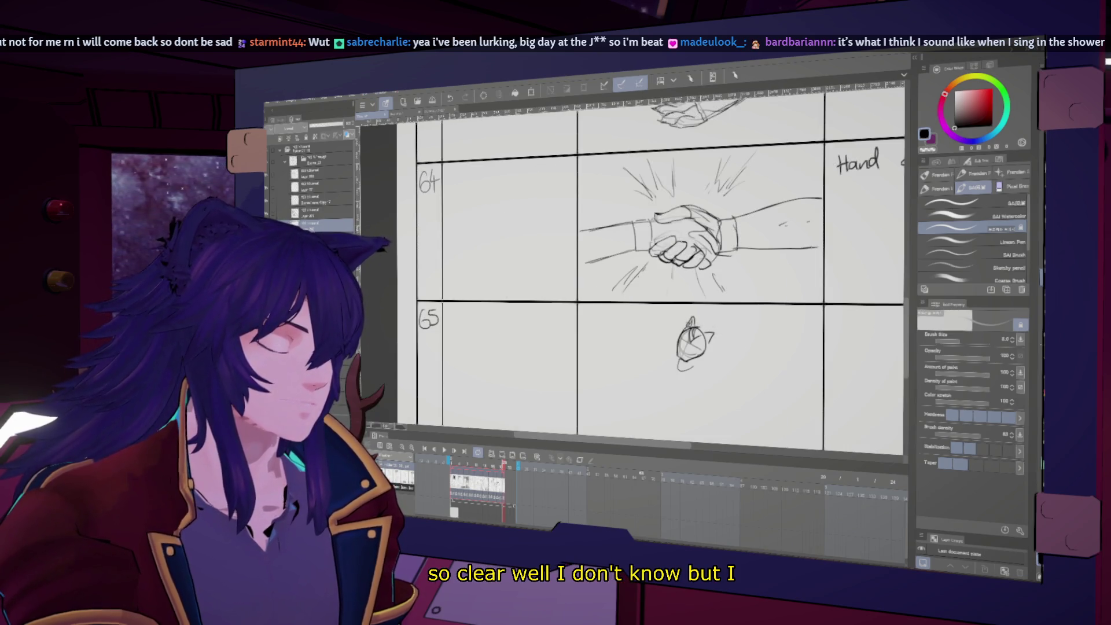
- Add a pointed ear and a left-edge stroke to the small head, with a smaller brush
mouse_move(702, 335)
left_mouse_down()
mouse_move(716, 329)
mouse_move(710, 345)
left_mouse_up()
key("h")
key("h")
key("bracketright")
key("h")
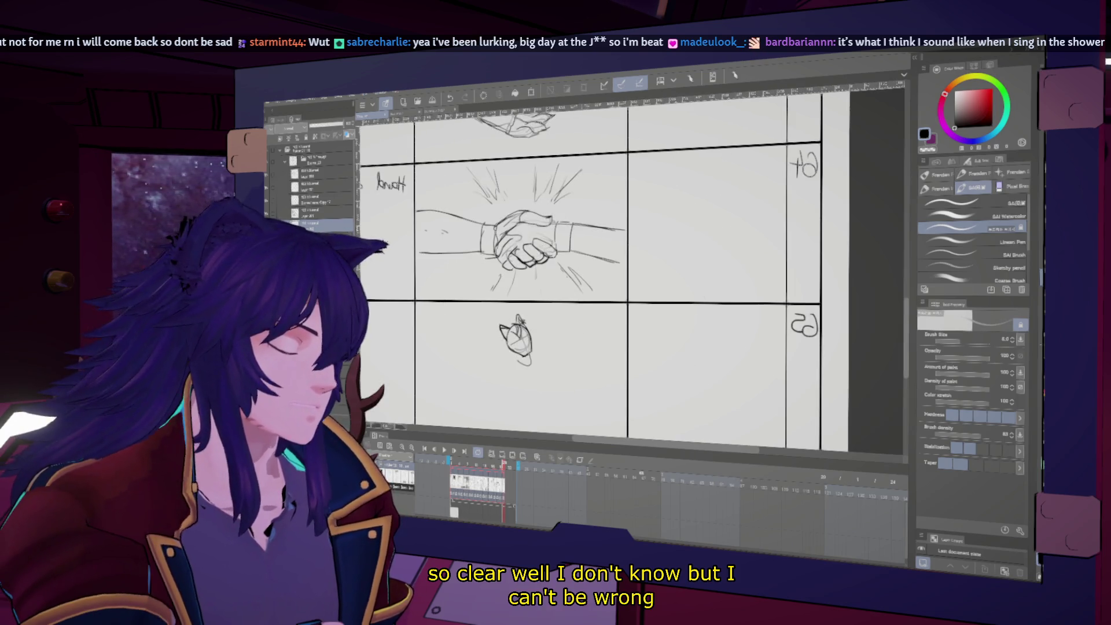
key("h")
key("bracketleft")
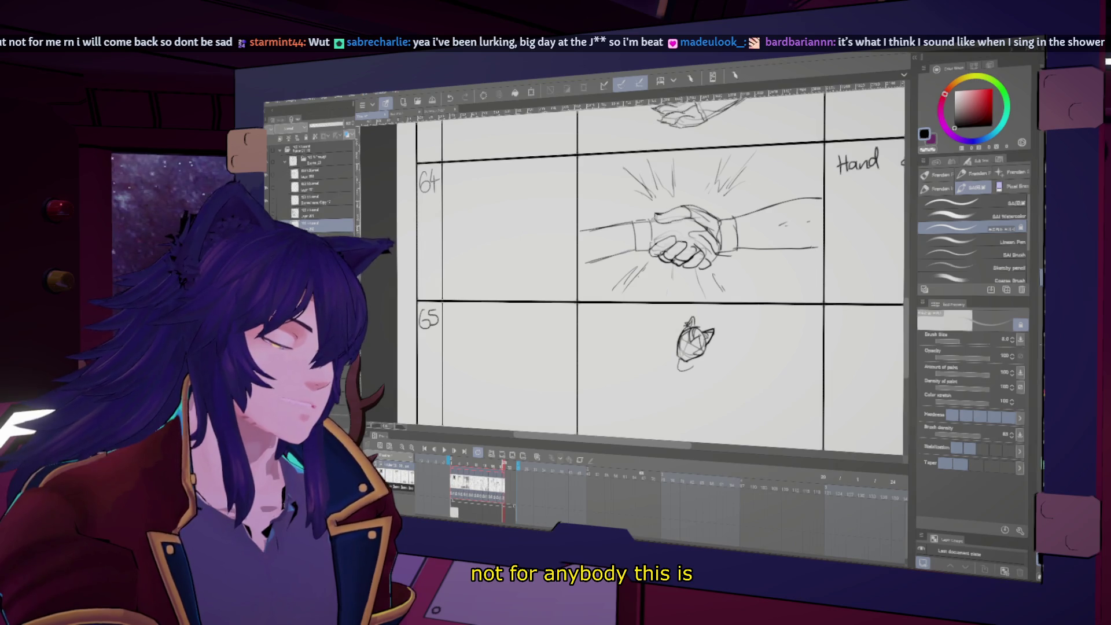
left_click_drag(677, 331, 668, 340)
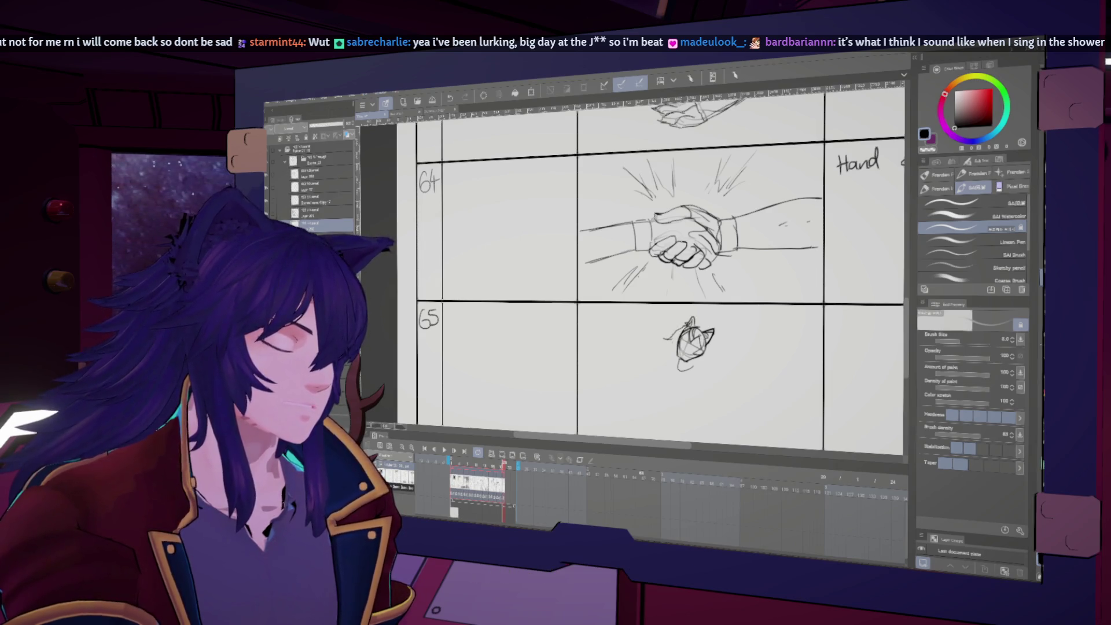
key("h")
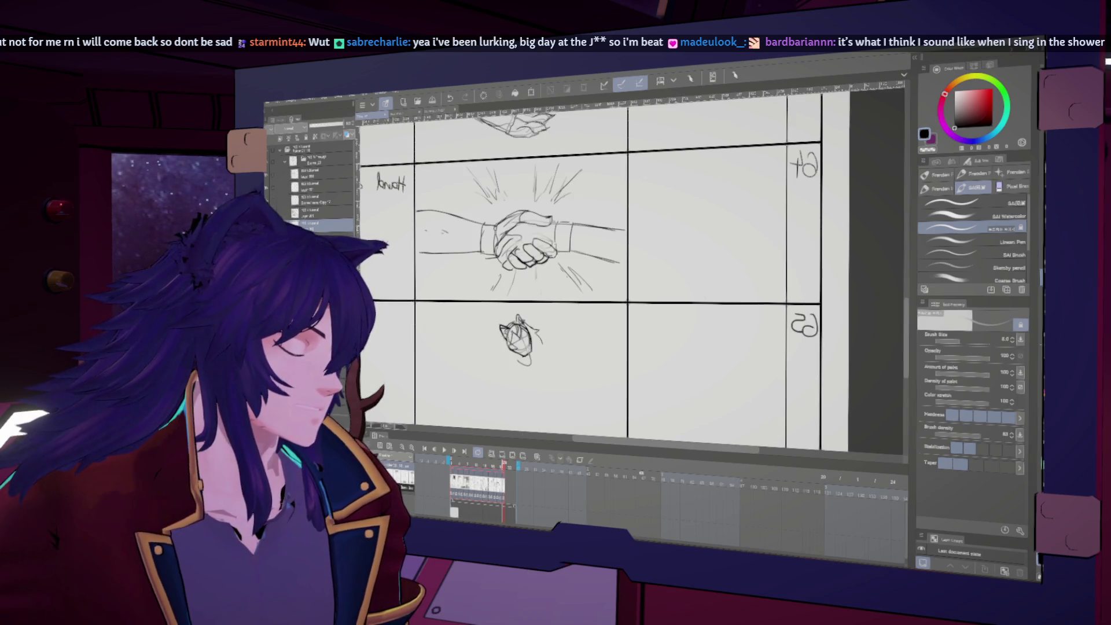
key("h")
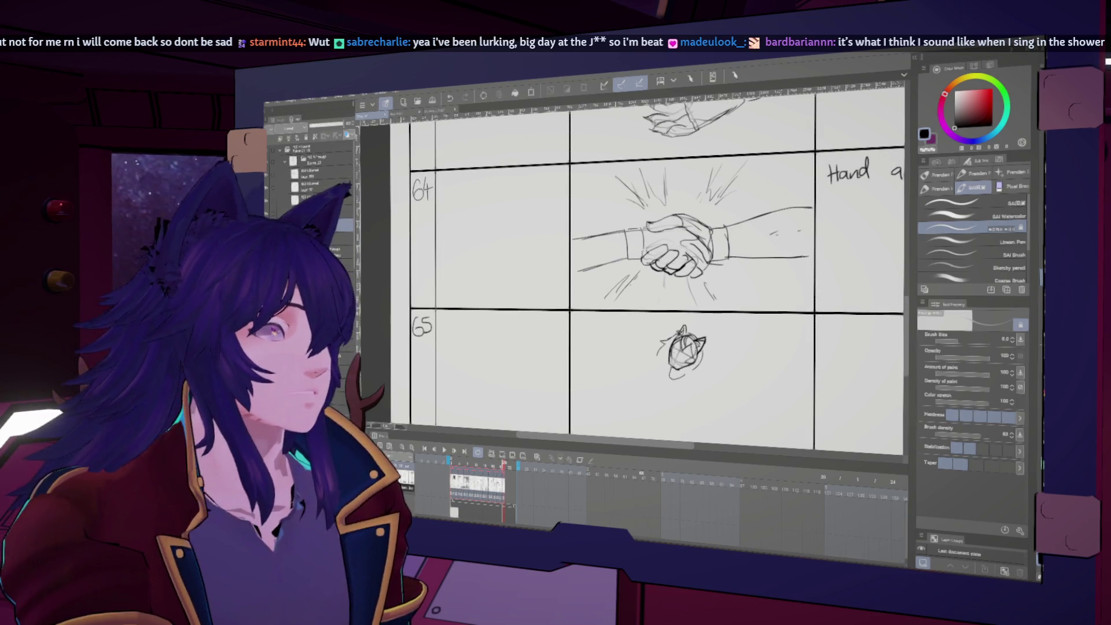
- Switch to the Liquify tool while comparing the drawing in mirrored and normal views
key("h")
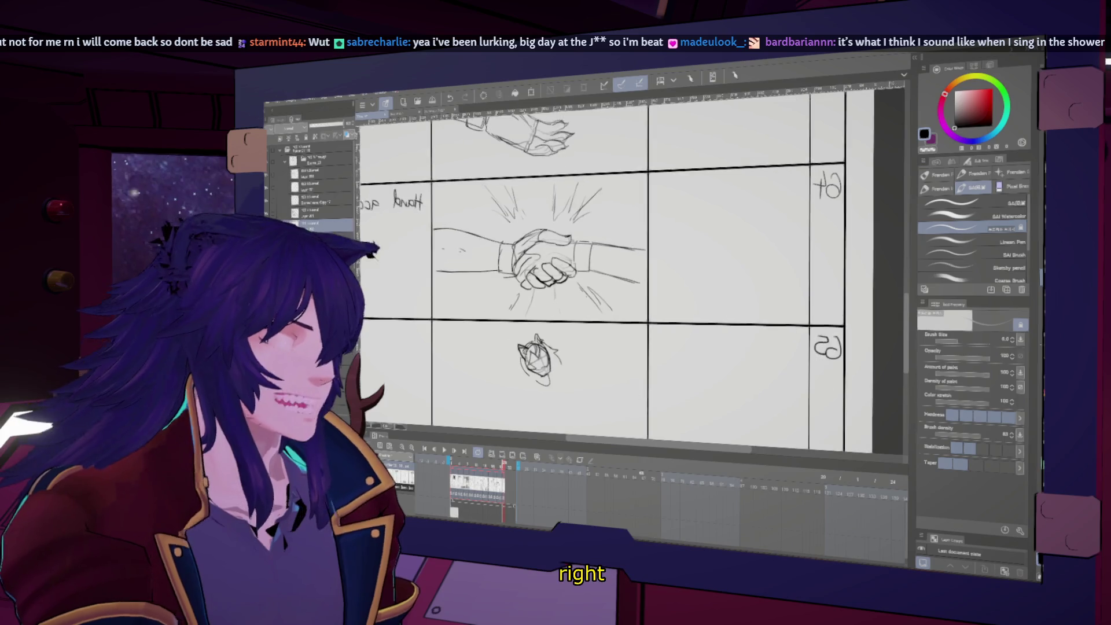
key("h")
key("j")
key("h")
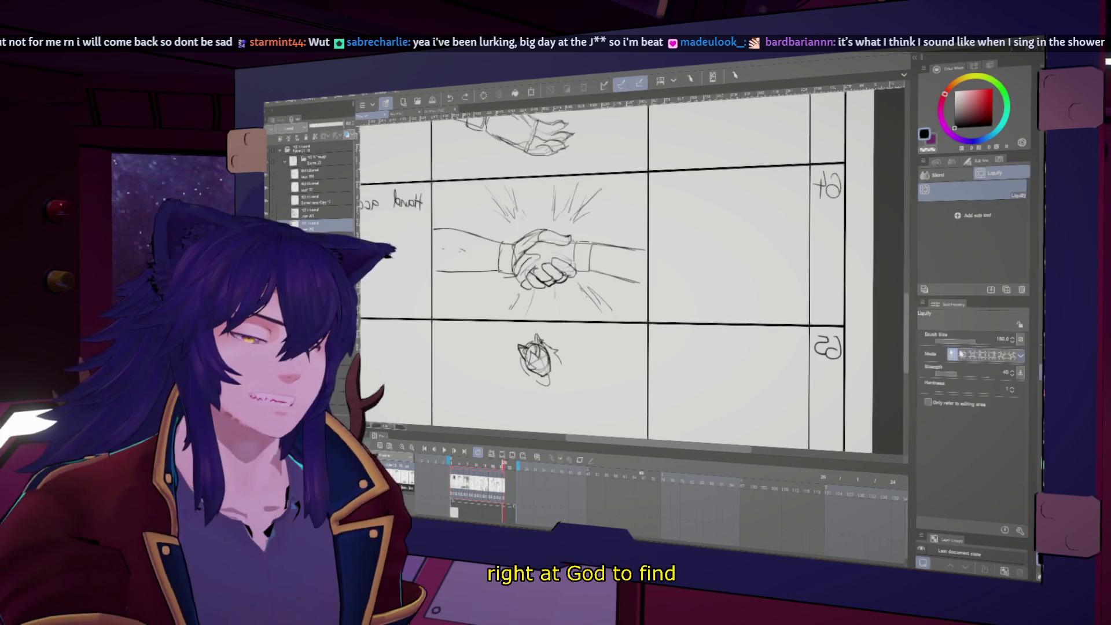
key("h")
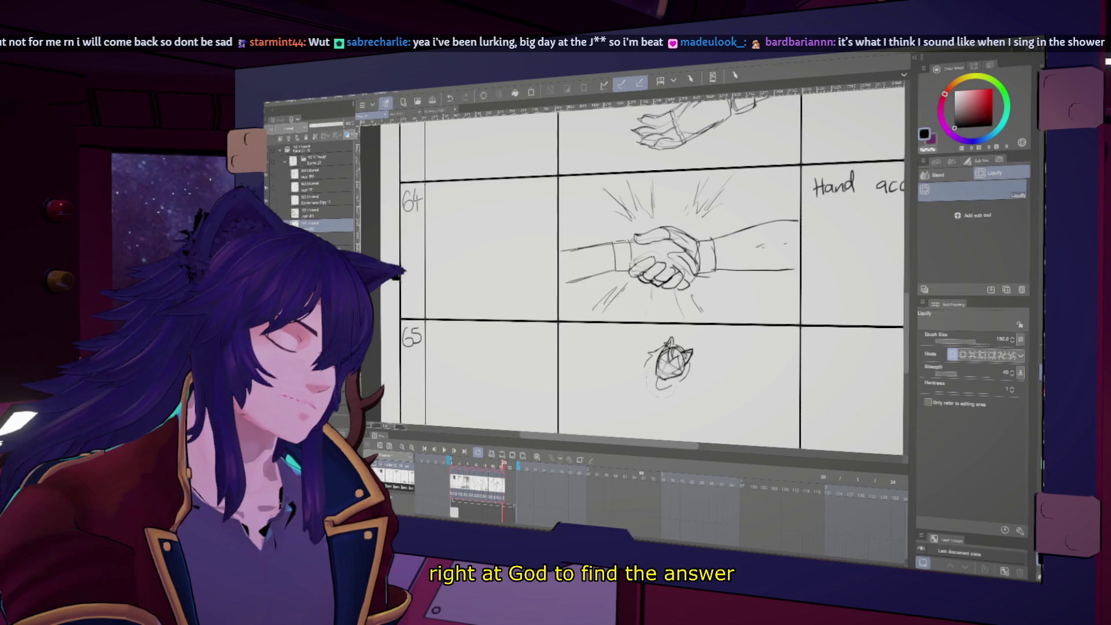
key("h")
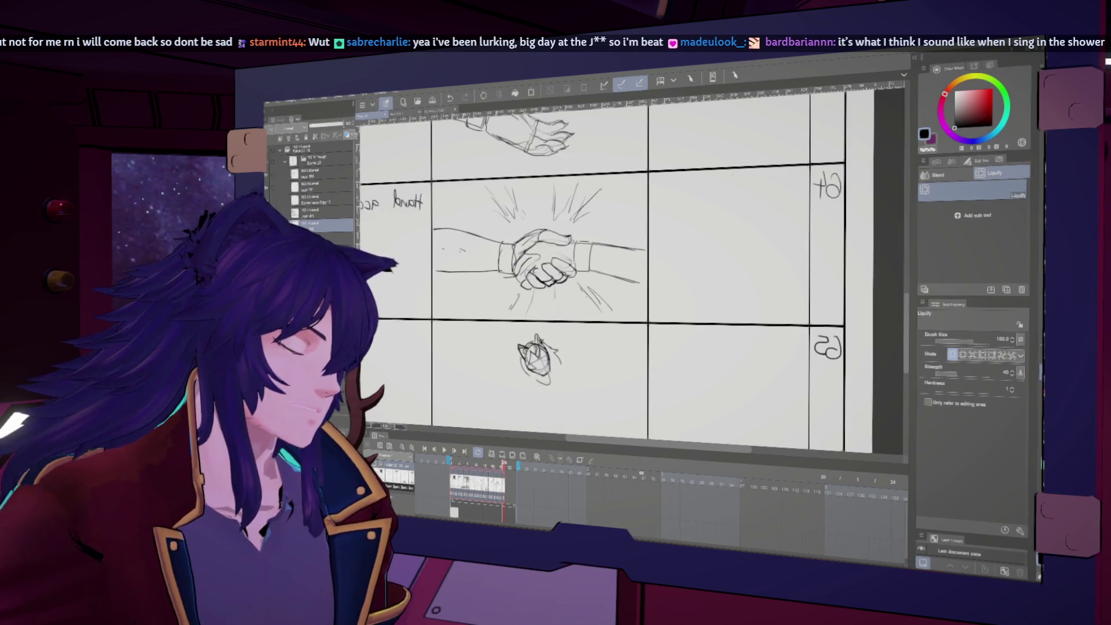
key("h")
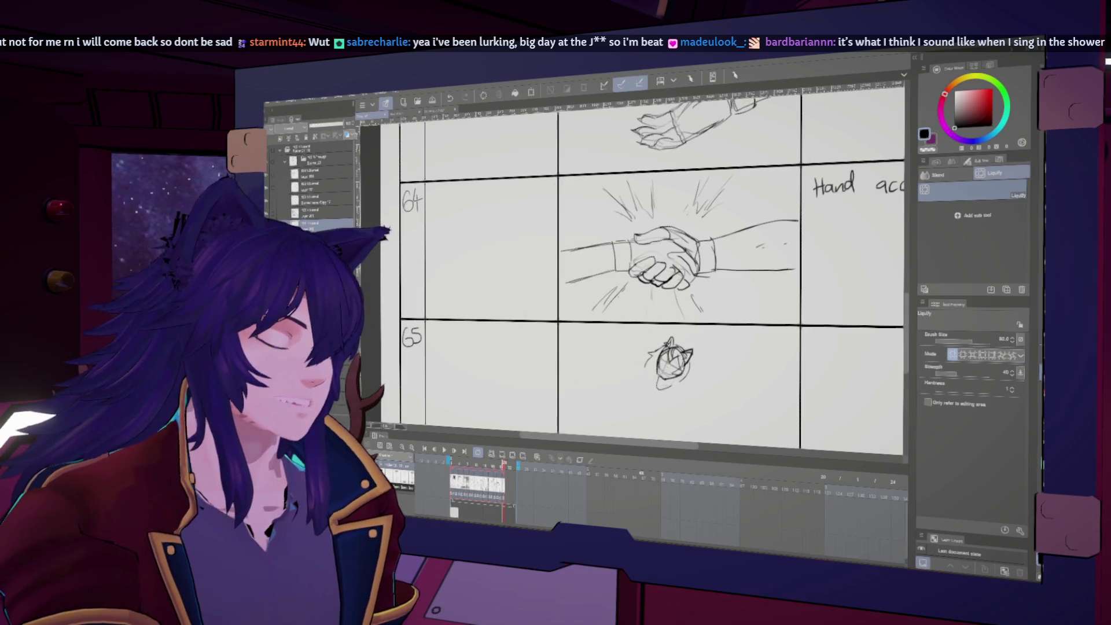
key("h")
key("h")
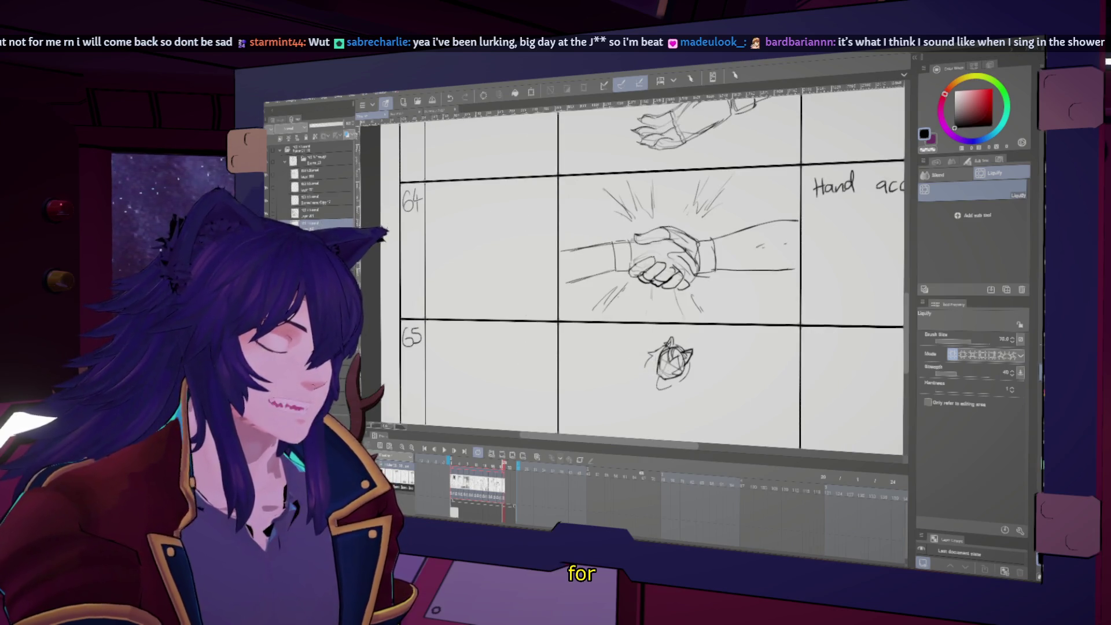
key("h")
key("h")
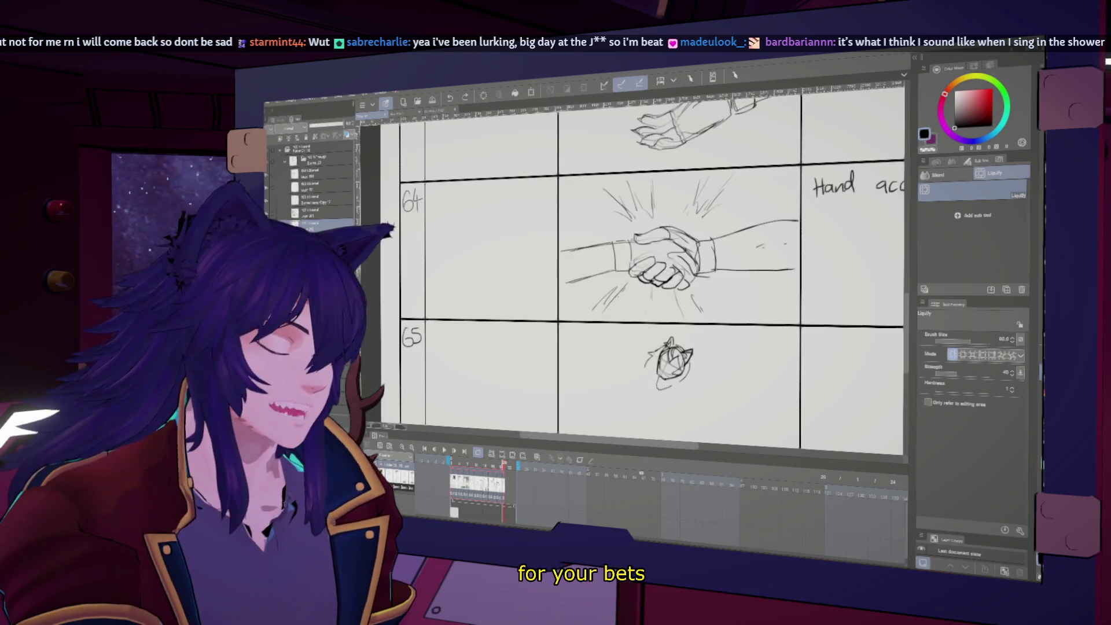
key("h")
- Return to the pencil brush in normal orientation and set its size to 12
key("b")
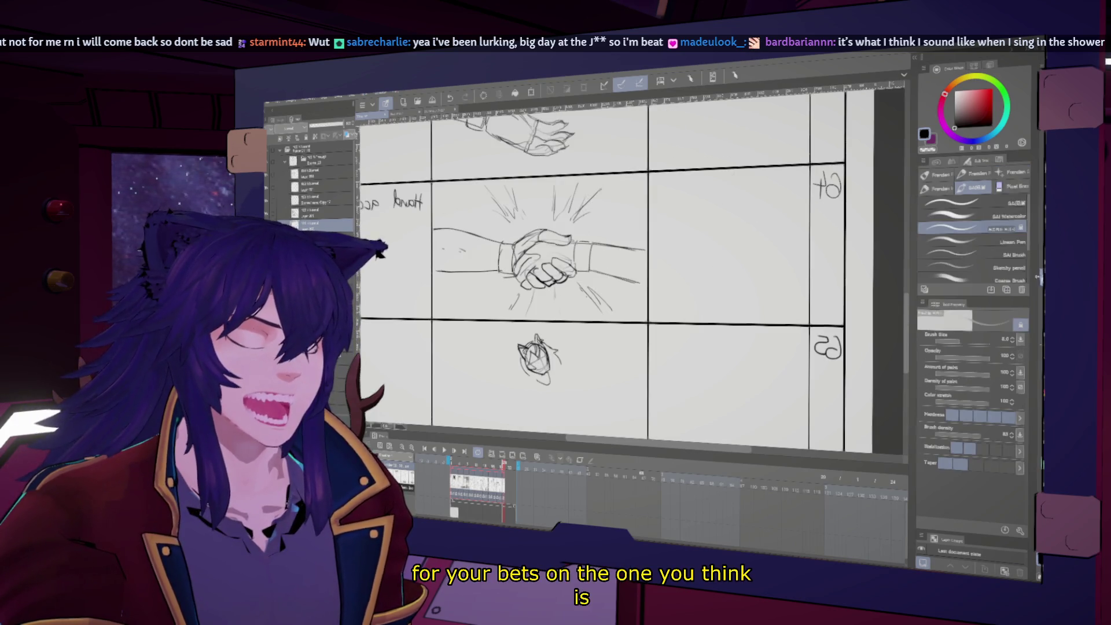
key("h")
key("bracketright")
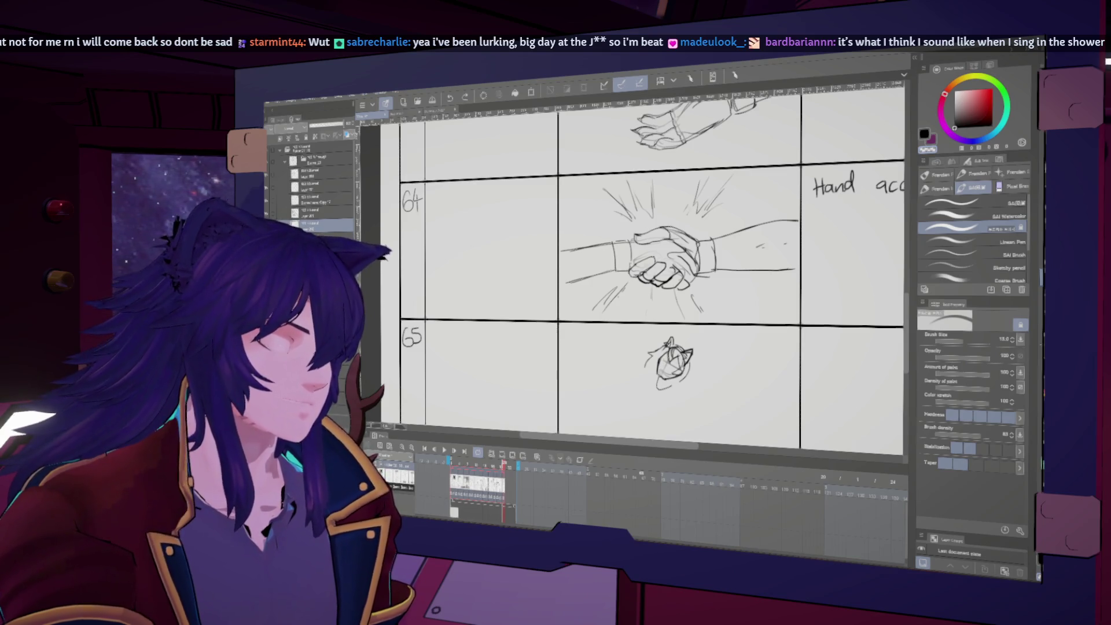
key("bracketleft")
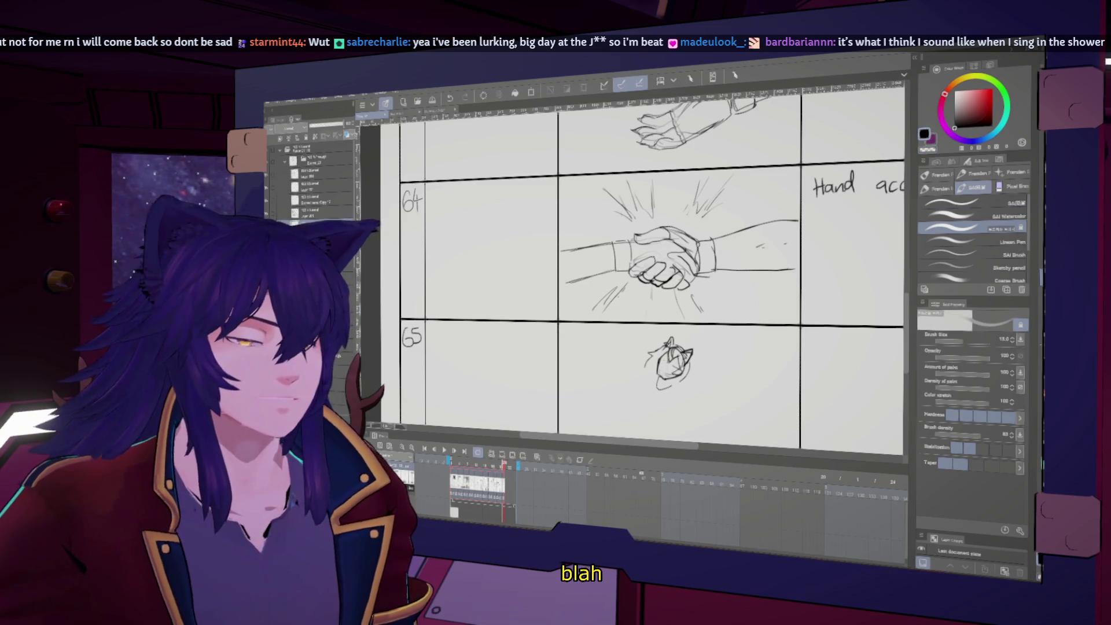
- Sketch a second small round head with pointed ears beside the first in panel 65
scroll(643, 272, "down", 1)
left_click_drag(653, 339, 651, 359)
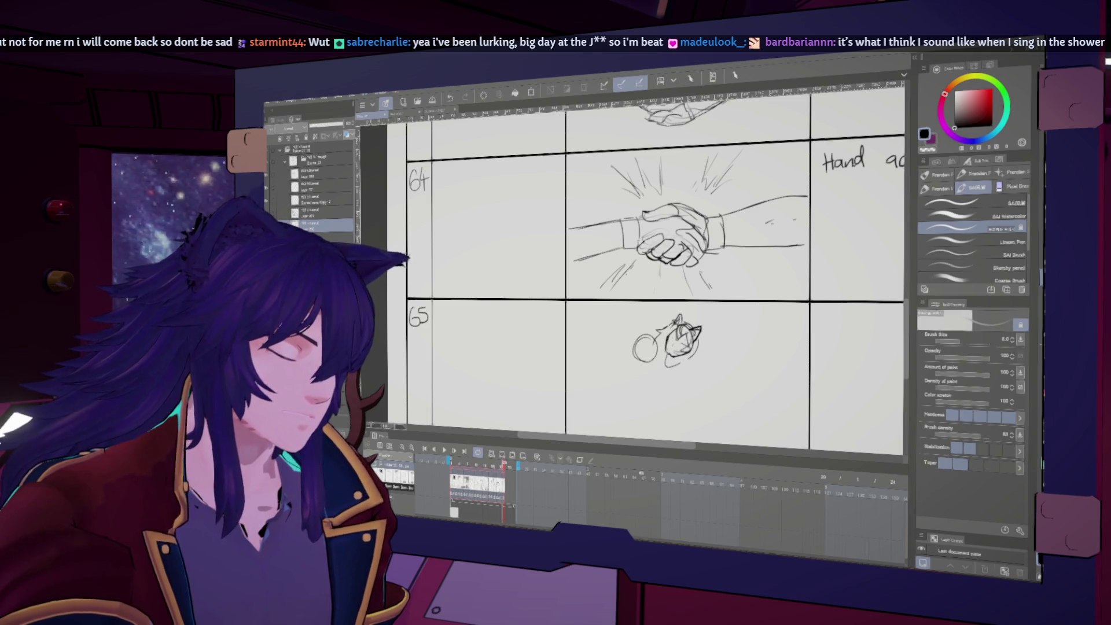
key("h")
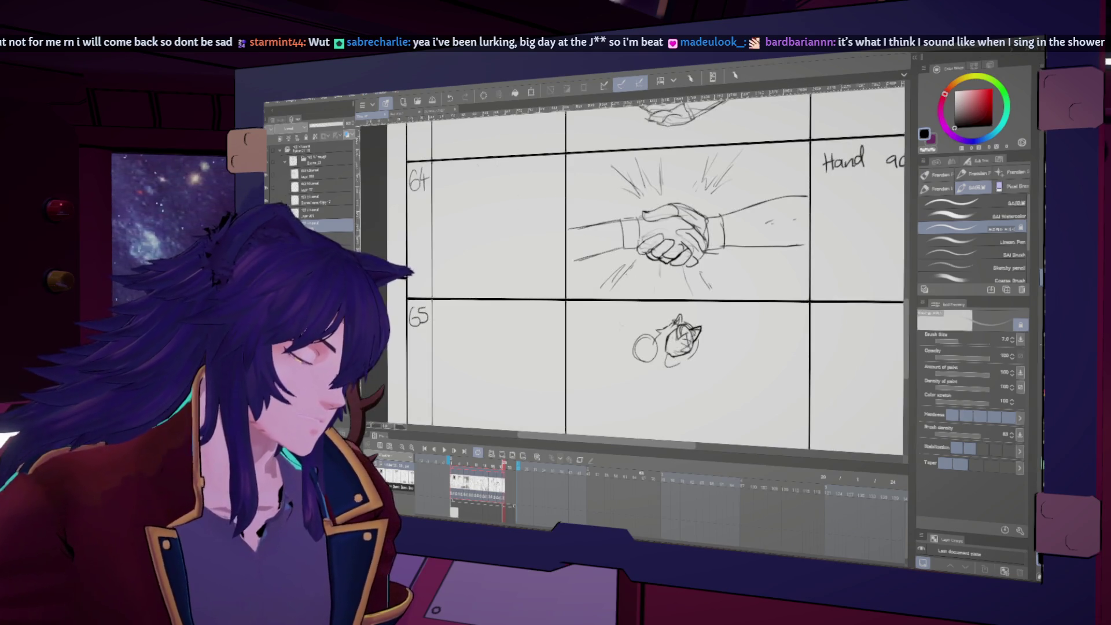
key("h")
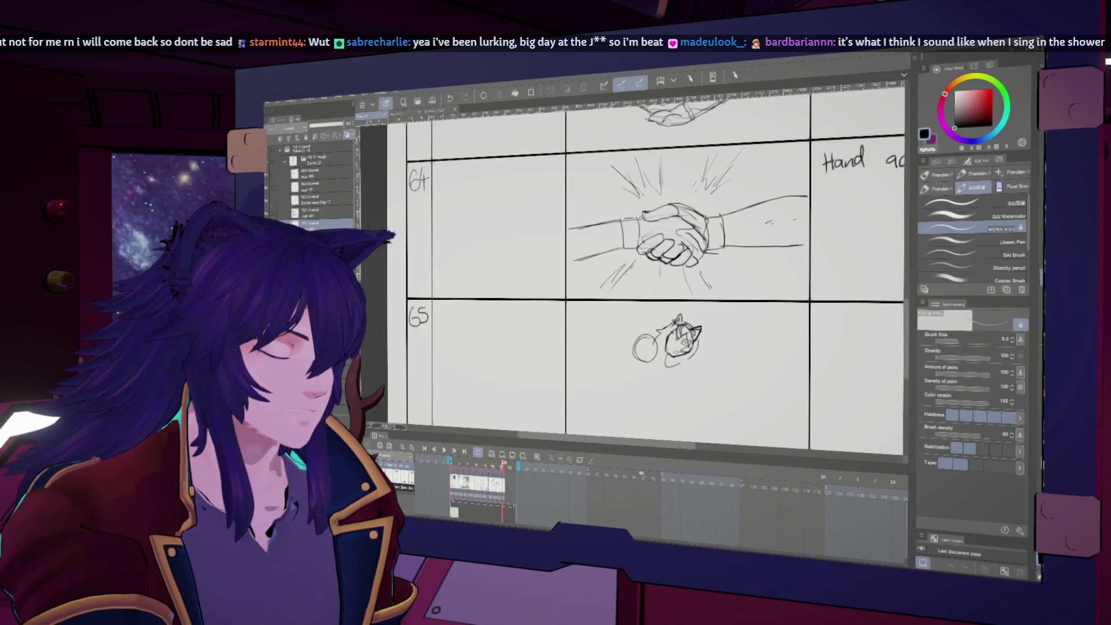
key("h")
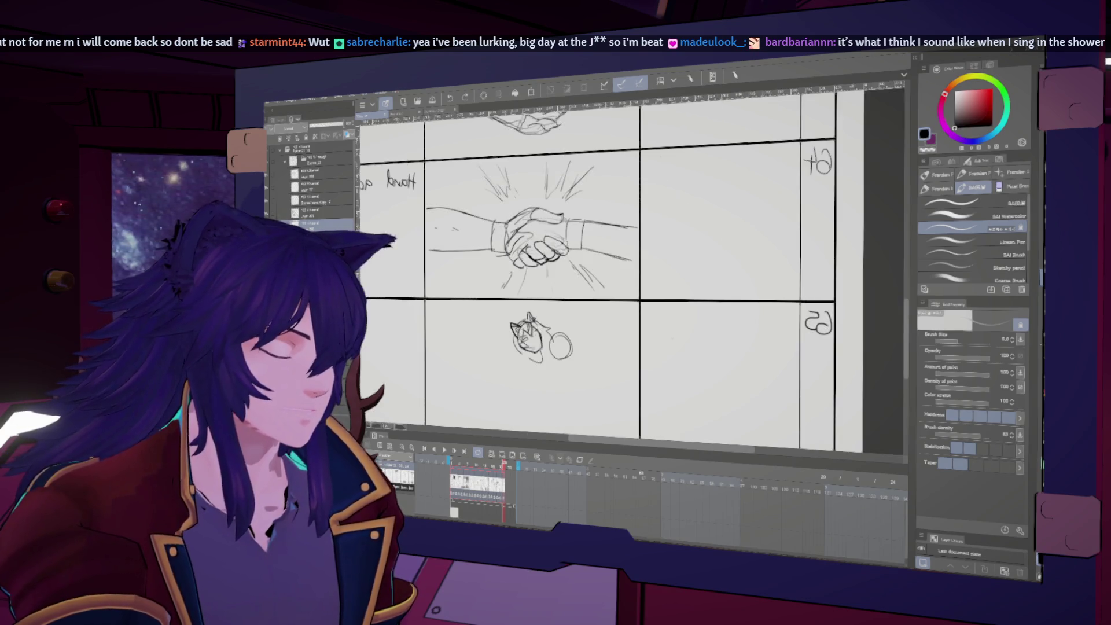
key("h")
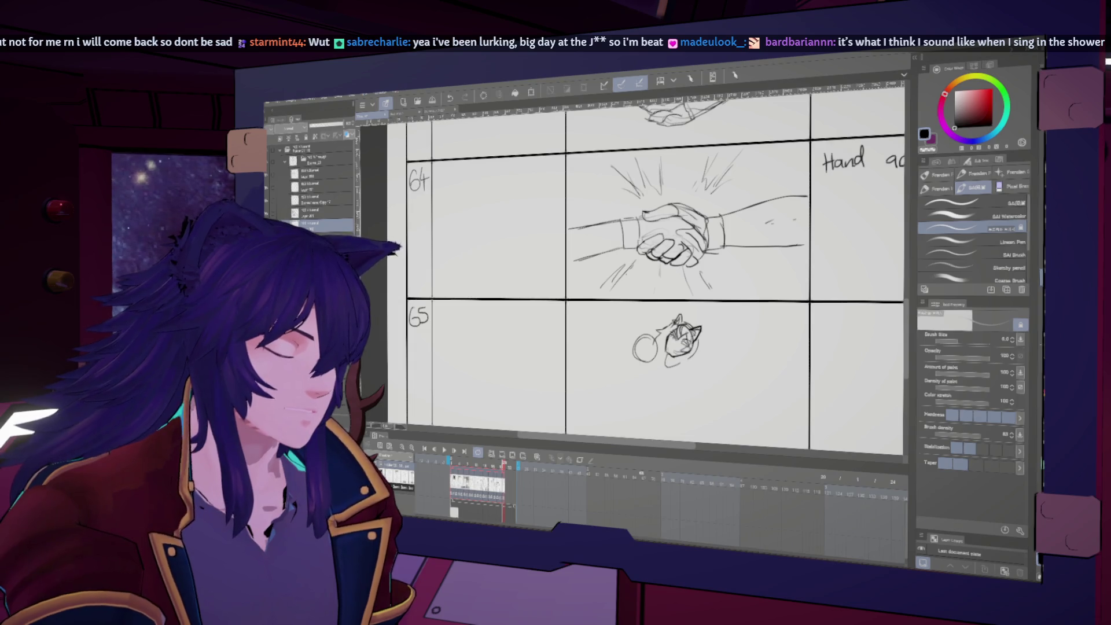
key("h")
key("h")
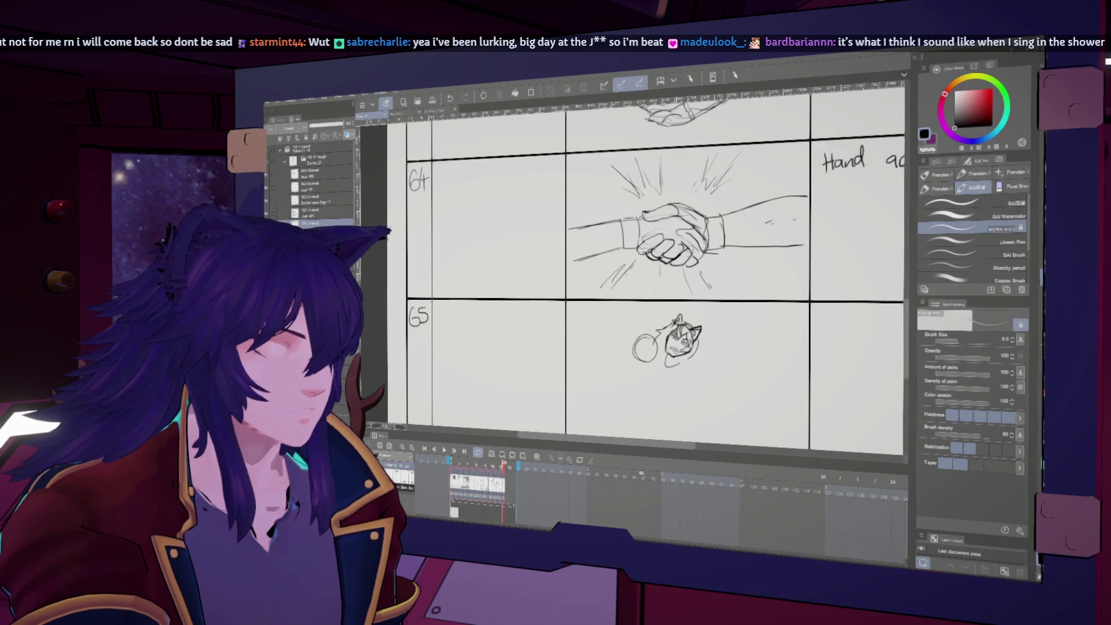
scroll(654, 272, "down", 1)
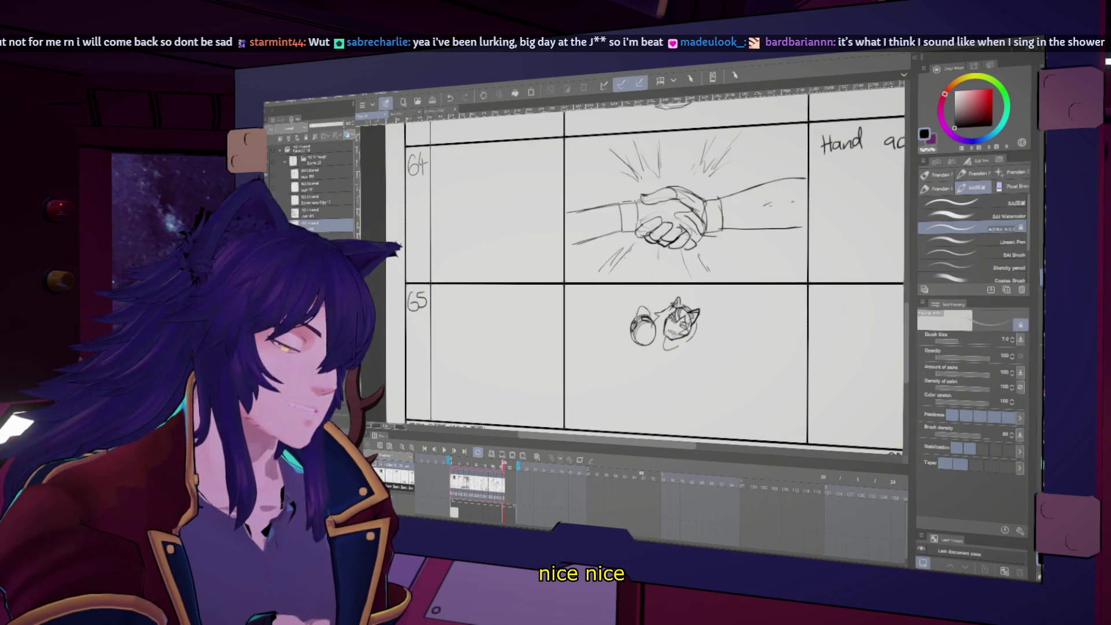
mouse_move(639, 319)
left_mouse_down()
mouse_move(620, 325)
mouse_move(621, 340)
left_mouse_up()
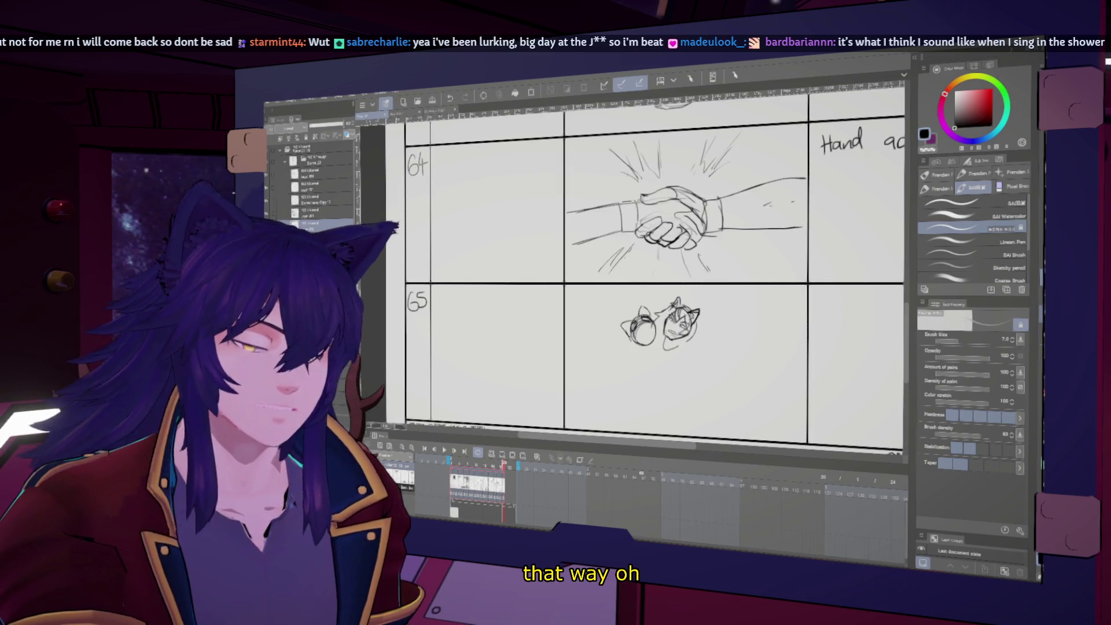
- Lasso the figures in panel 65 and scale them down to about 81%
key("m")
key("ctrl+t")
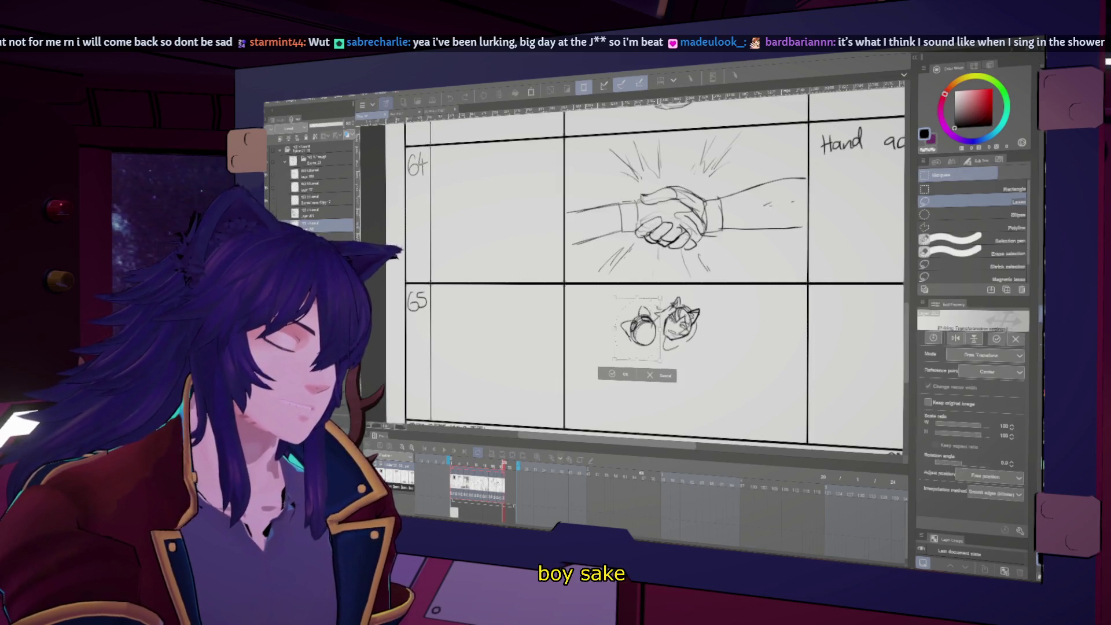
left_click_drag(658, 302, 649, 325)
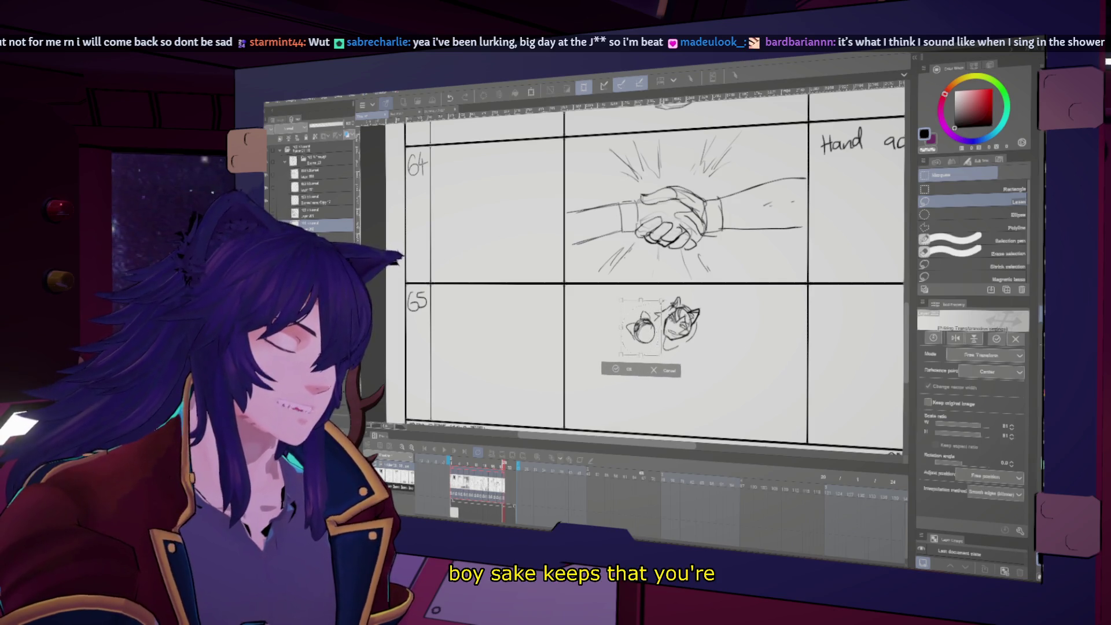
key("Return")
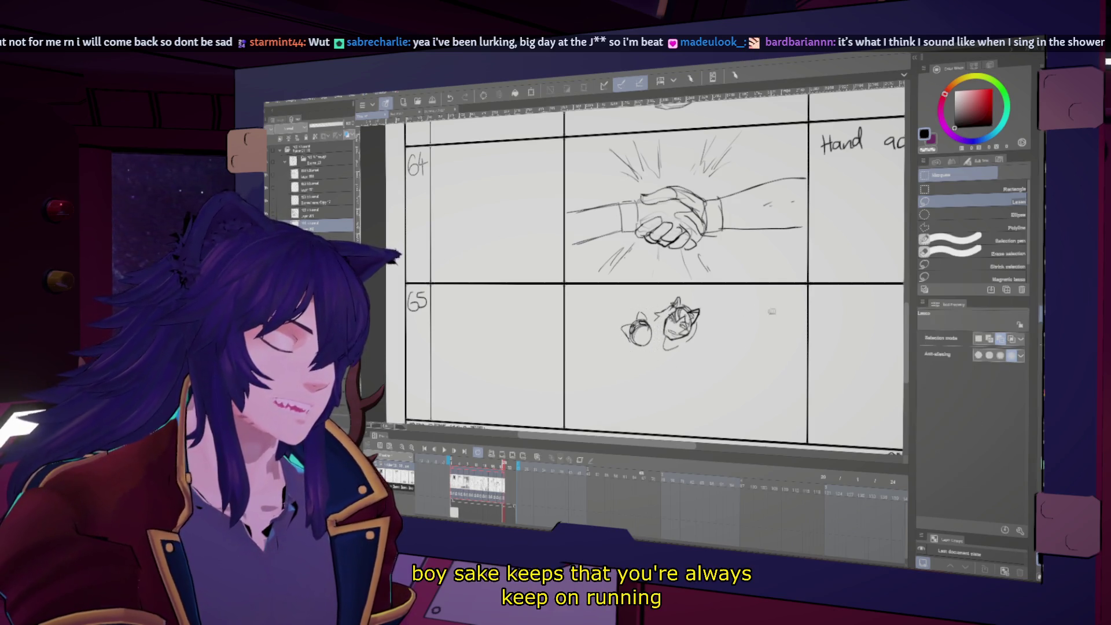
key("b")
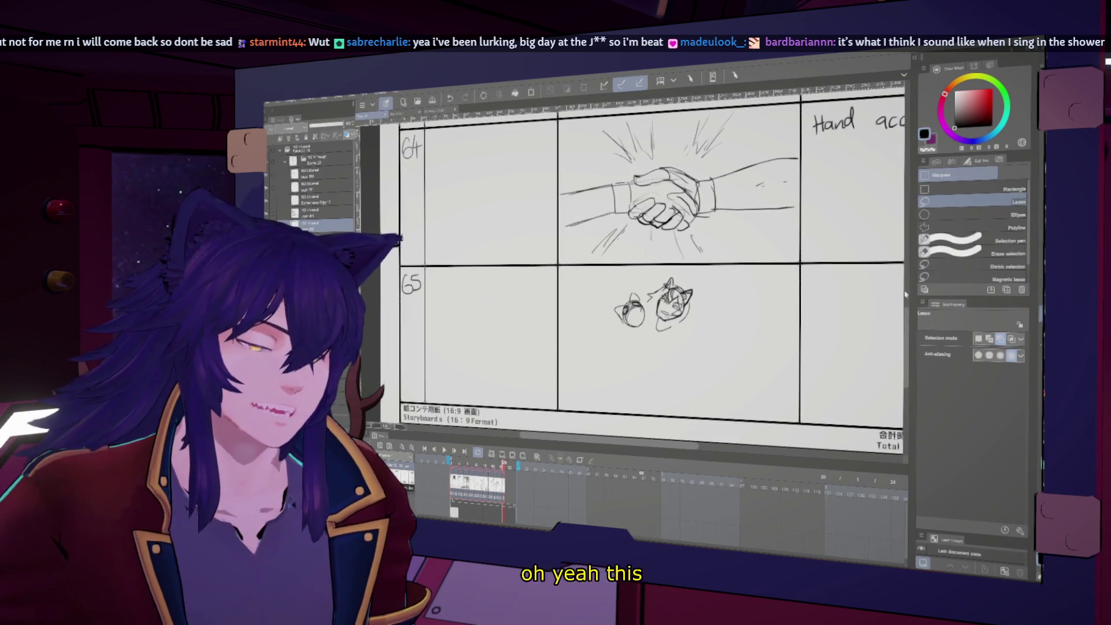
- Reselect both small figures and shrink them to about 82%, then return to the brush
key("m")
left_click_drag(718, 287, 609, 340)
key("ctrl+t")
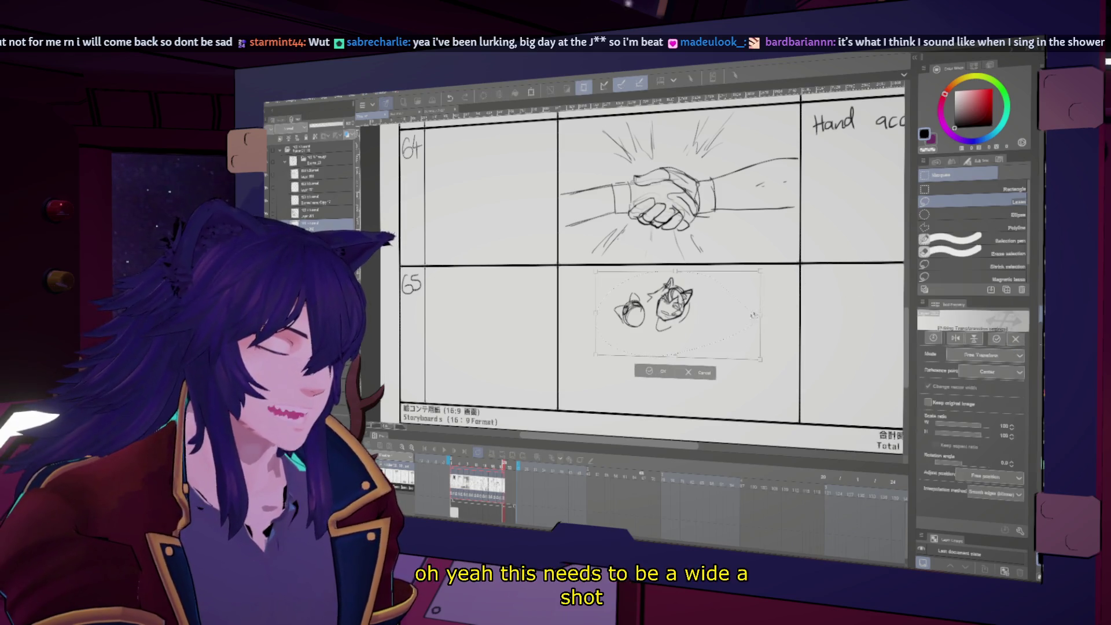
left_click_drag(760, 291, 737, 309)
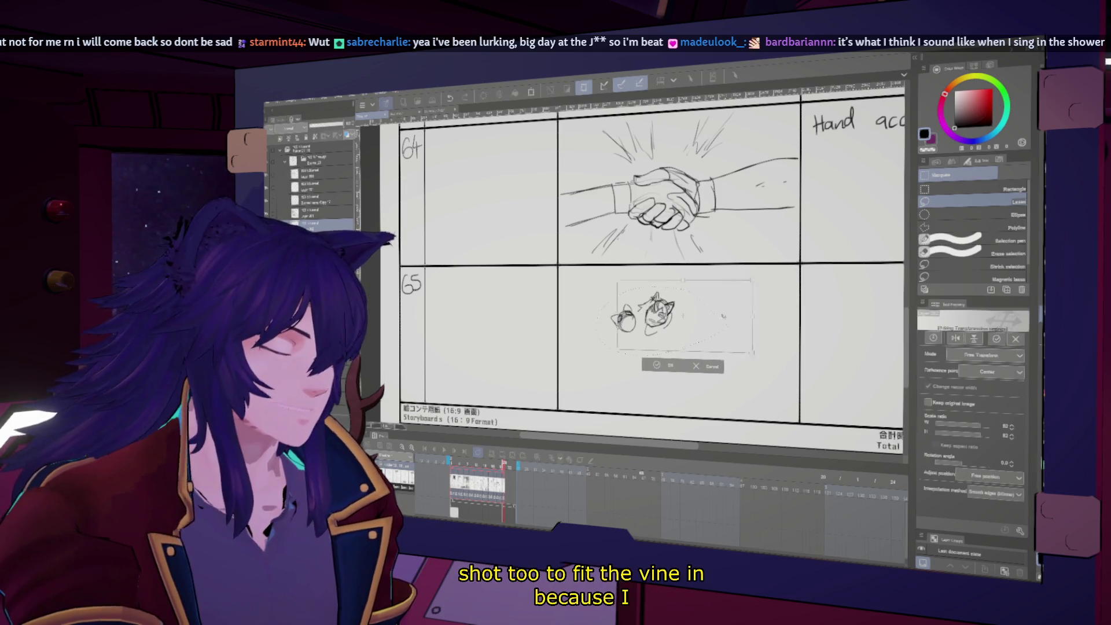
key("Return")
key("p")
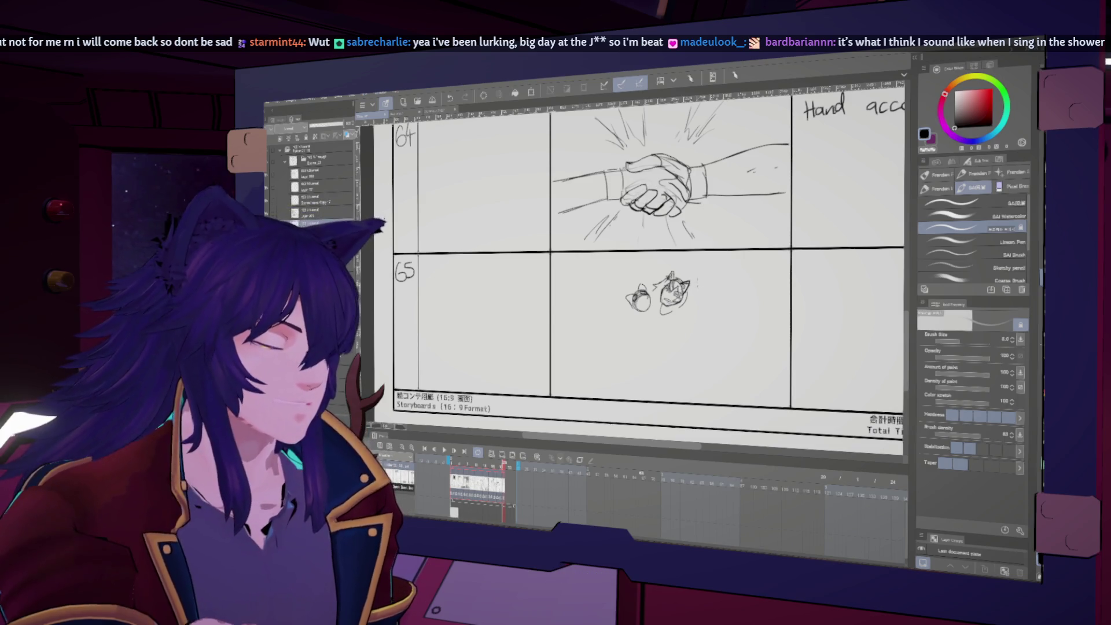
- Draw an arm reaching above the small figures and a short stroke under the hand
left_click_drag(712, 253, 705, 289)
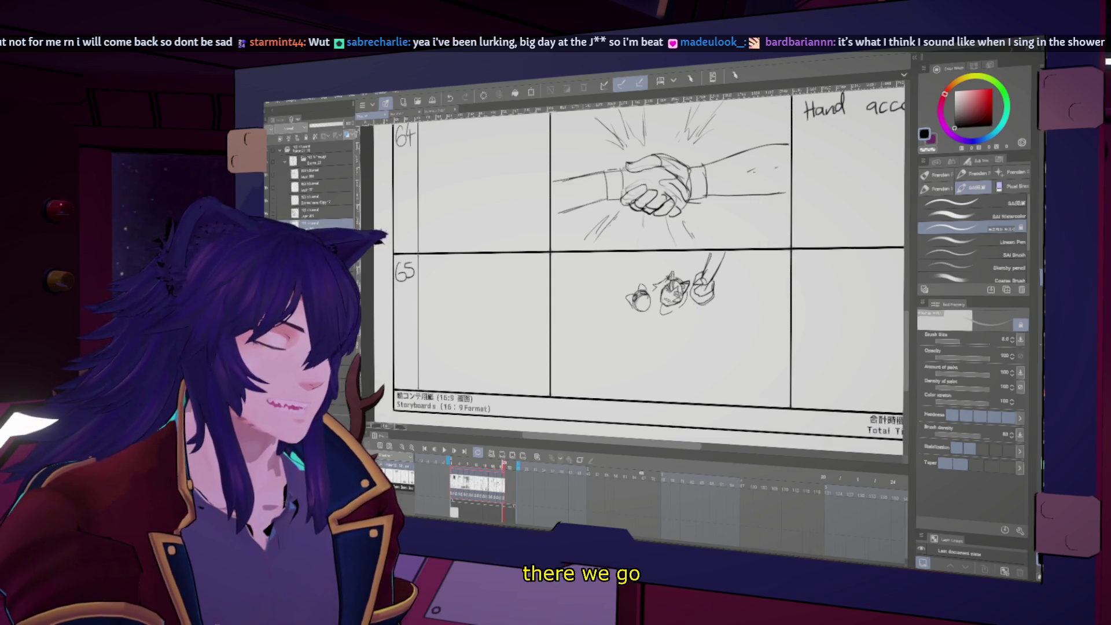
key("h")
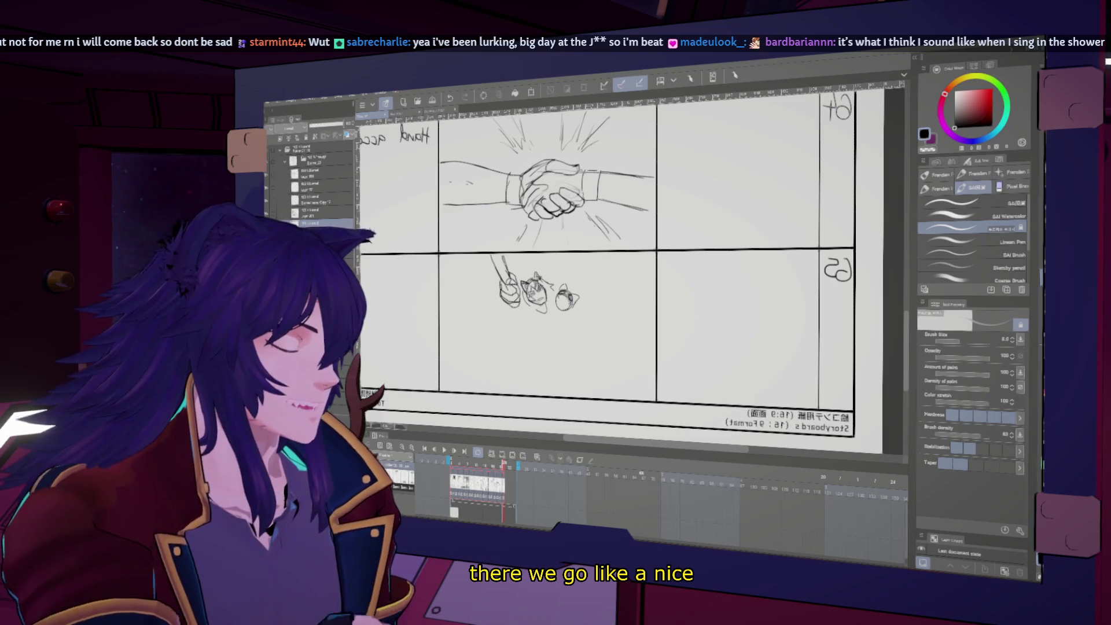
key("h")
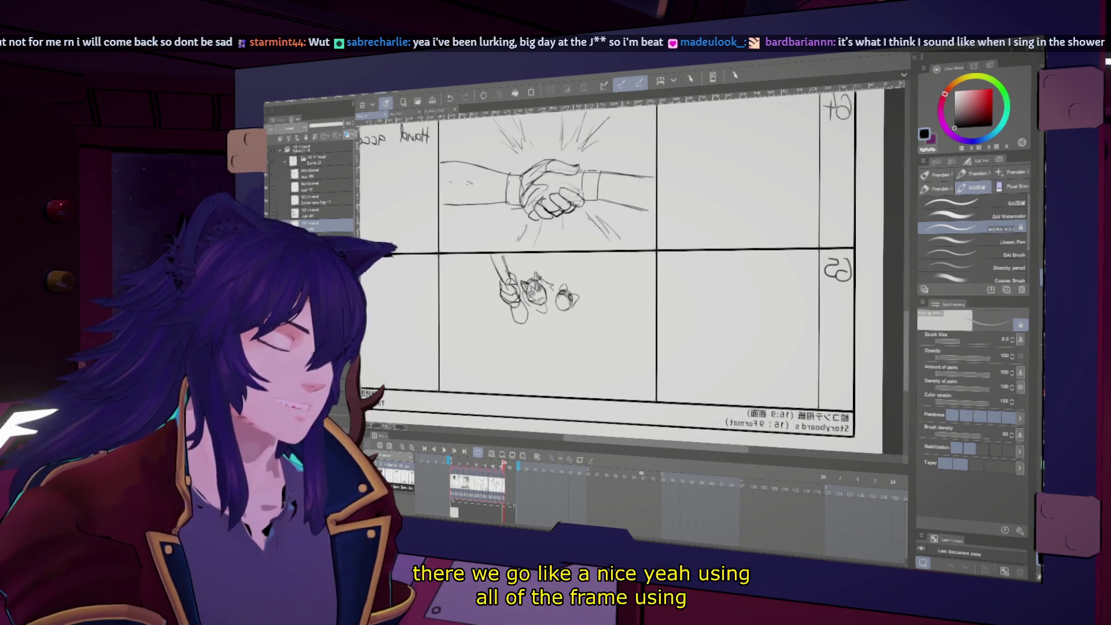
left_click_drag(703, 307, 703, 322)
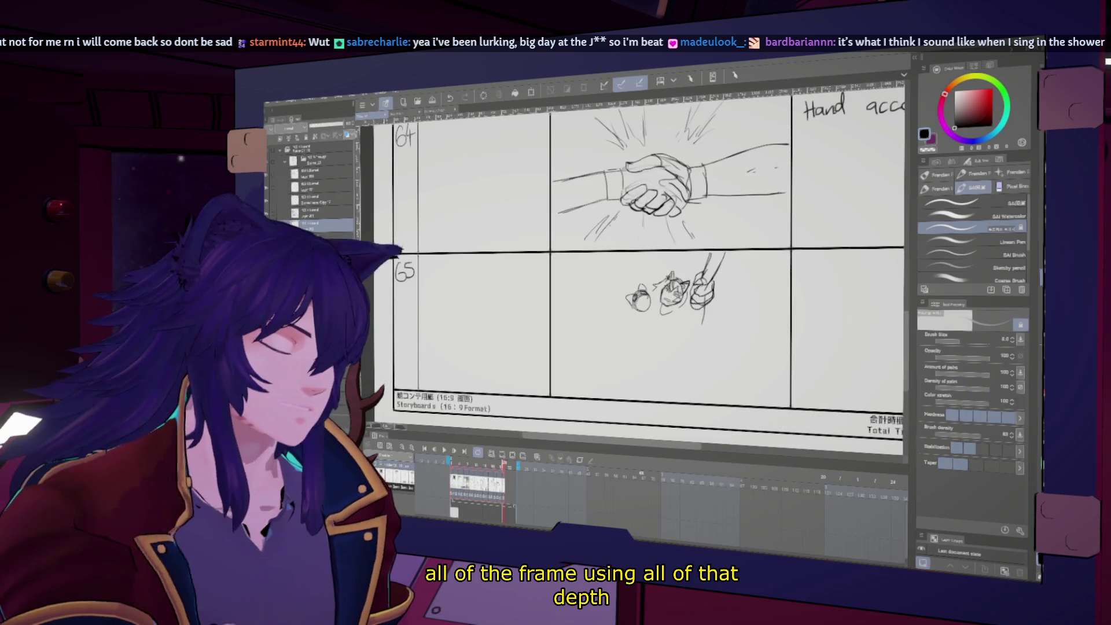
key("h")
key("h")
key("ctrl+z")
key("h")
key("h")
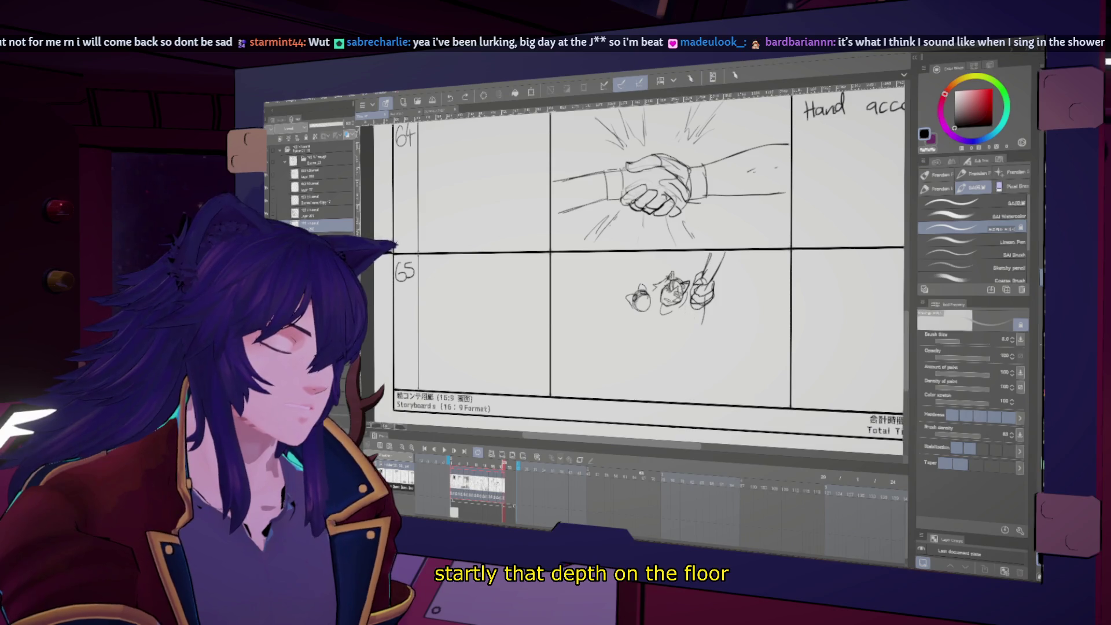
- Undo the stray strokes near the lower fist, checking proportions in the mirrored view
key("h")
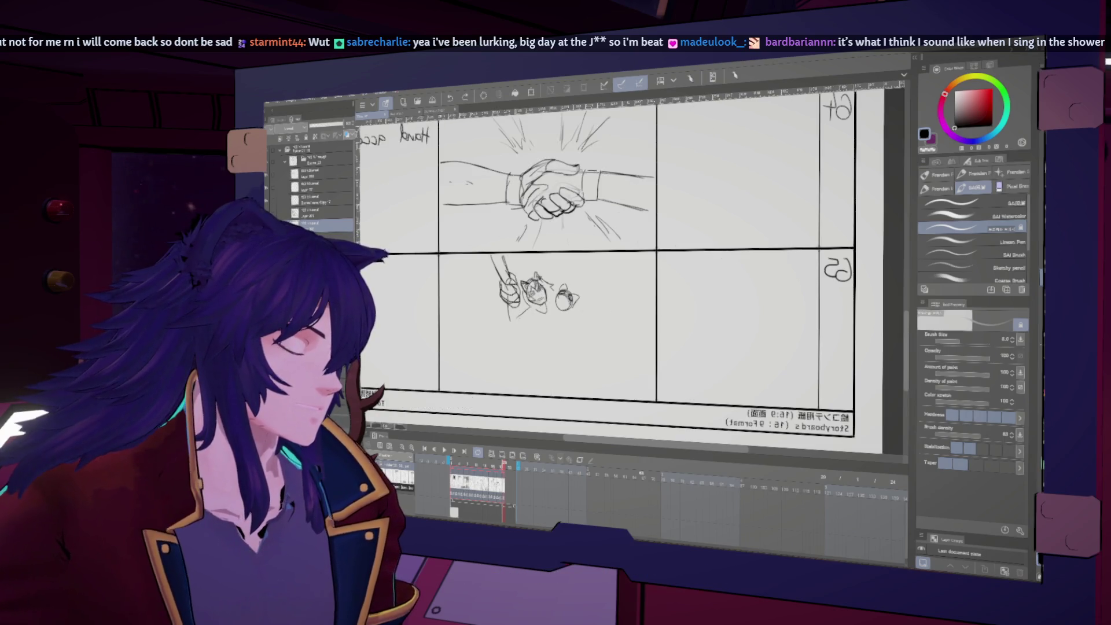
key("h")
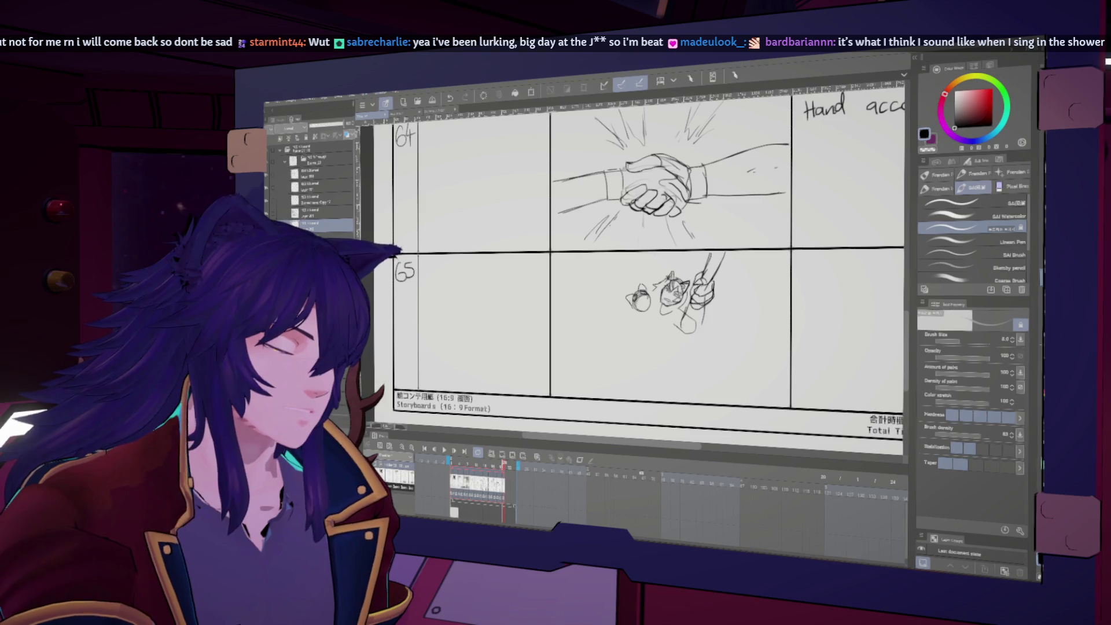
key("h")
key("h")
key("ctrl+z")
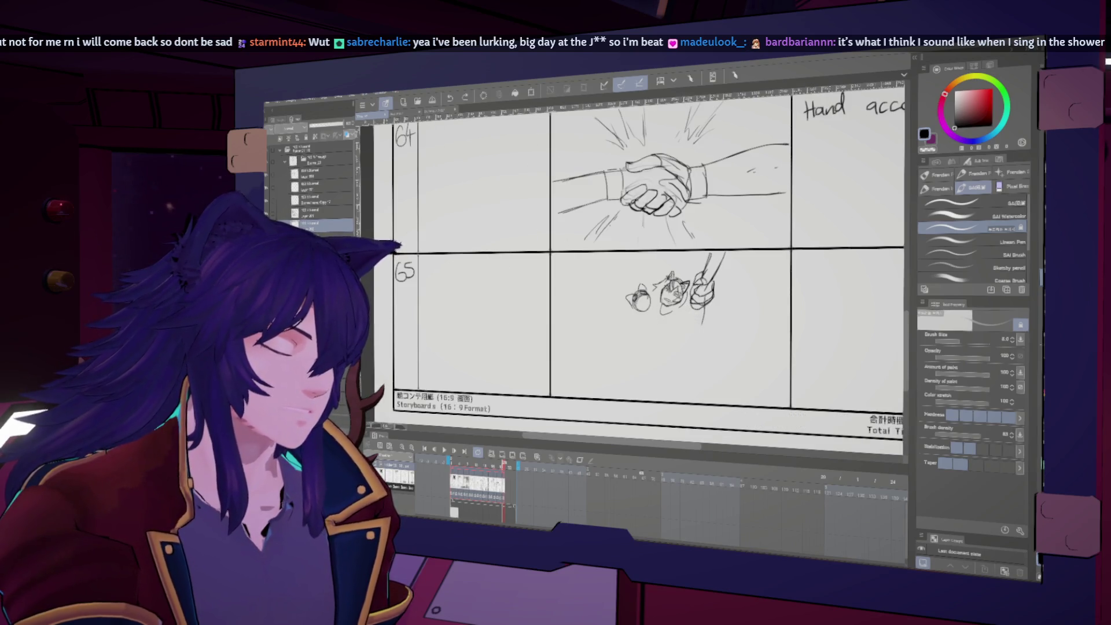
key("h")
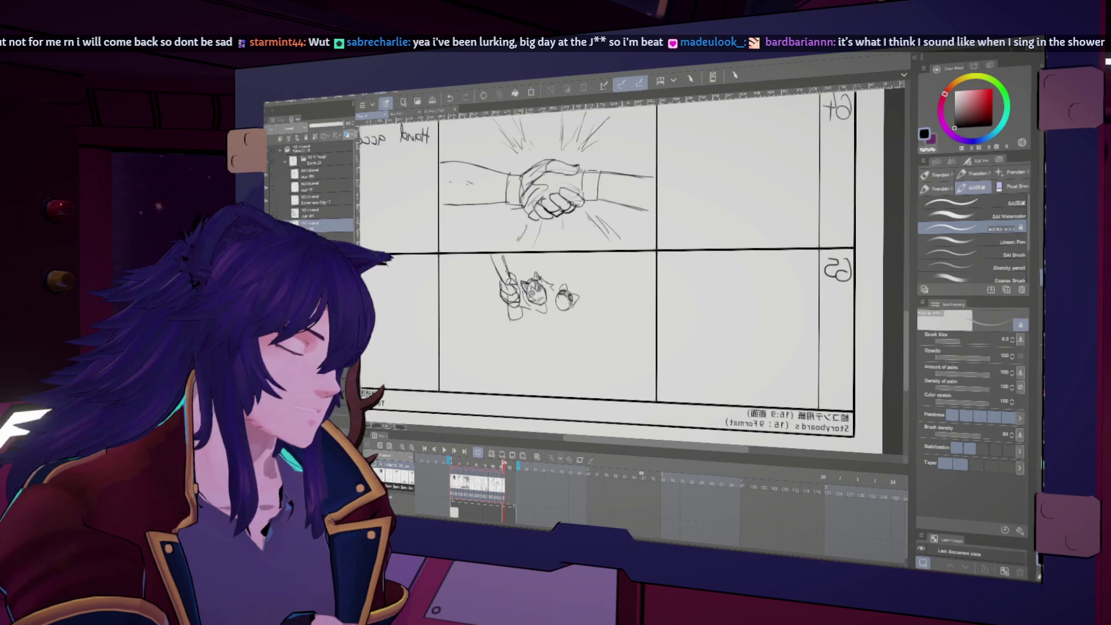
key("h")
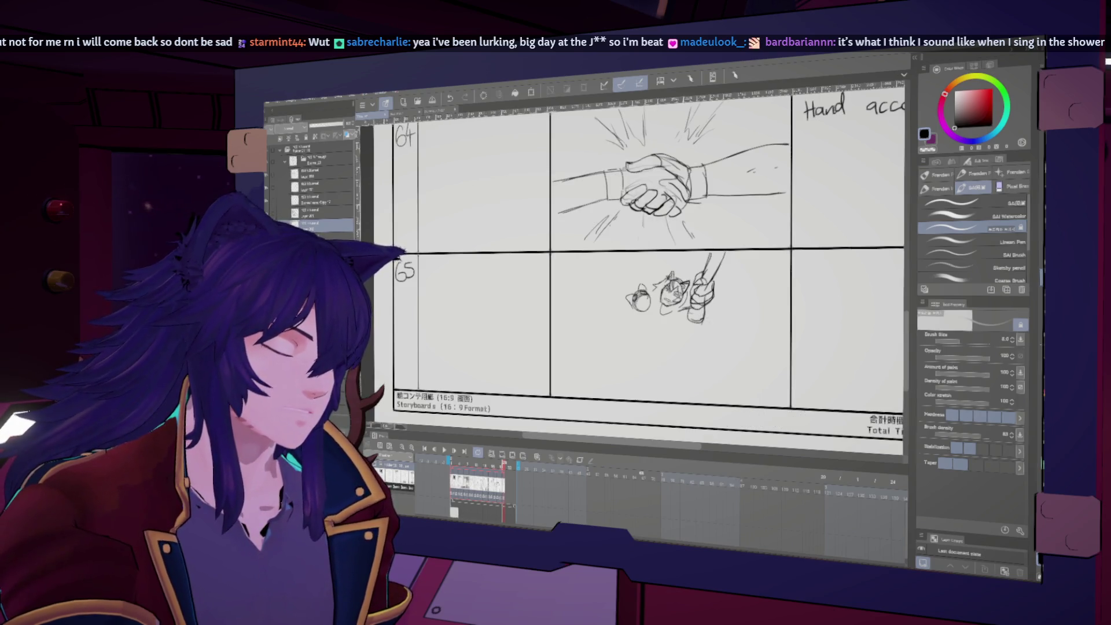
key("h")
key("h")
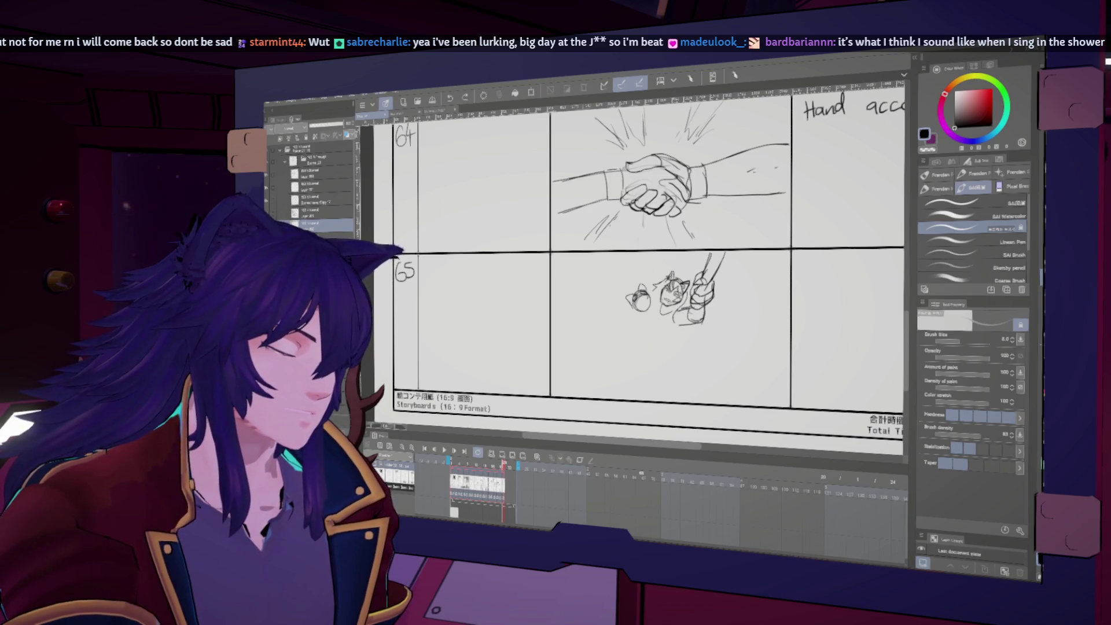
key("ctrl+z")
- Redraw curved and short vine strokes beneath the fist and reduce the brush size to 6.0
left_click_drag(650, 328, 665, 338)
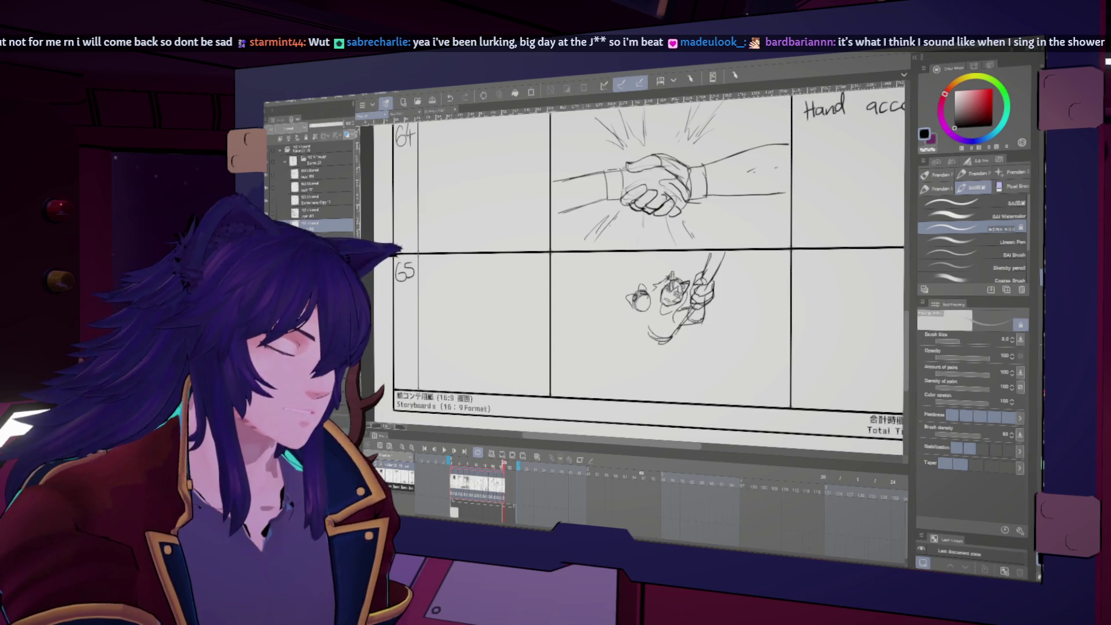
left_click_drag(672, 338, 686, 323)
key("h")
key("h")
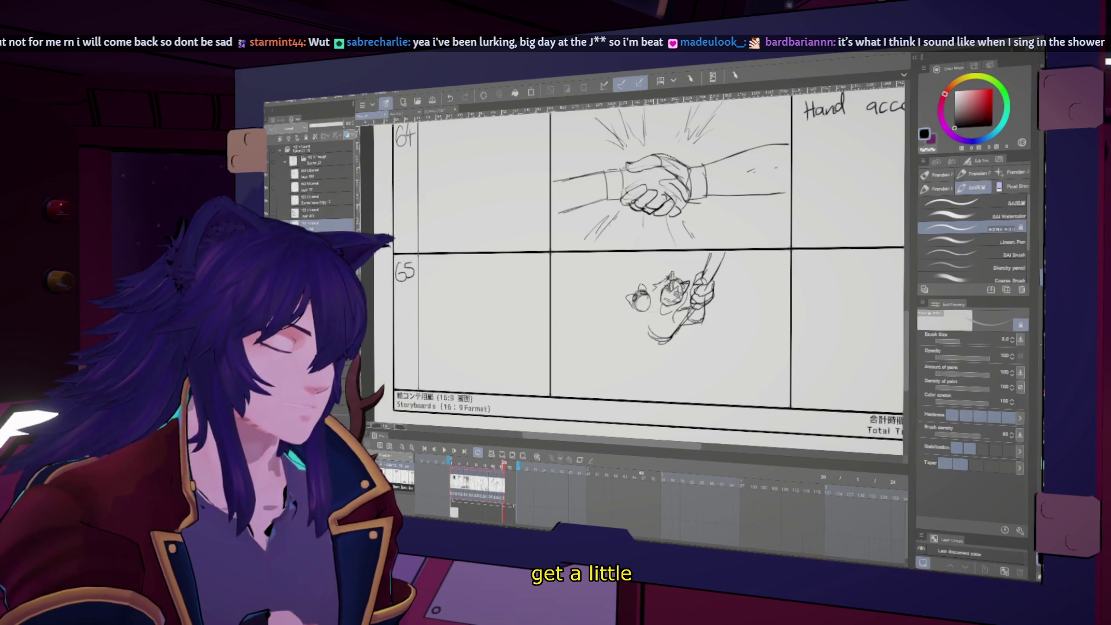
key("h")
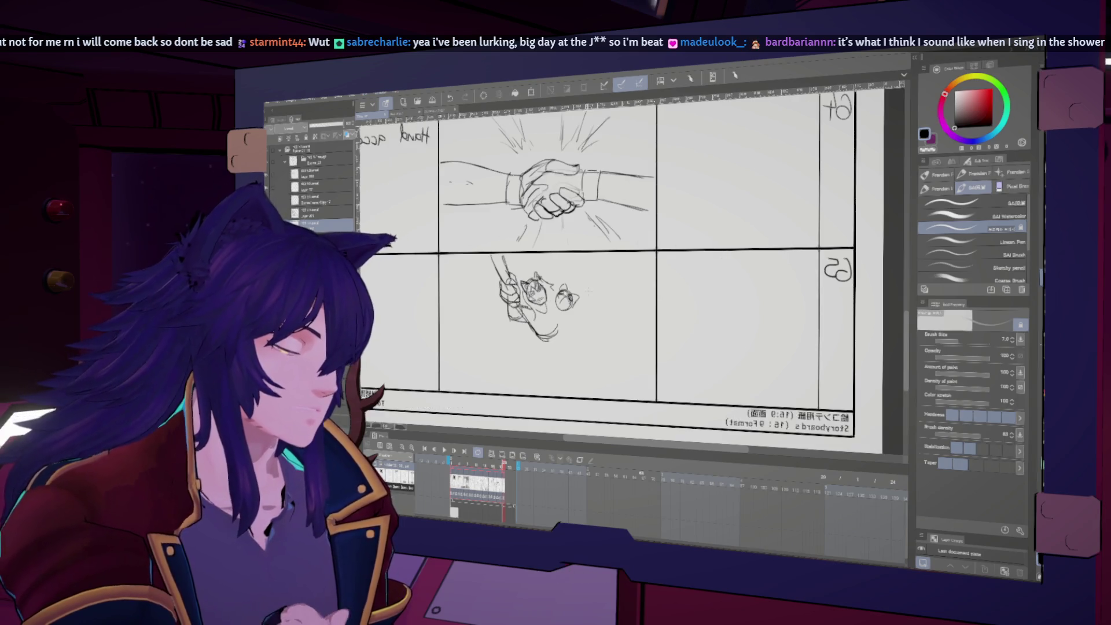
key("h")
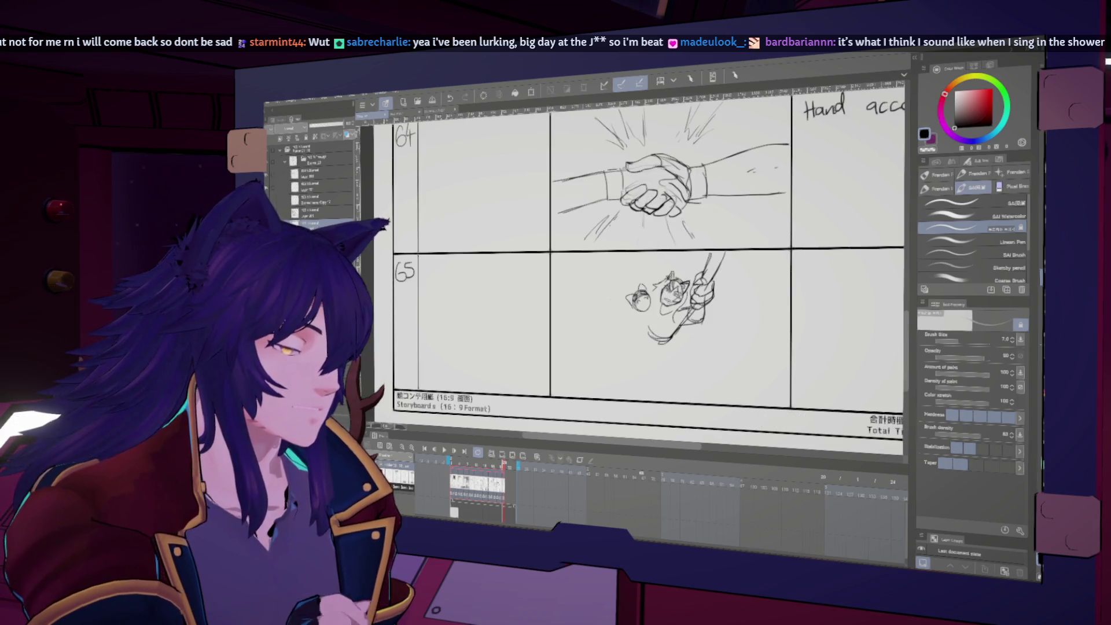
key("bracketleft")
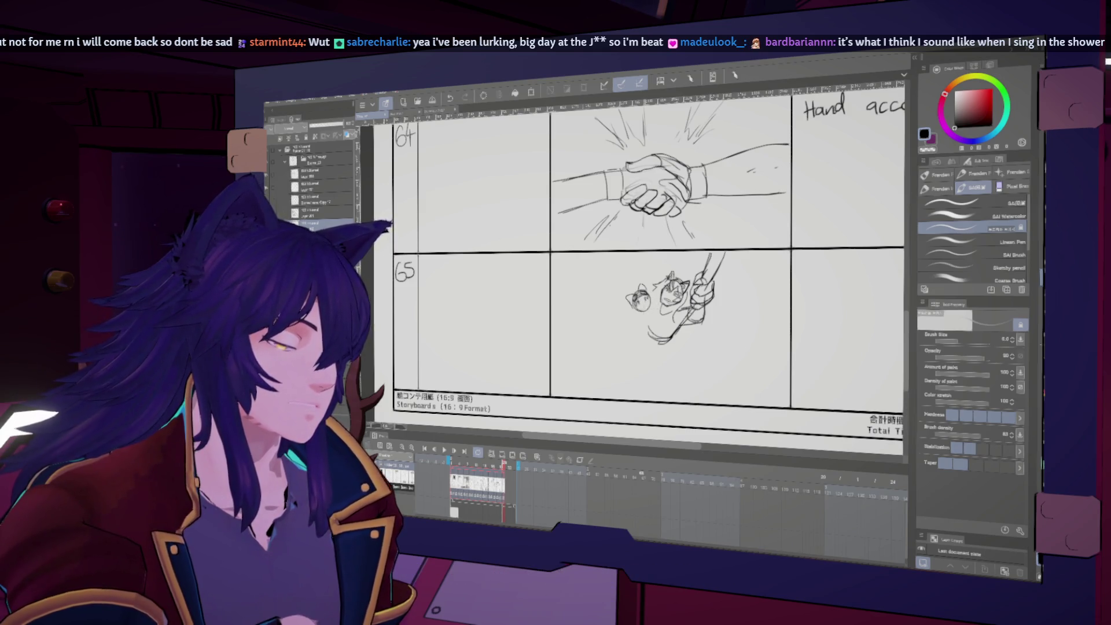
key("h")
key("h")
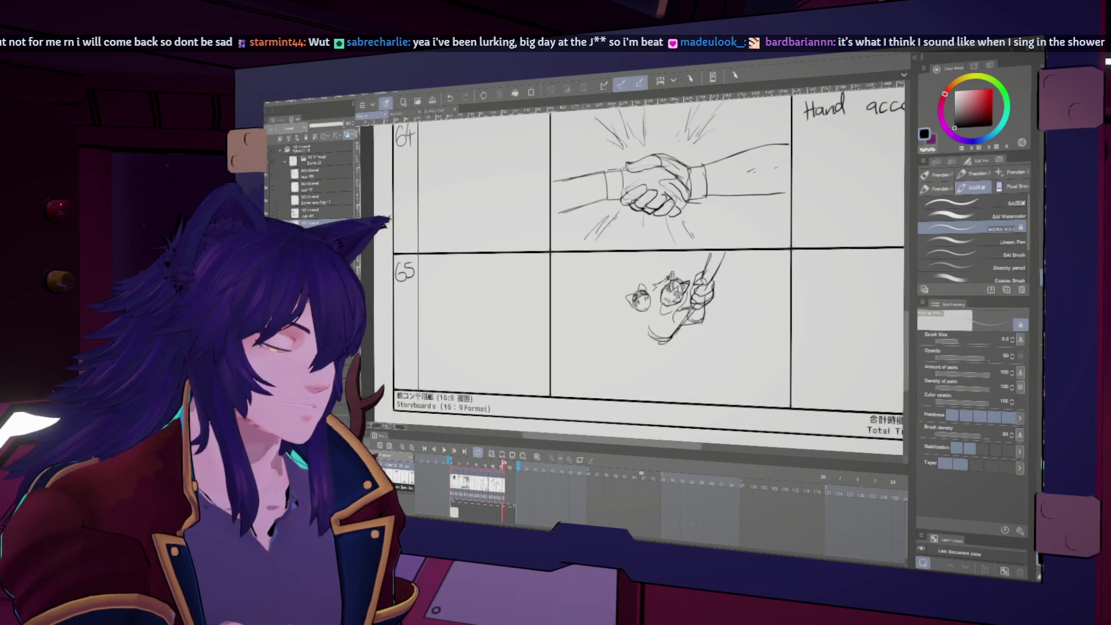
- Lasso the cat-head figures in panel 65 and transform them slightly upward
key("m")
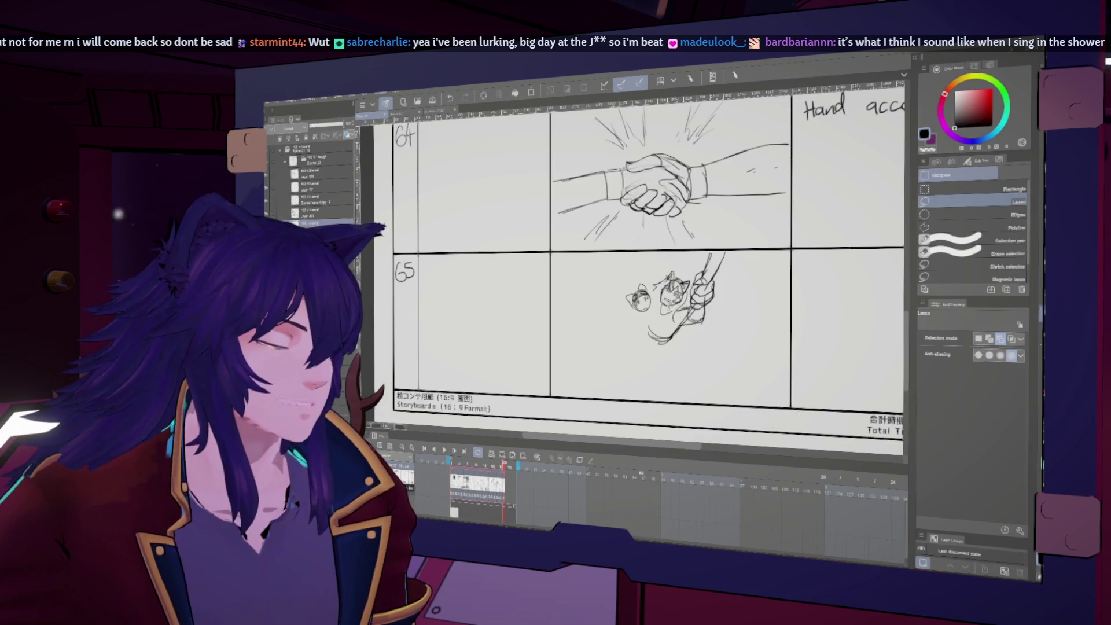
mouse_move(660, 287)
left_mouse_down()
mouse_move(695, 284)
mouse_move(655, 272)
left_mouse_up()
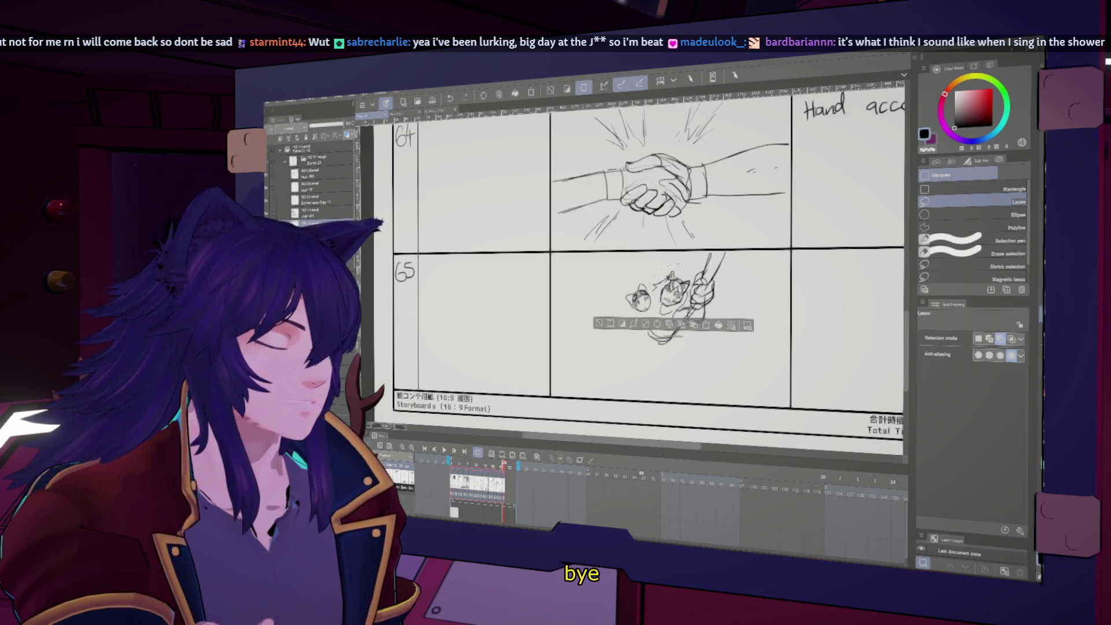
key("ctrl+t")
mouse_move(675, 289)
left_mouse_down()
mouse_move(655, 264)
mouse_move(674, 287)
left_mouse_up()
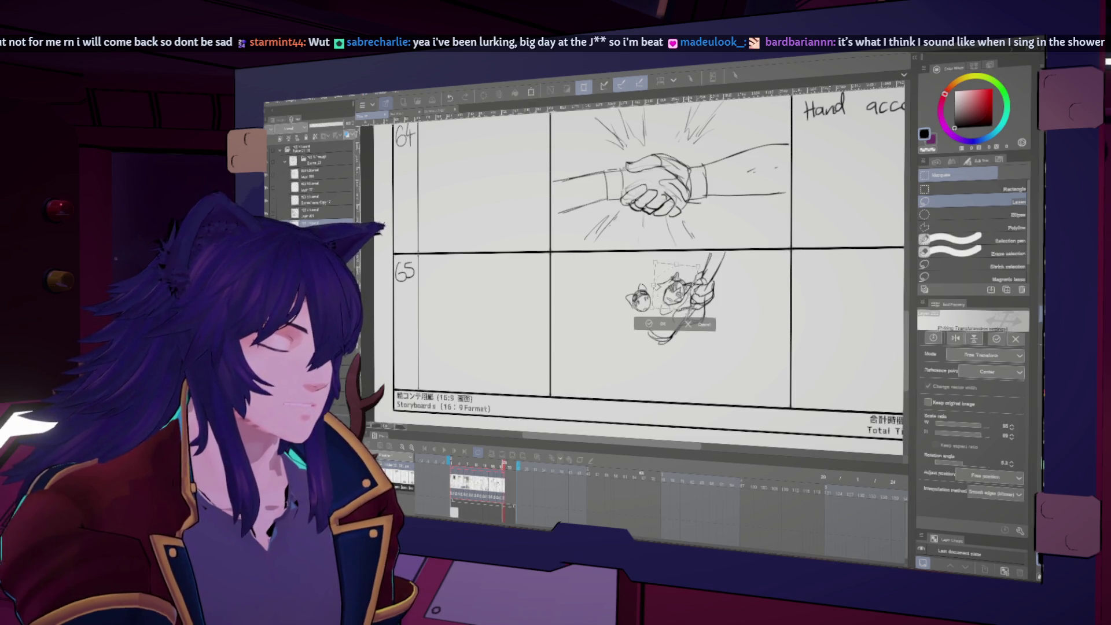
left_click(671, 322)
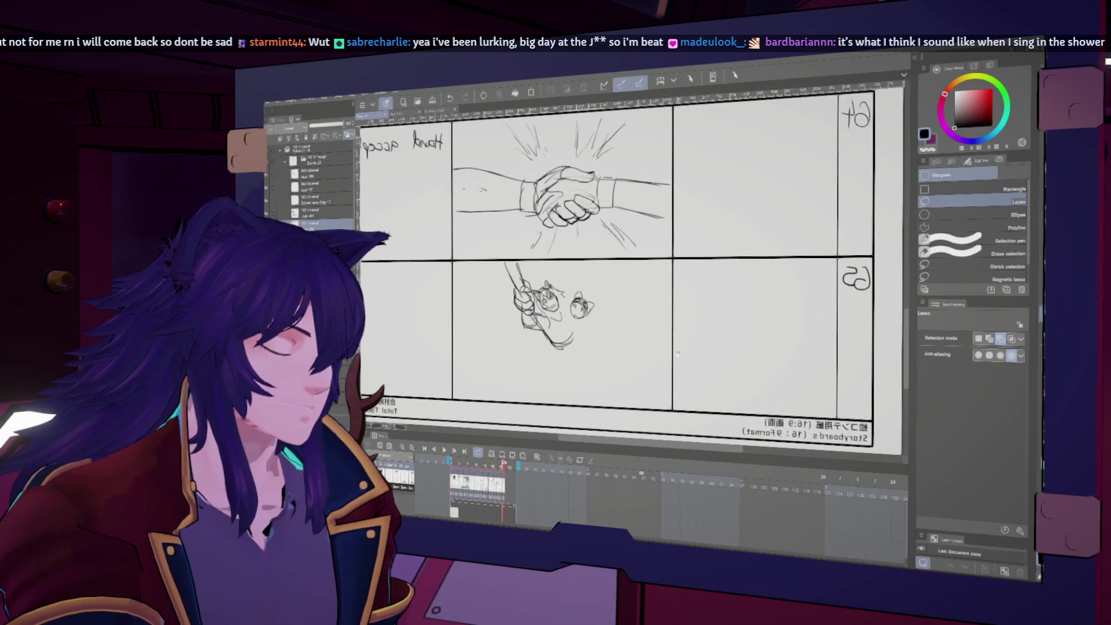
- Flip the canvas back and forth to check the panel 65 composition mirrored
key("b")
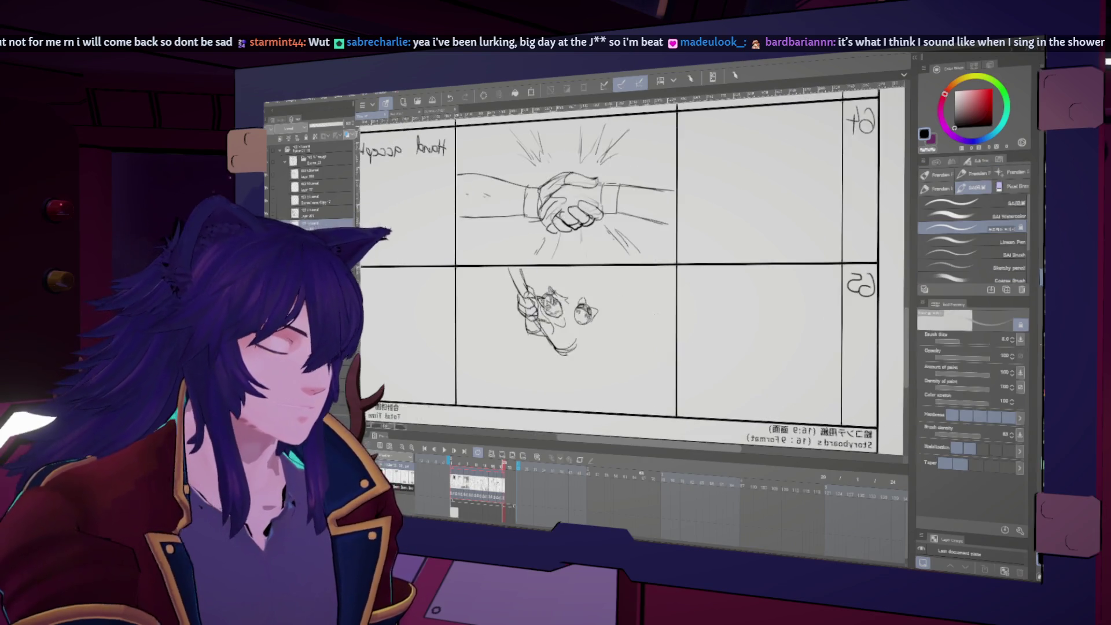
key("h")
key("h")
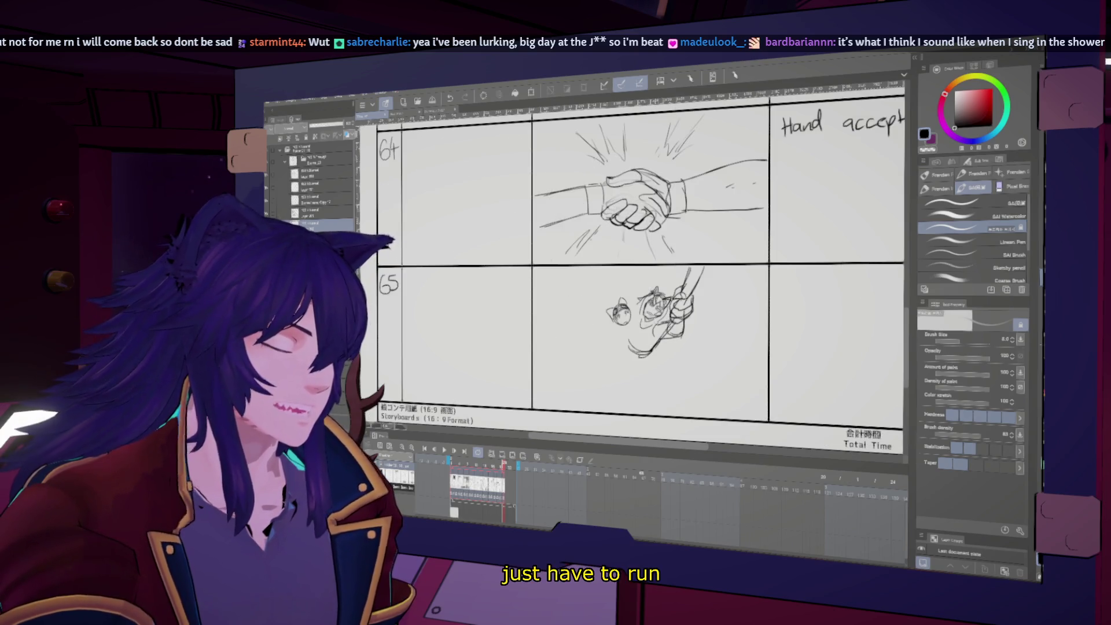
key("h")
key("h")
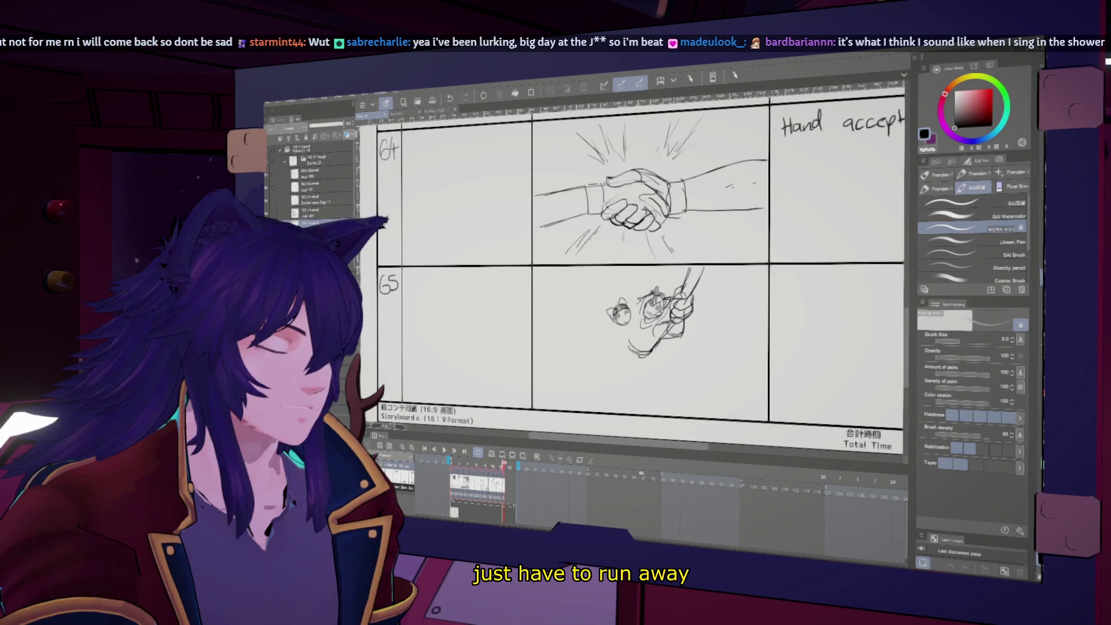
key("h")
key("h")
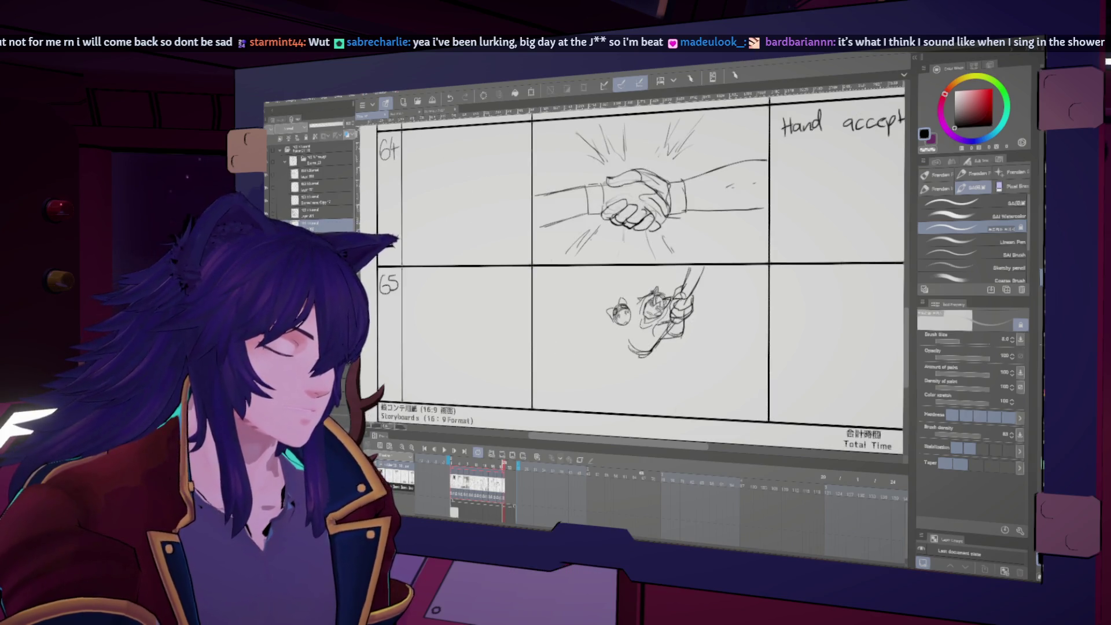
key("h")
key("h")
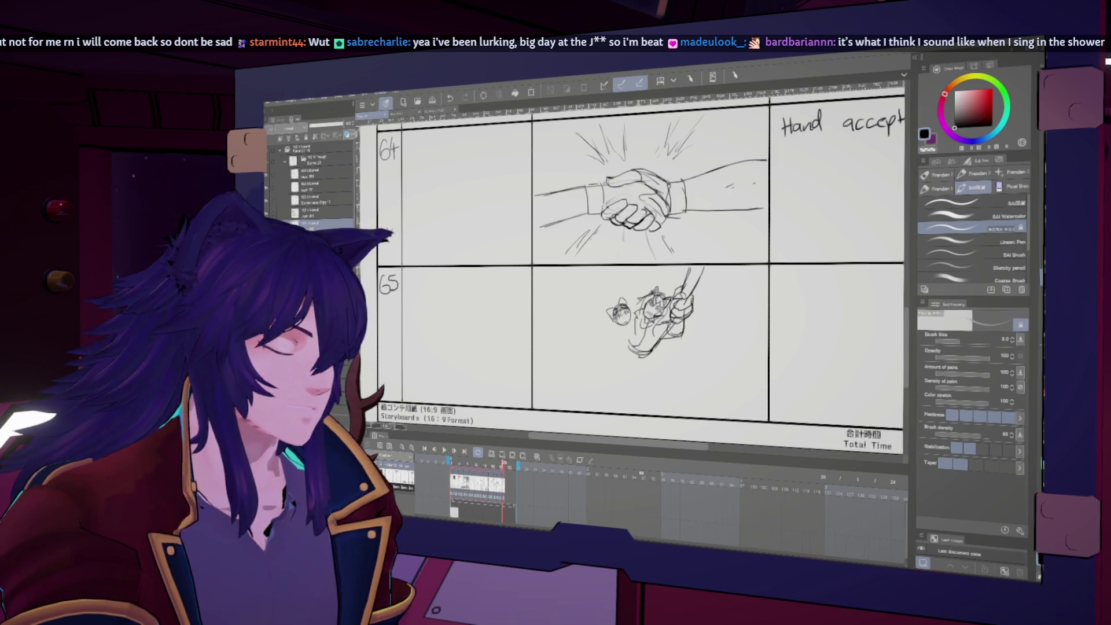
key("h")
key("h")
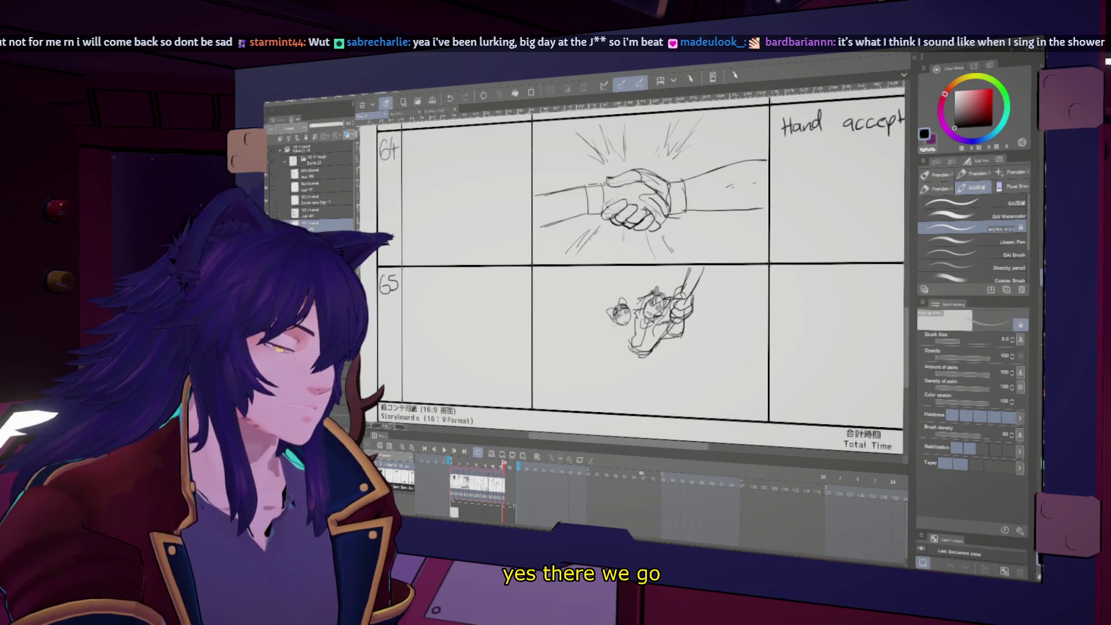
- Lasso the climbing figures again, nudge them slightly up and right, and deselect
key("m")
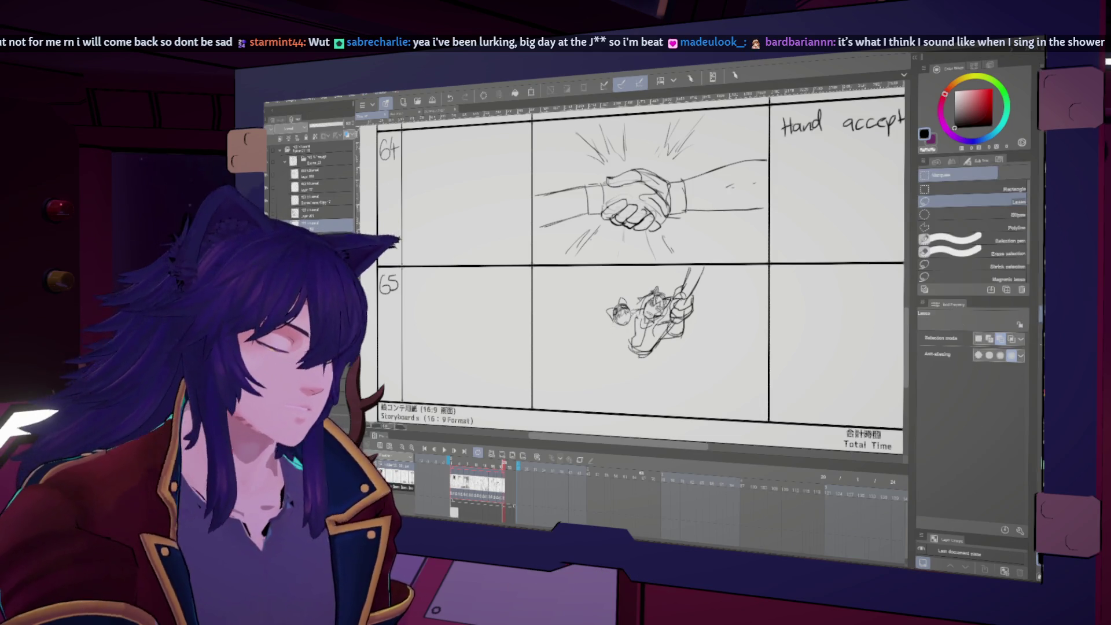
left_click_drag(605, 301, 653, 313)
key("k")
key("ctrl+d")
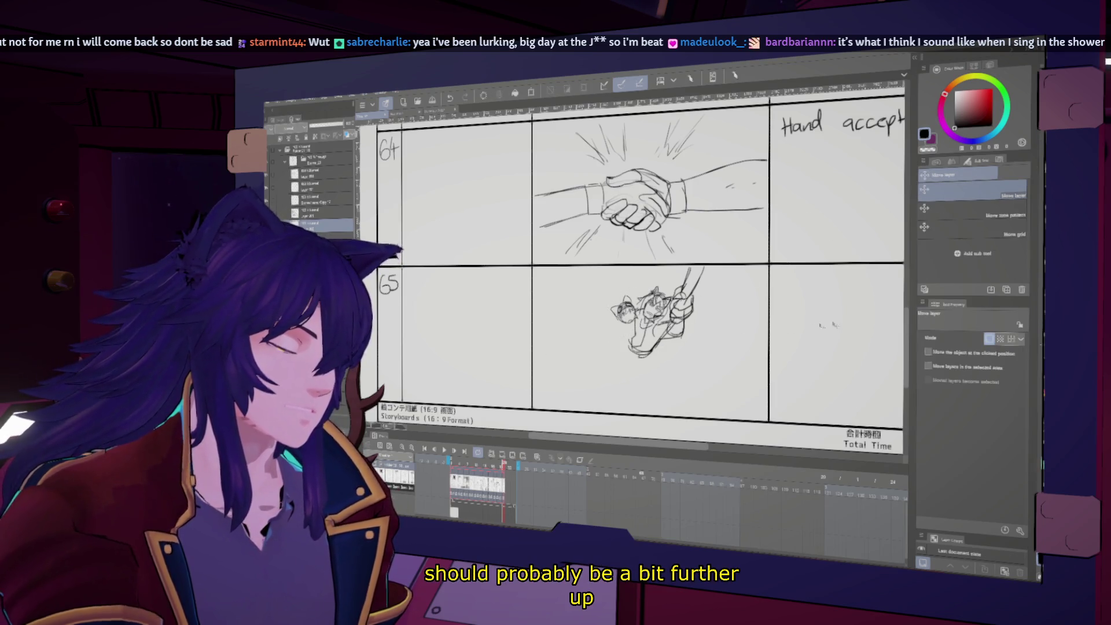
key("b")
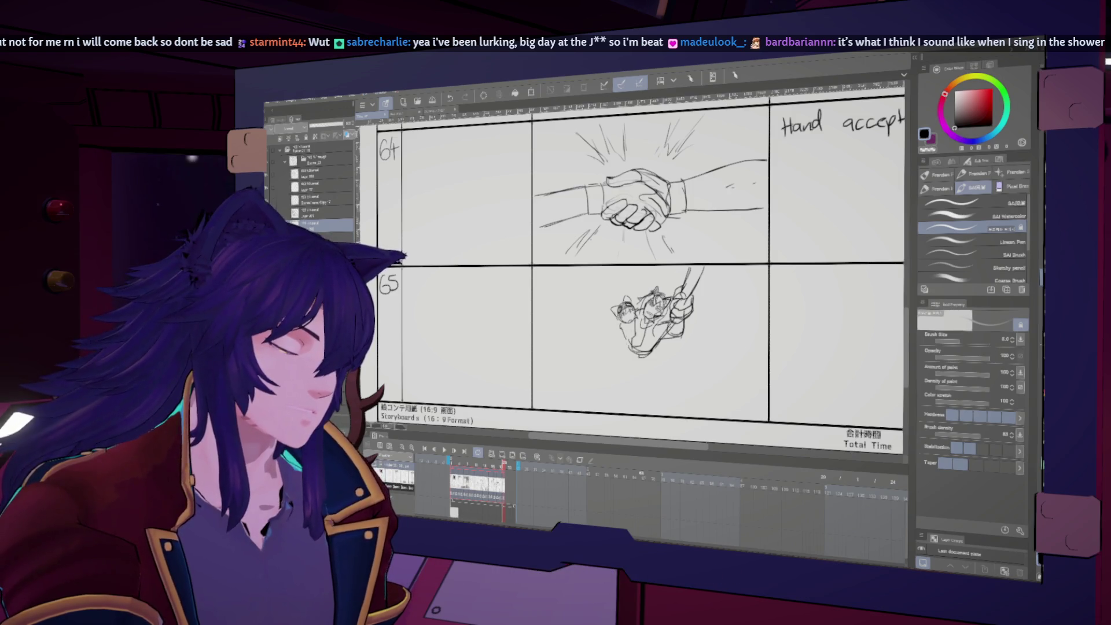
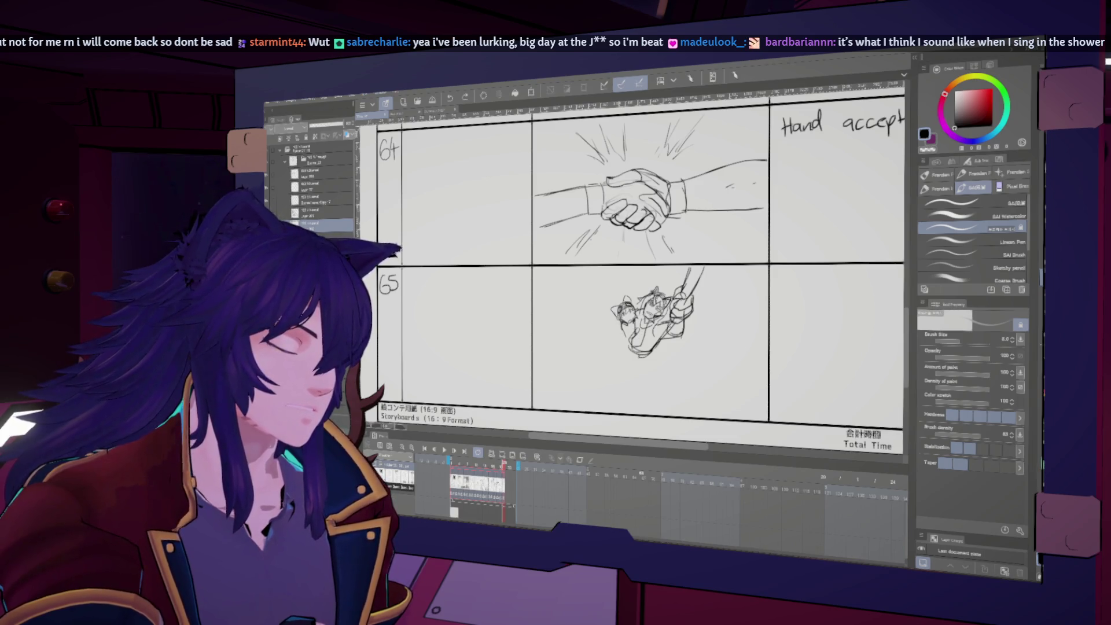
- Sketch the spear figure's lower body and legs in panel 65, mirroring the canvas repeatedly to check
key("h")
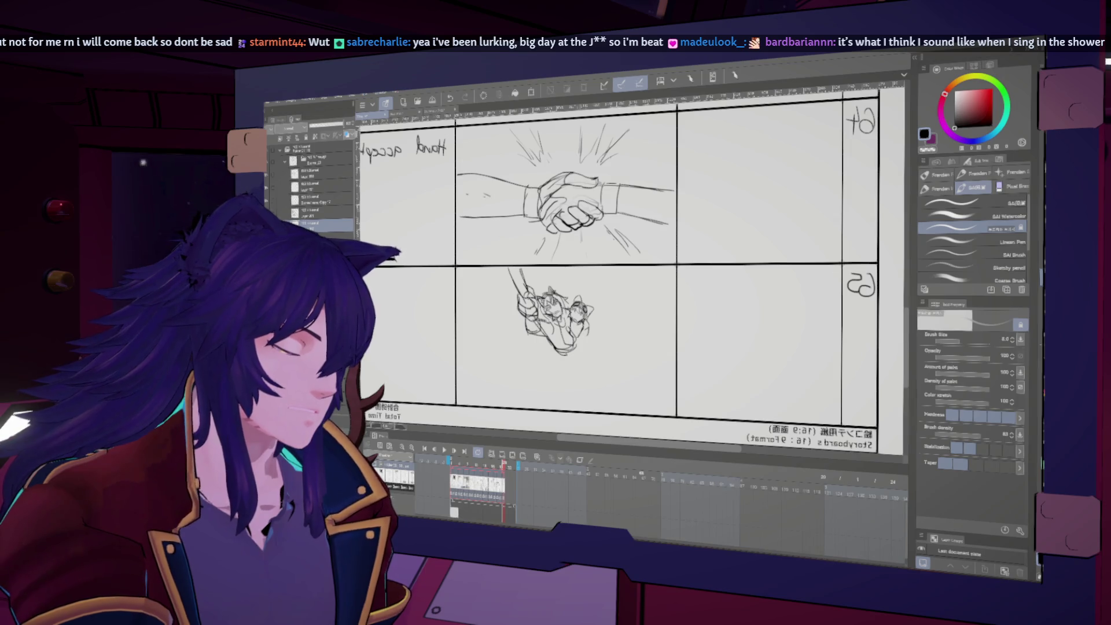
key("h")
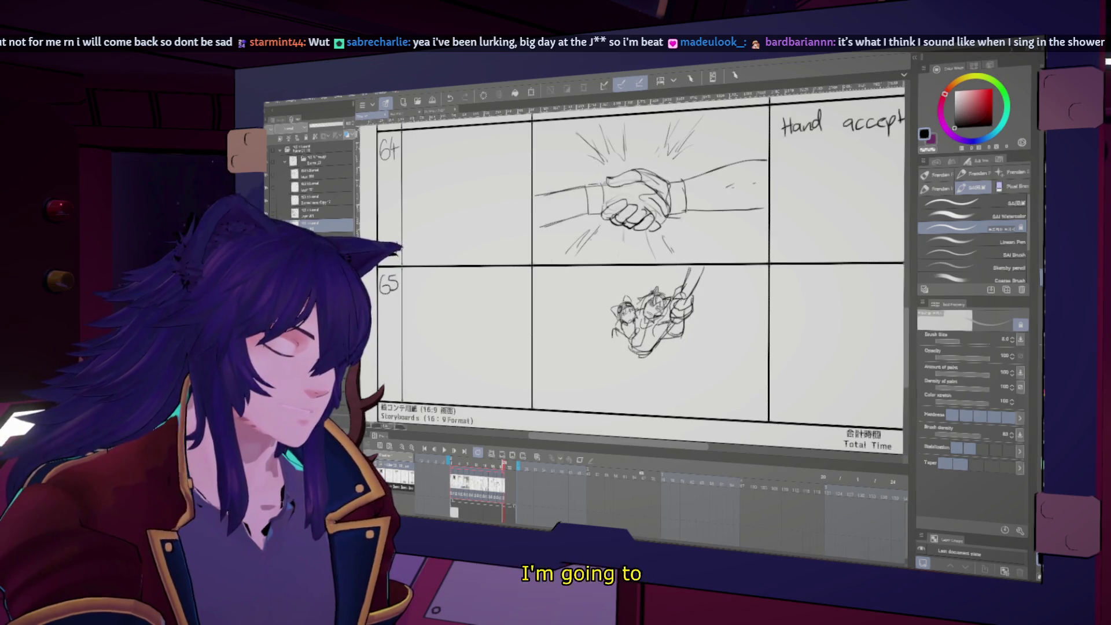
key("h")
key("h")
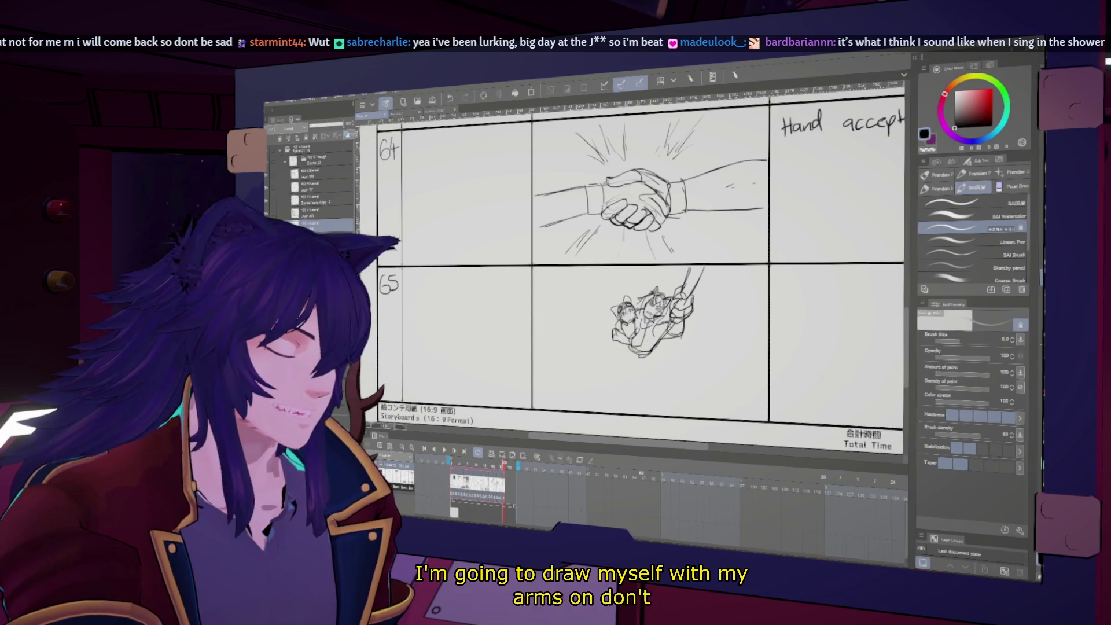
key("h")
key("h")
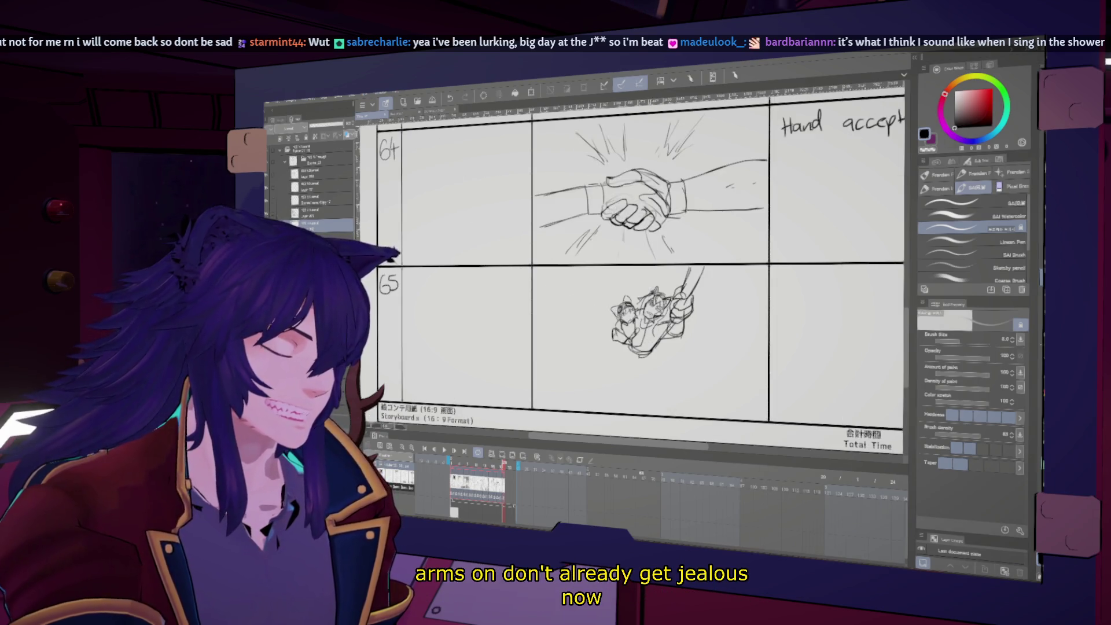
key("h")
key("h")
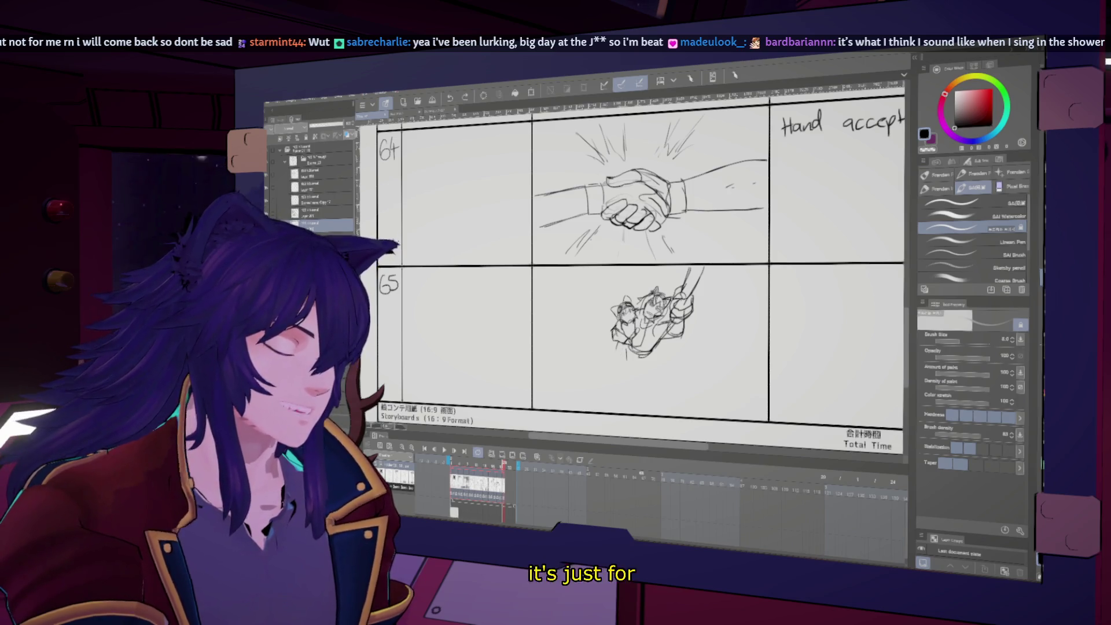
key("h")
key("h")
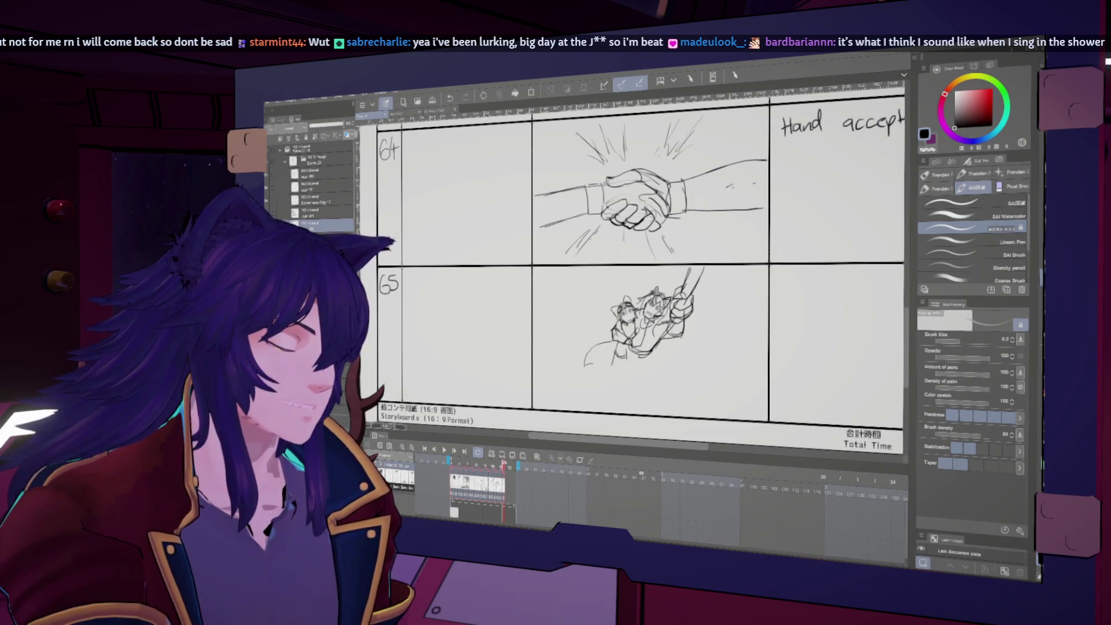
key("h")
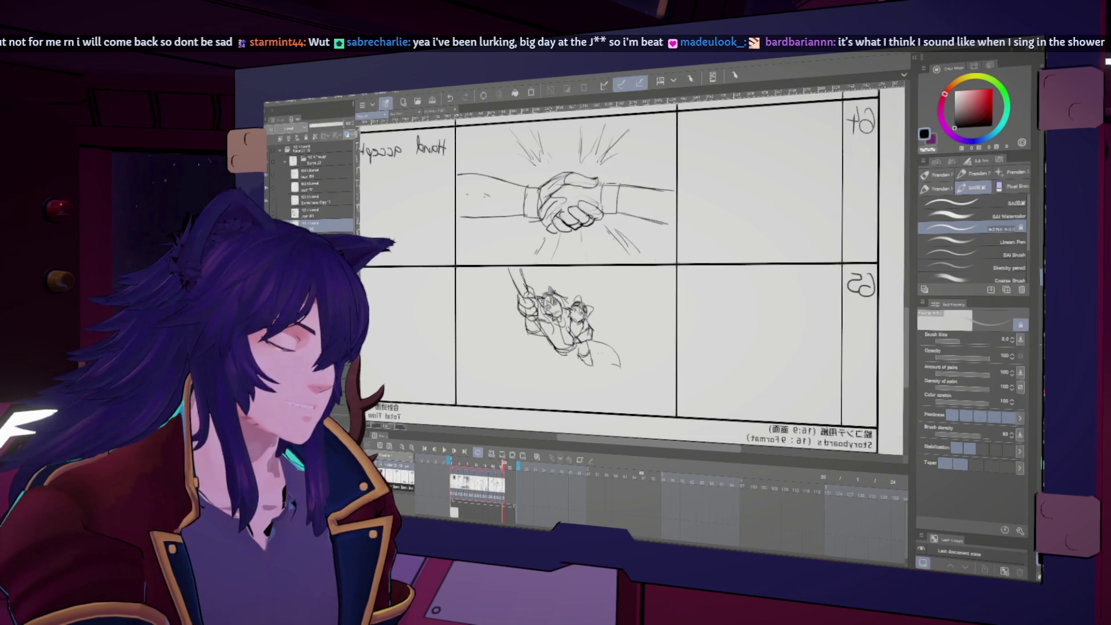
key("h")
key("h")
key("h")
key("h")
key("h")
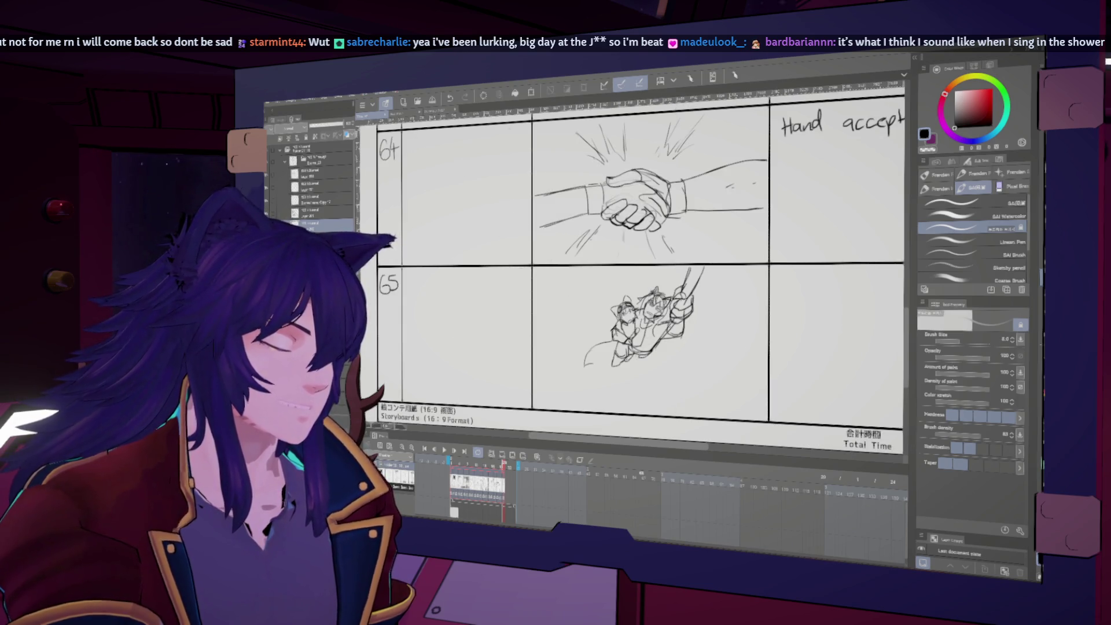
key("h")
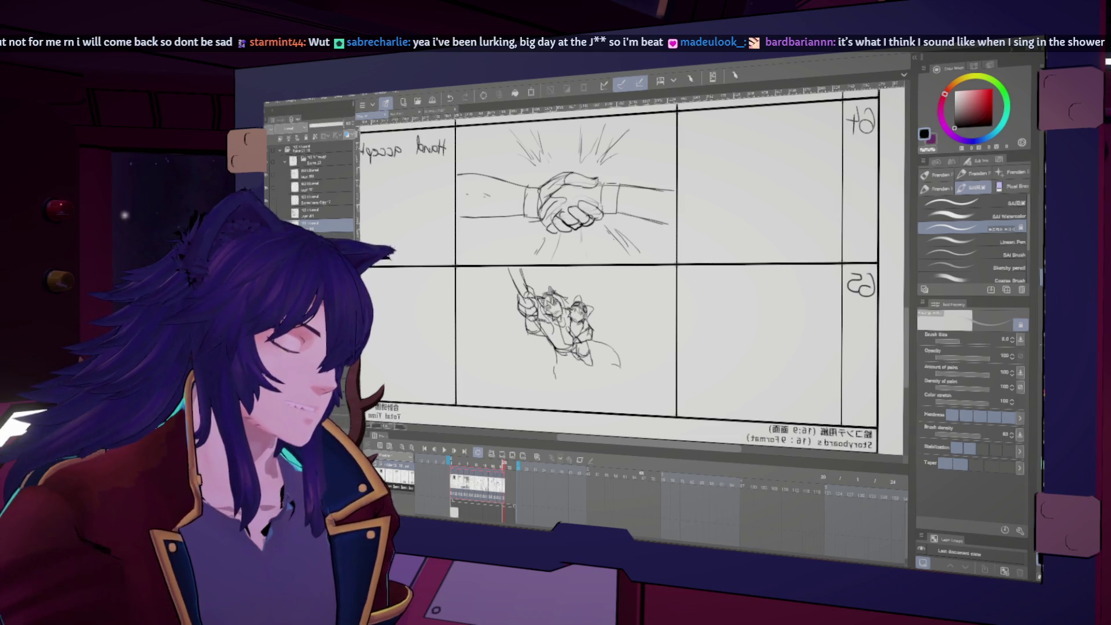
key("h")
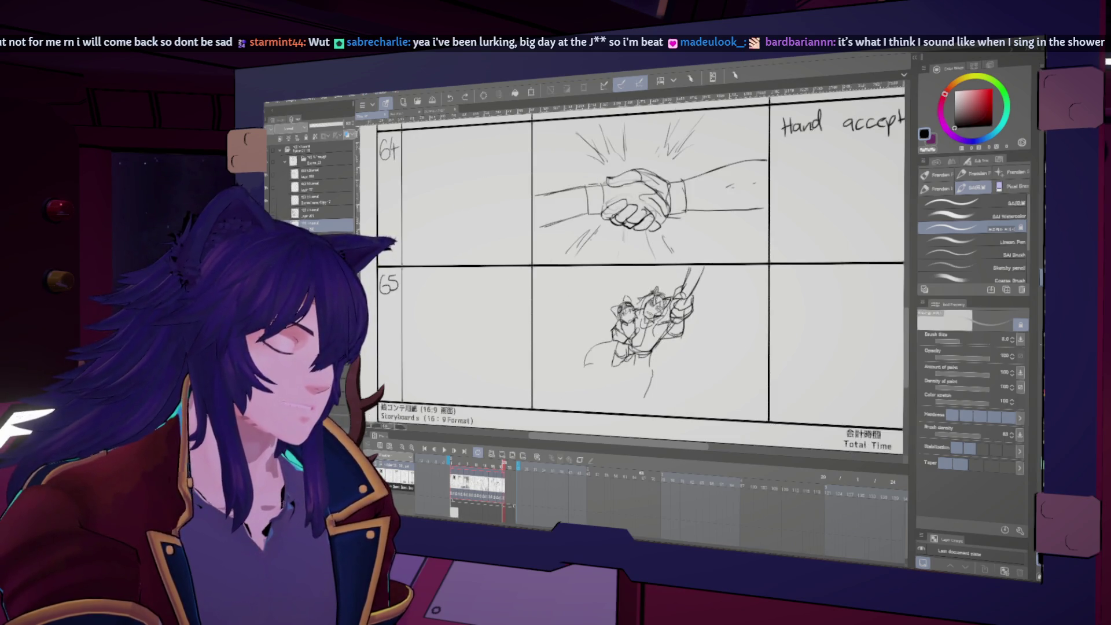
key("h")
key("h")
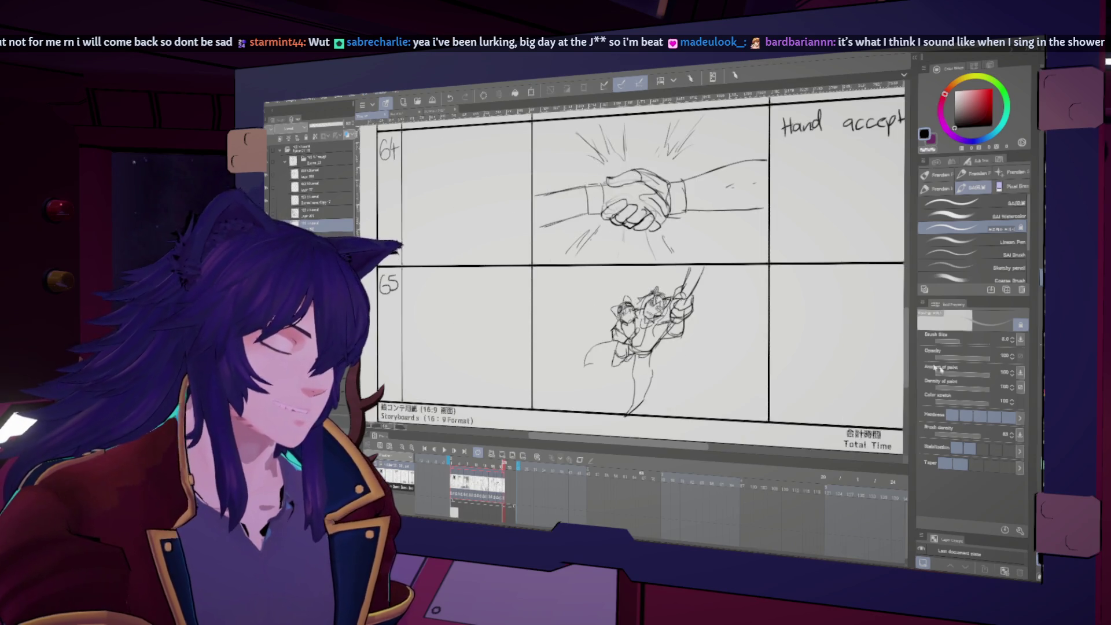
key("j")
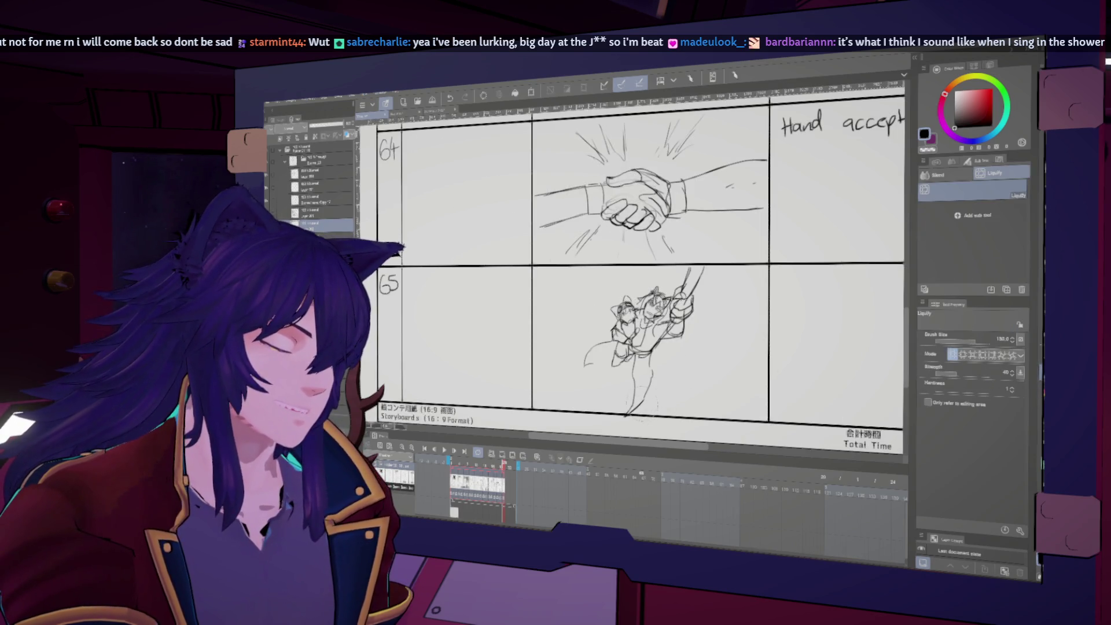
key("h")
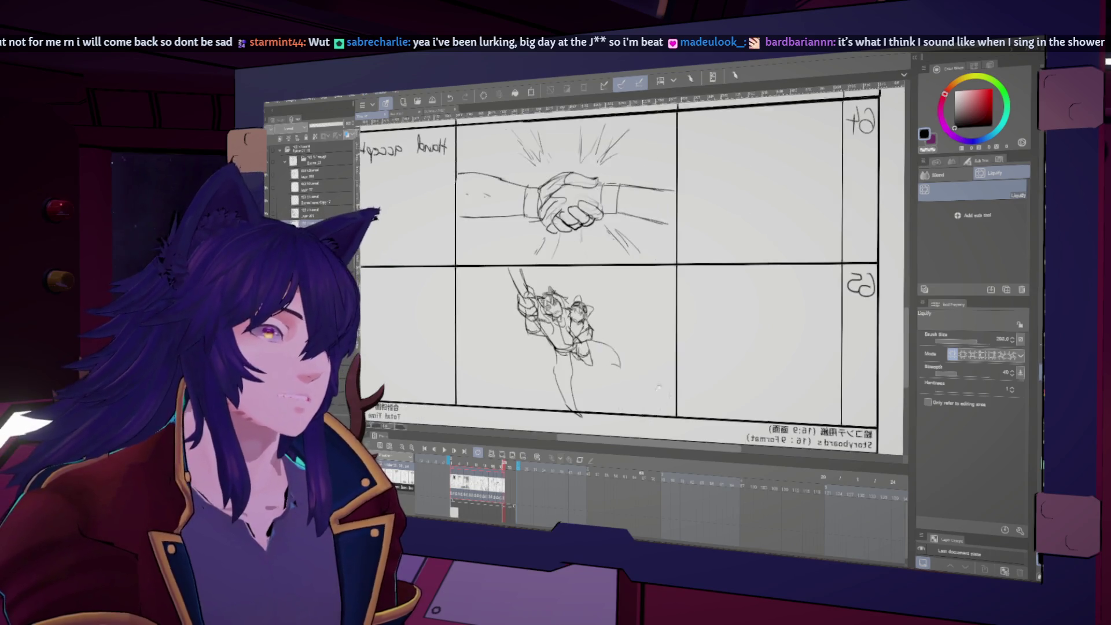
key("bracketleft")
key("bracketleft")
key("bracketleft")
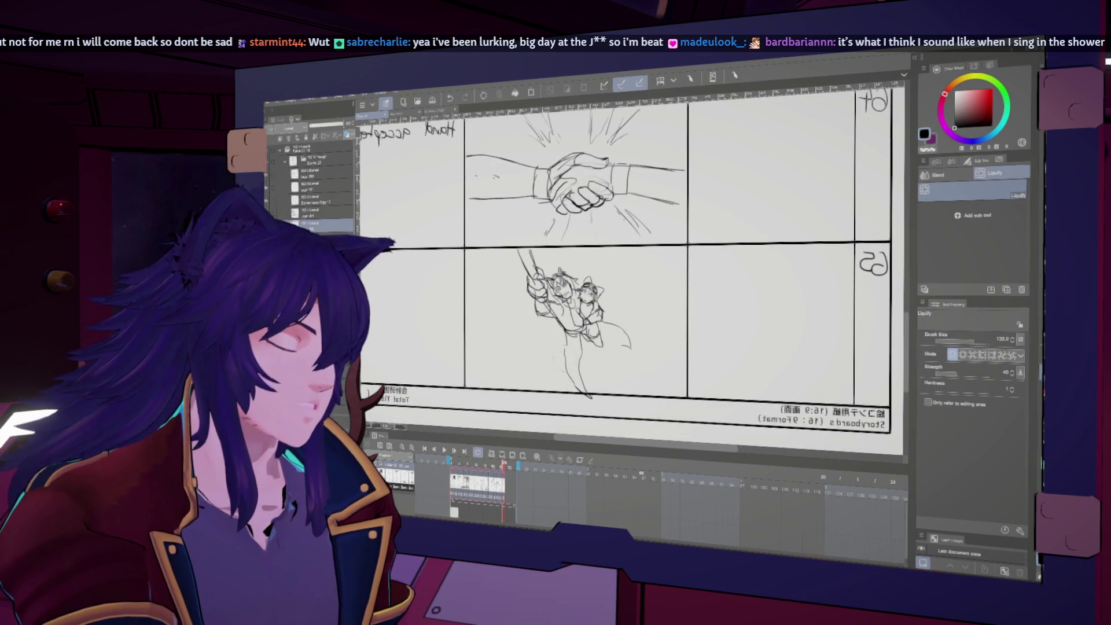
key("h")
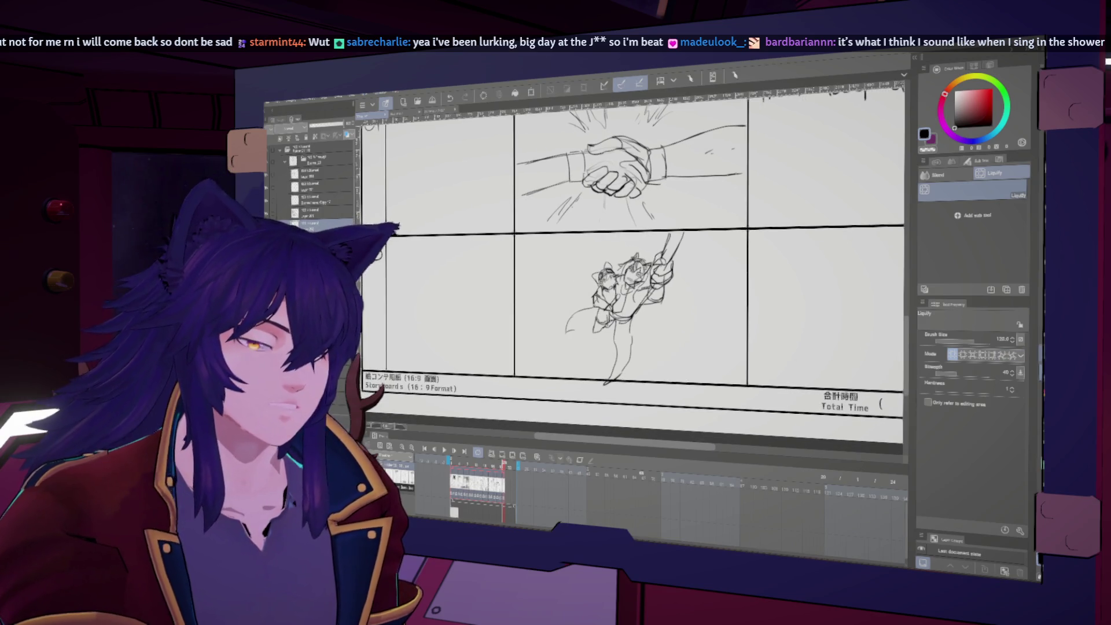
key("b")
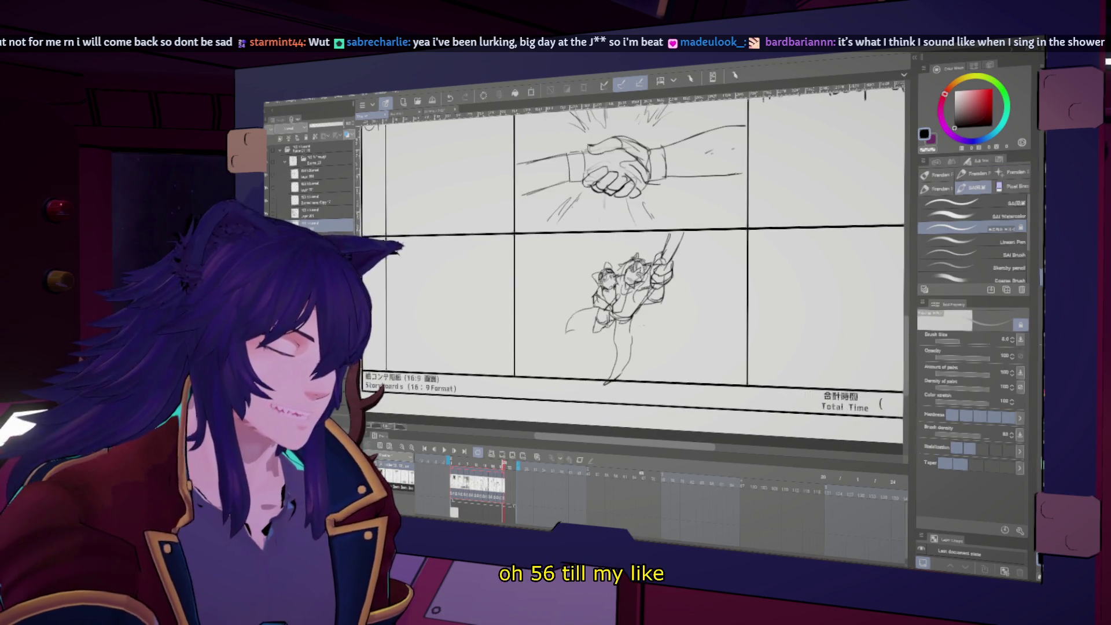
key("h")
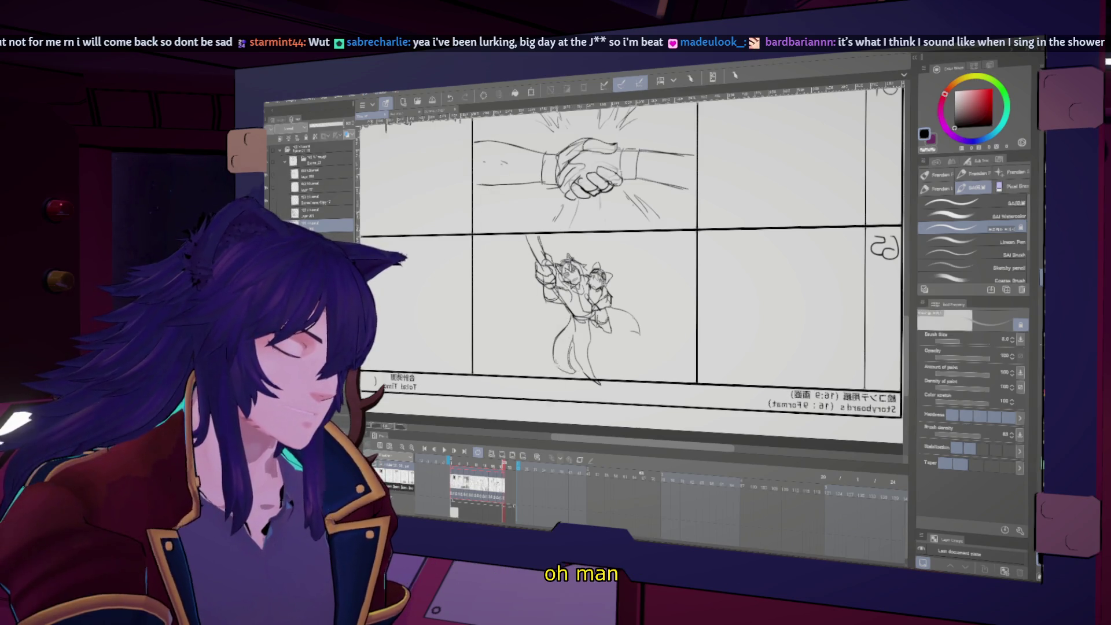
- Rough in the spear figure's pose in the bottom-middle panel, mirroring the canvas to check it
key("h")
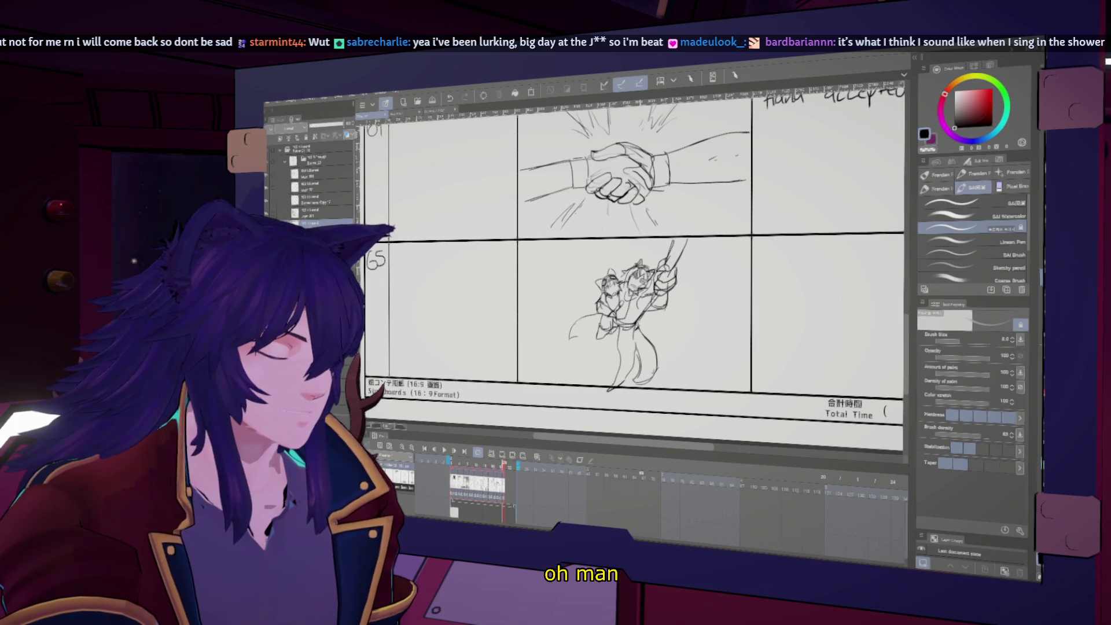
scroll(634, 266, "down", 2)
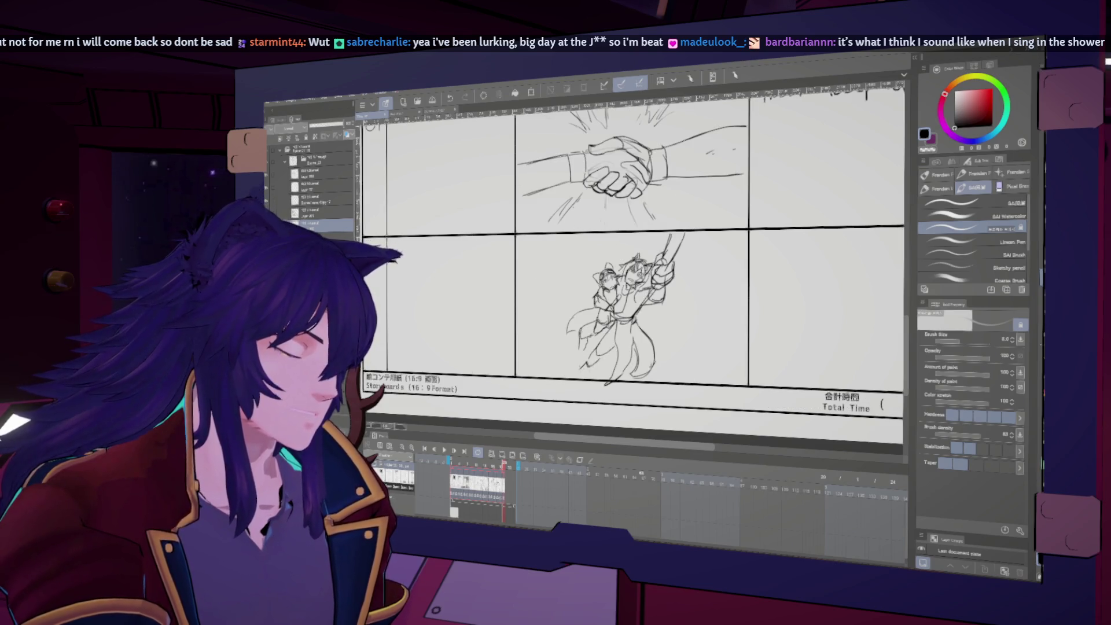
key("h")
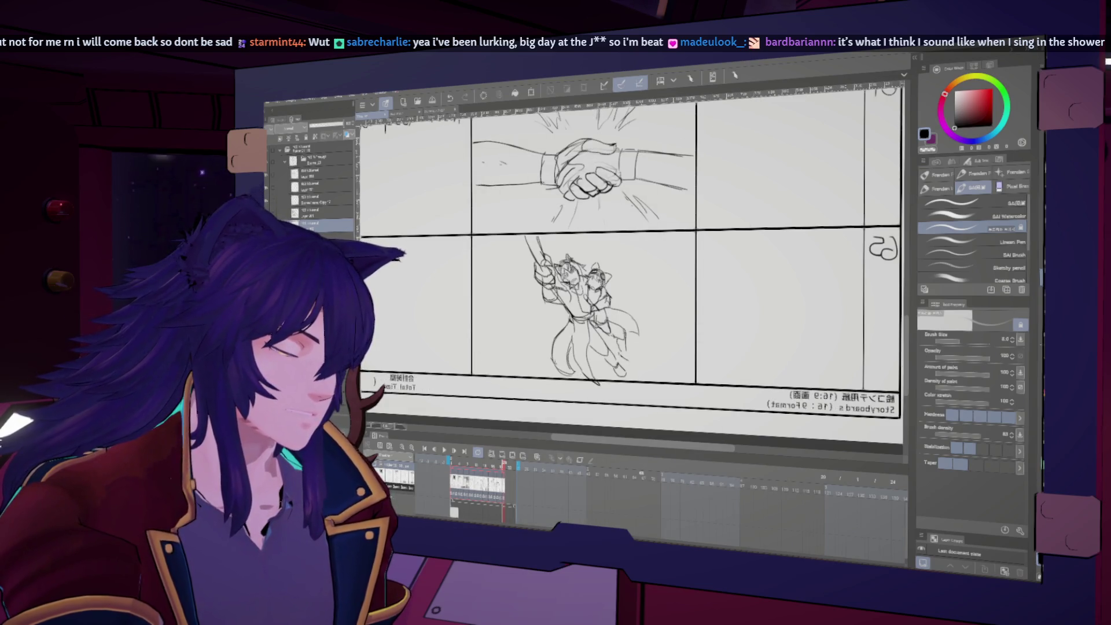
key("h")
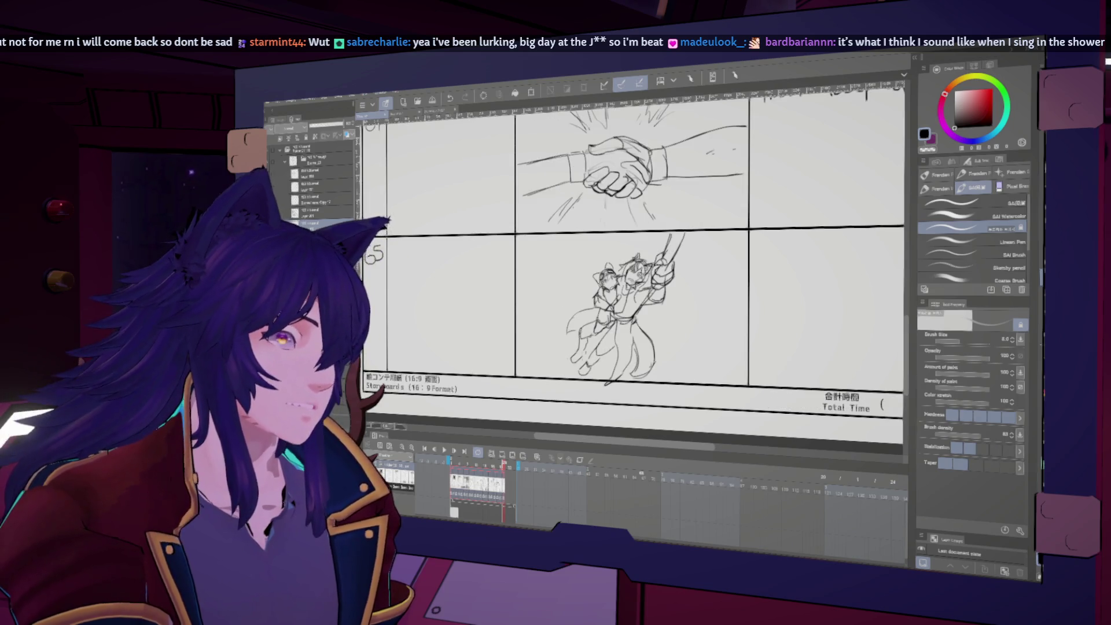
key("h")
key("h")
key("h")
key("h")
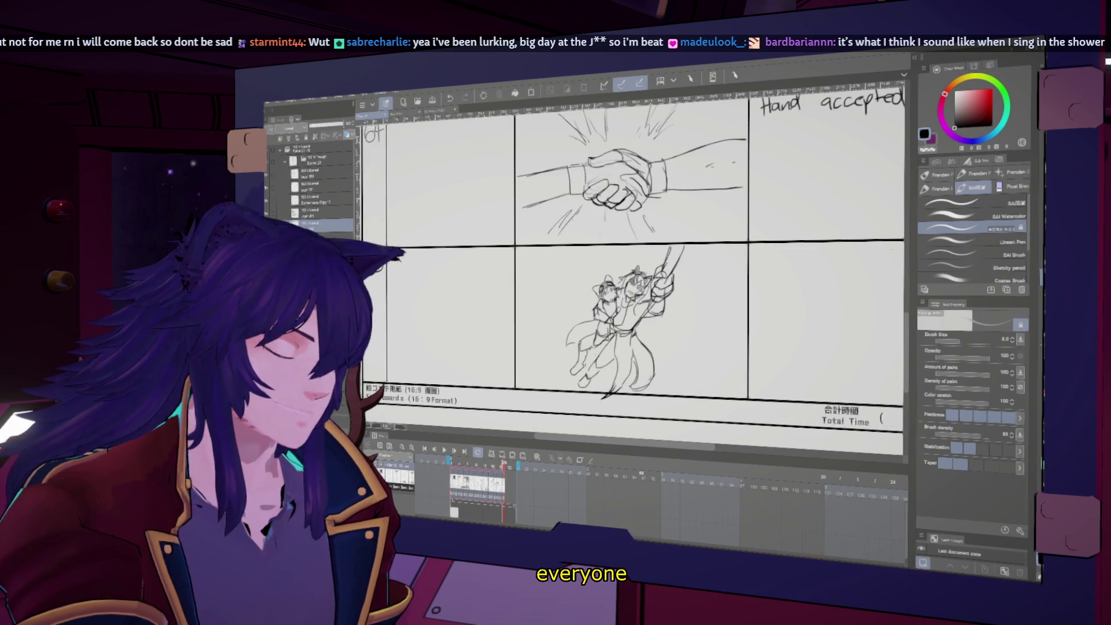
key("h")
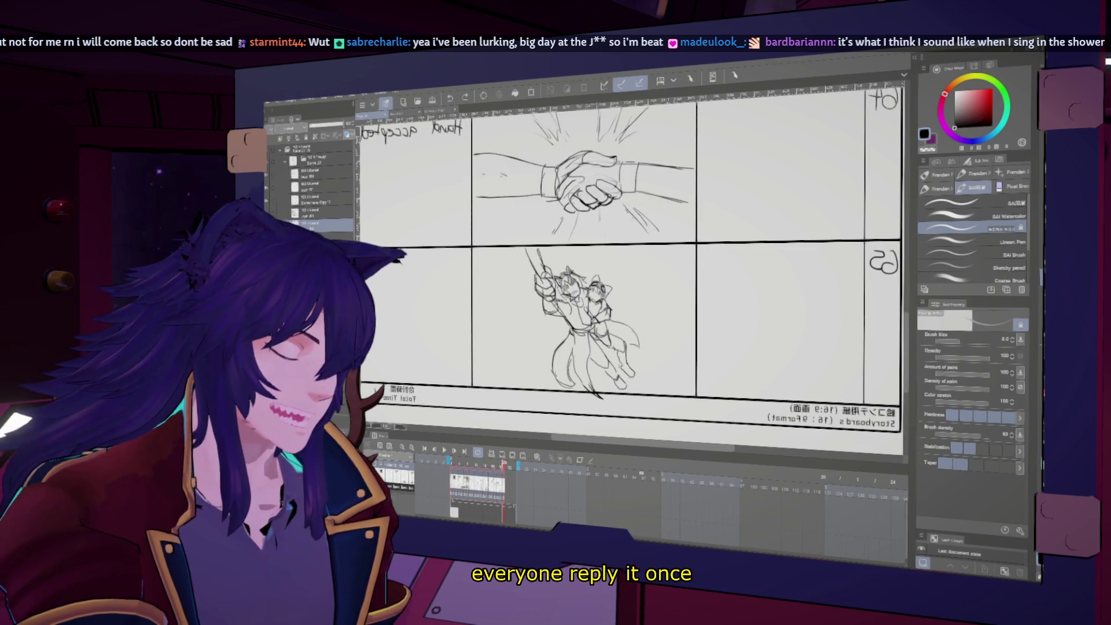
key("h")
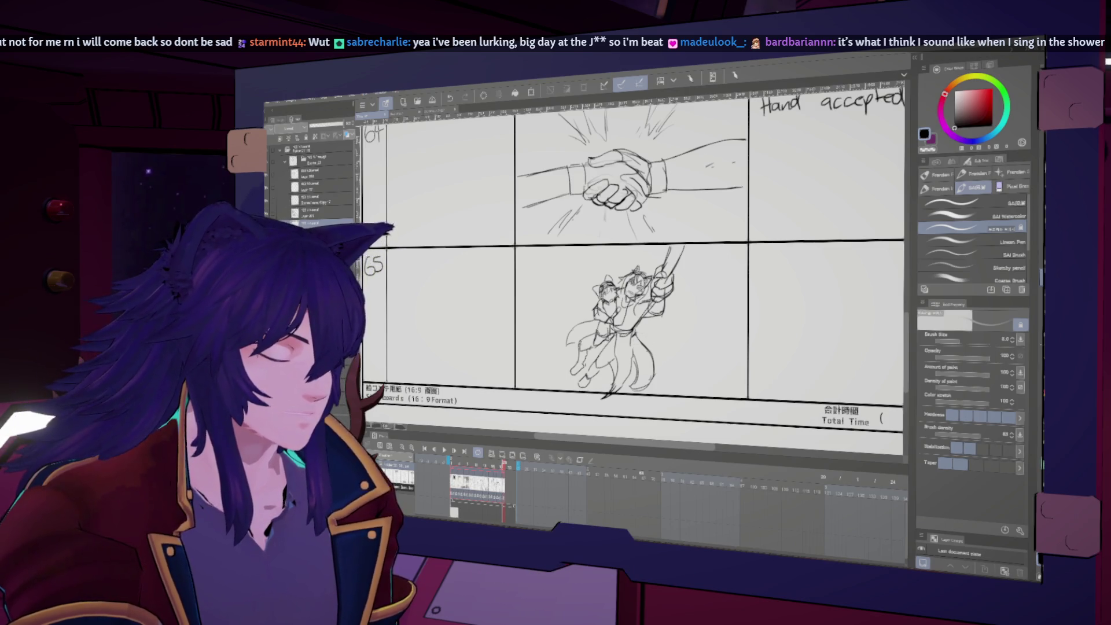
key("h")
key("h")
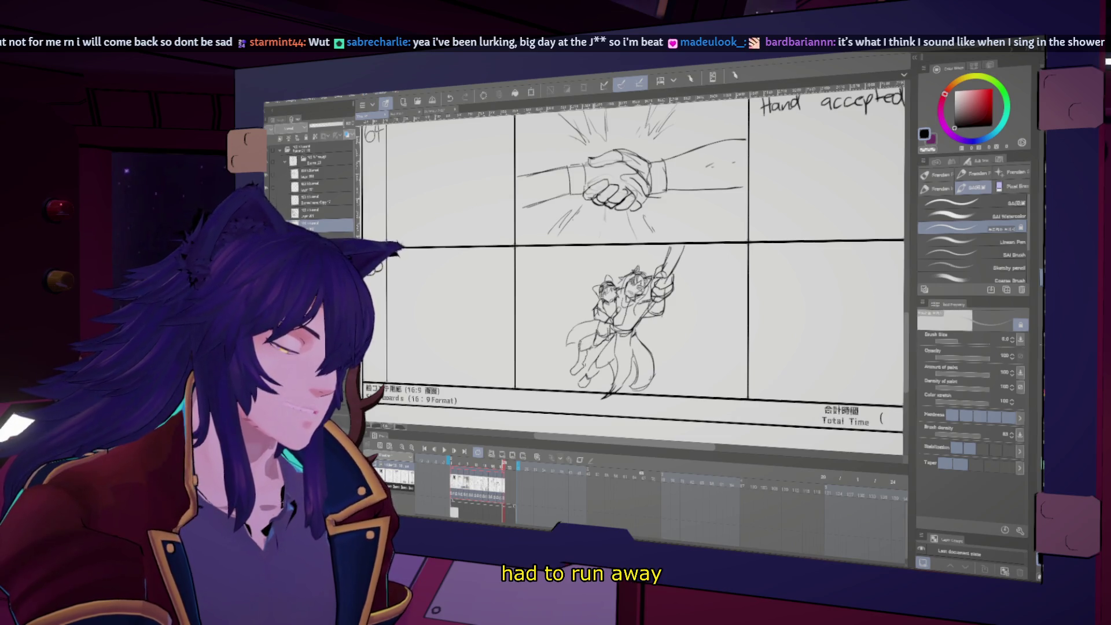
key("h")
key("h")
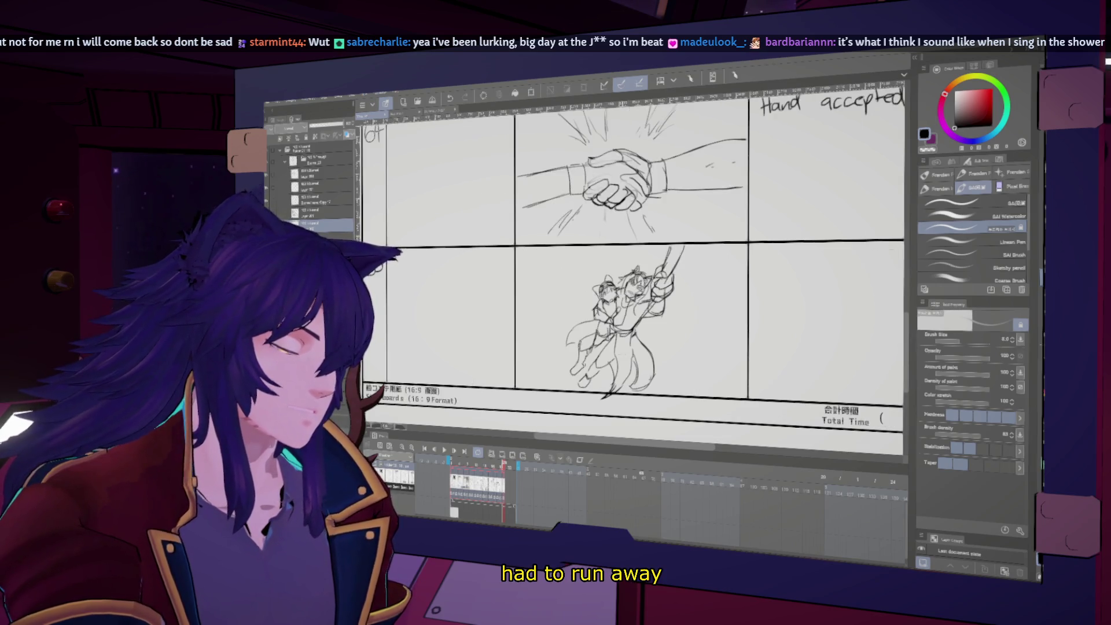
- Remove the left figure's leg strokes and draw a new leg line on its left side
key("ctrl+z")
key("ctrl+y")
key("ctrl+z")
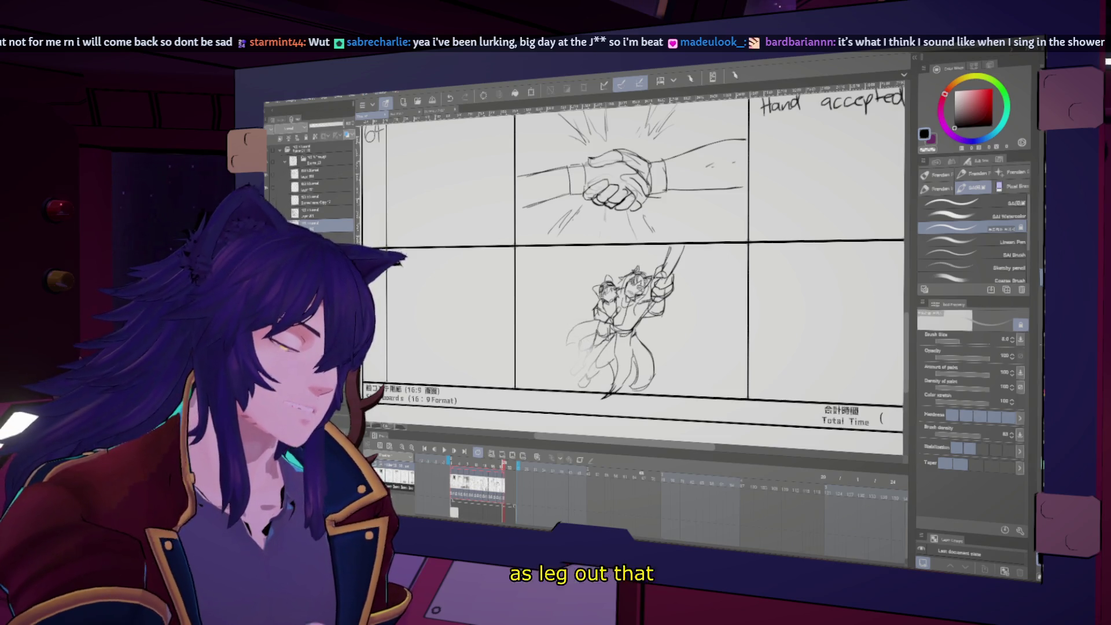
key("h")
key("h")
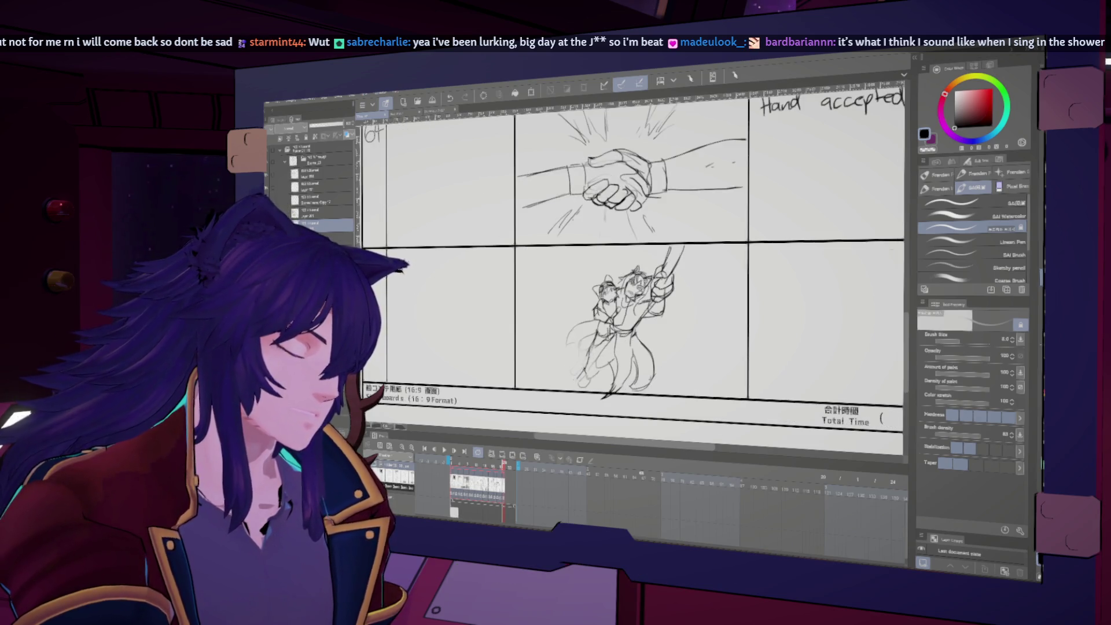
key("h")
key("h")
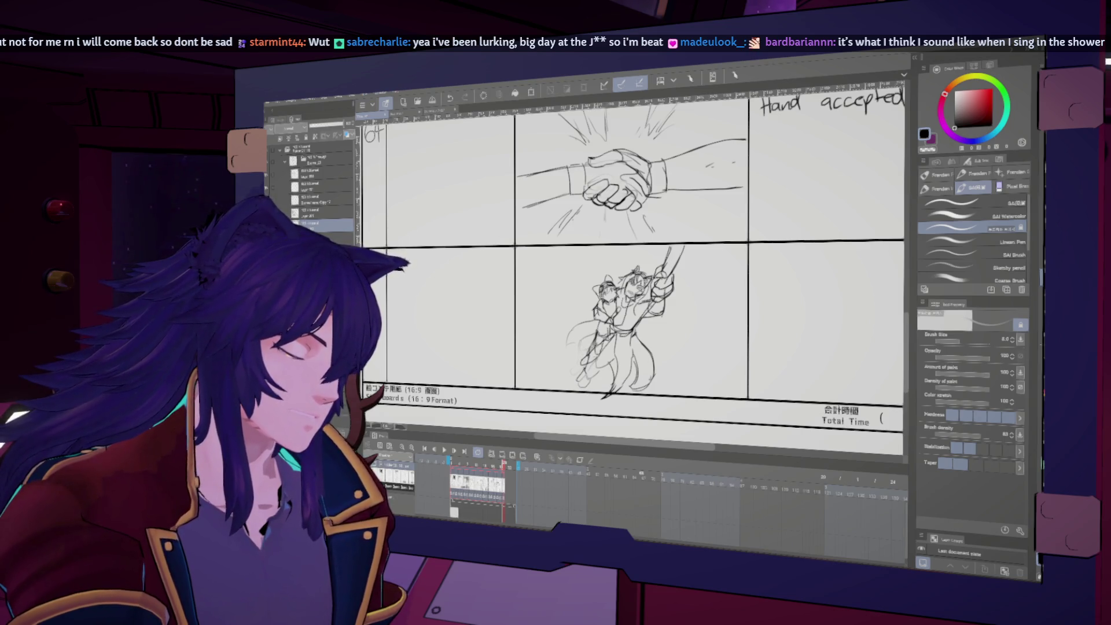
key("h")
key("h")
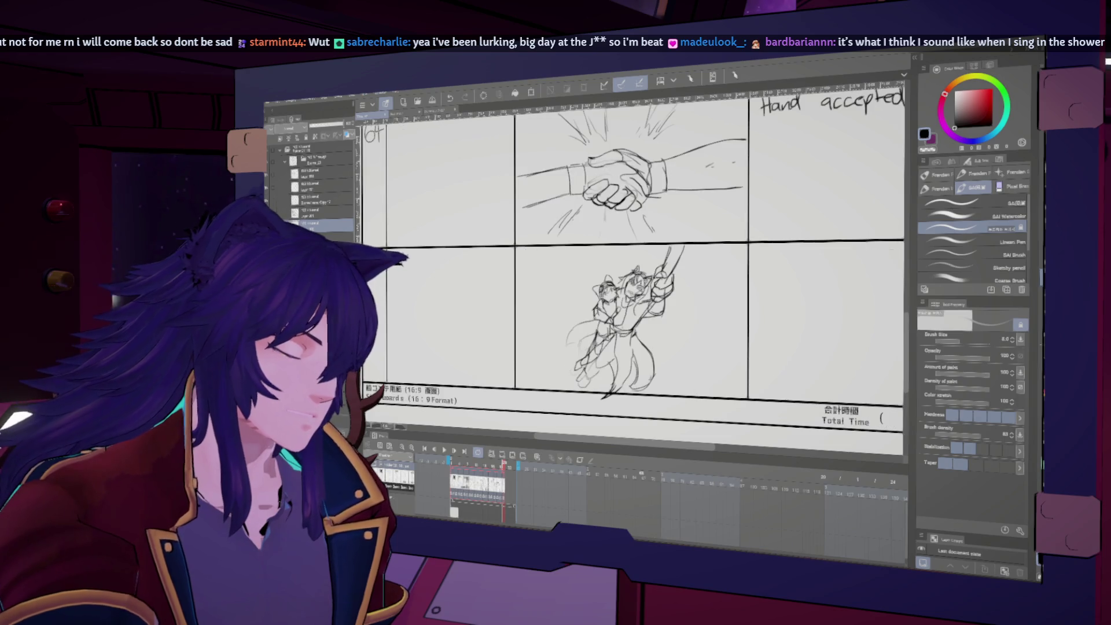
left_click_drag(602, 321, 565, 342)
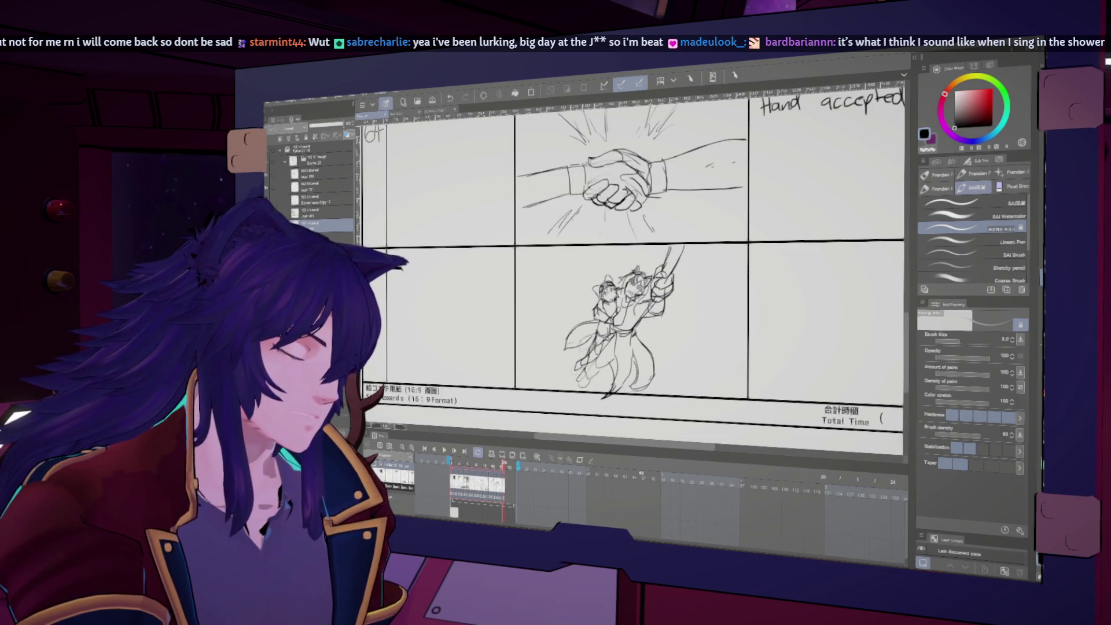
- Keep refining the spear figure sketch, mirroring the view repeatedly to check it
key("h")
scroll(631, 266, "up", 2)
key("h")
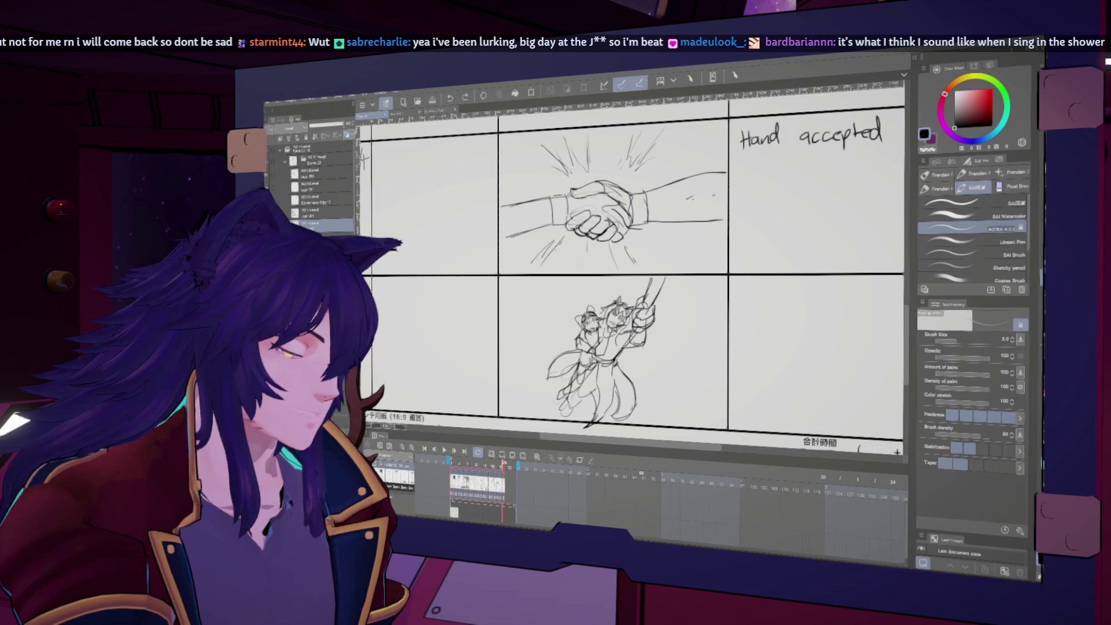
scroll(631, 266, "up", 1)
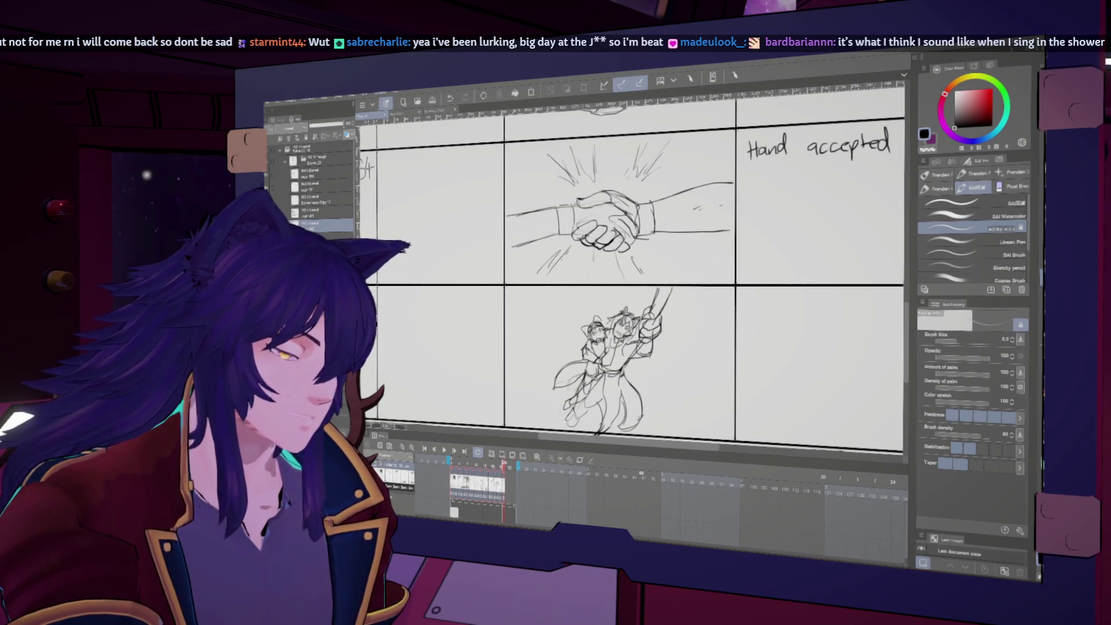
key("h")
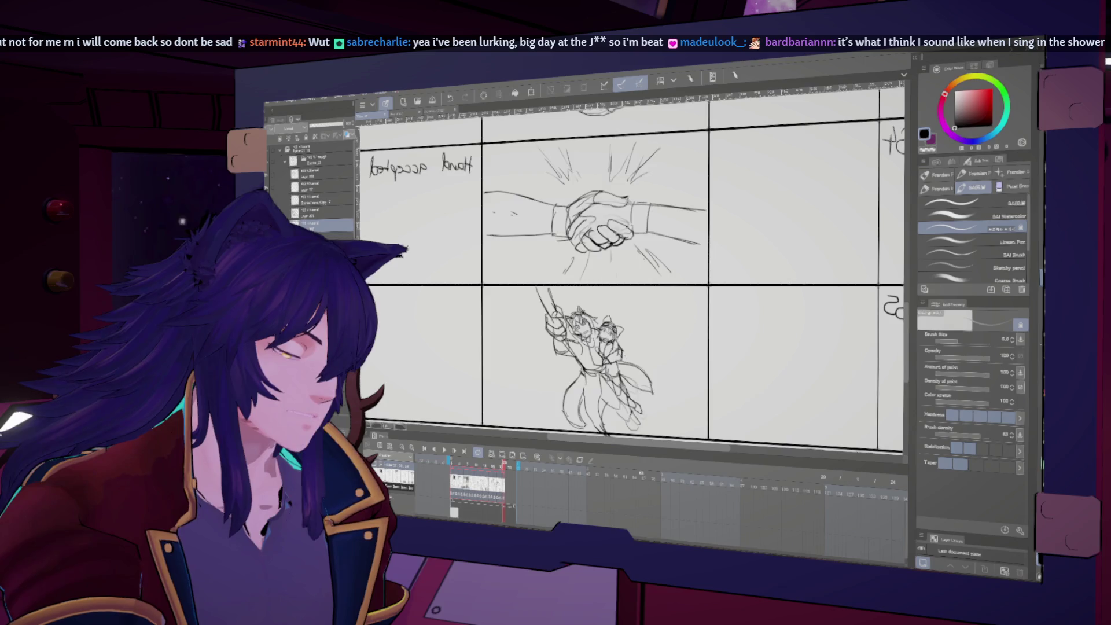
key("h")
key("h")
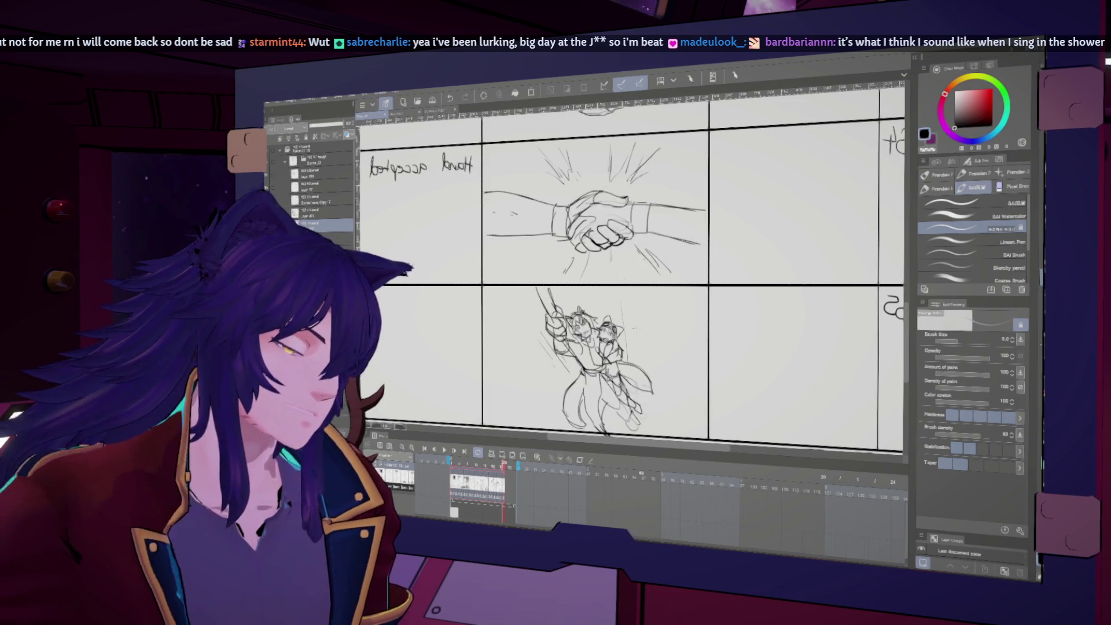
key("h")
scroll(666, 386, "down", 2)
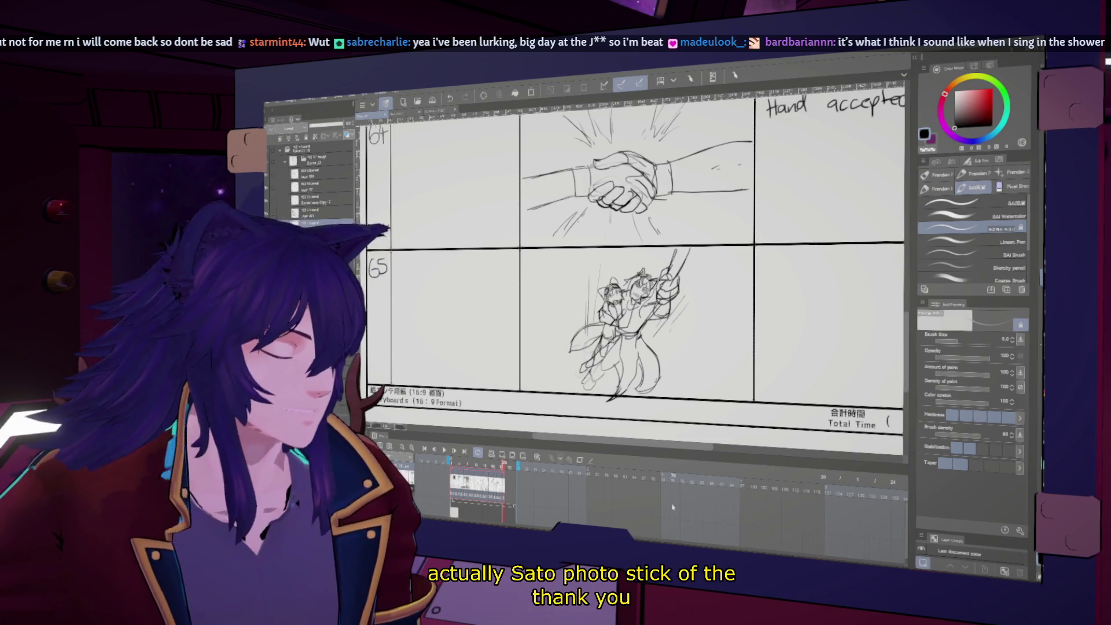
key("h")
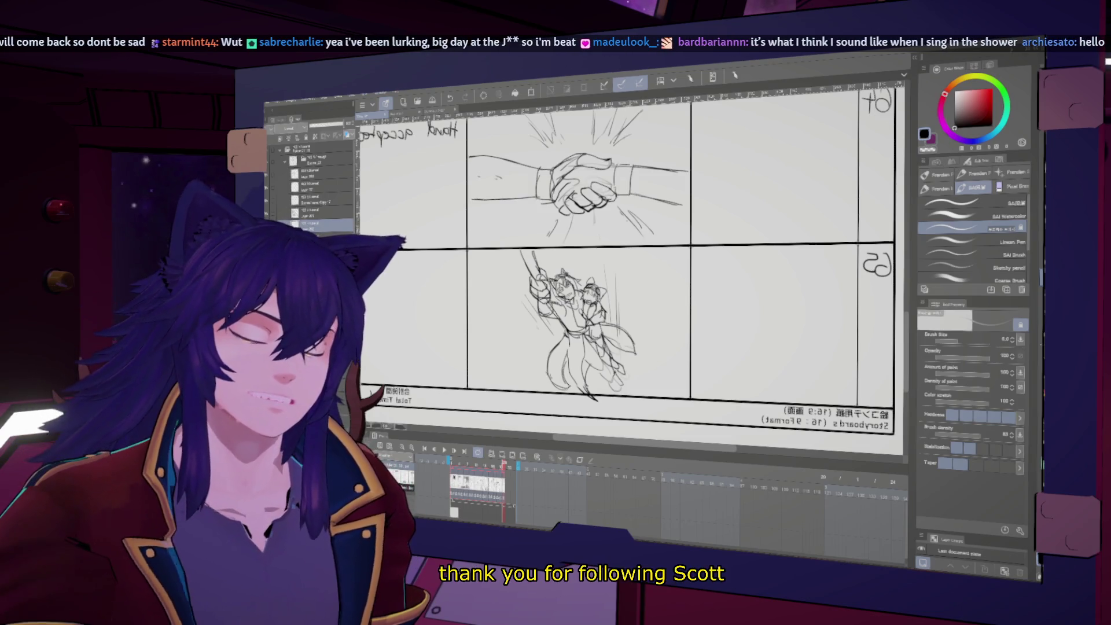
key("h")
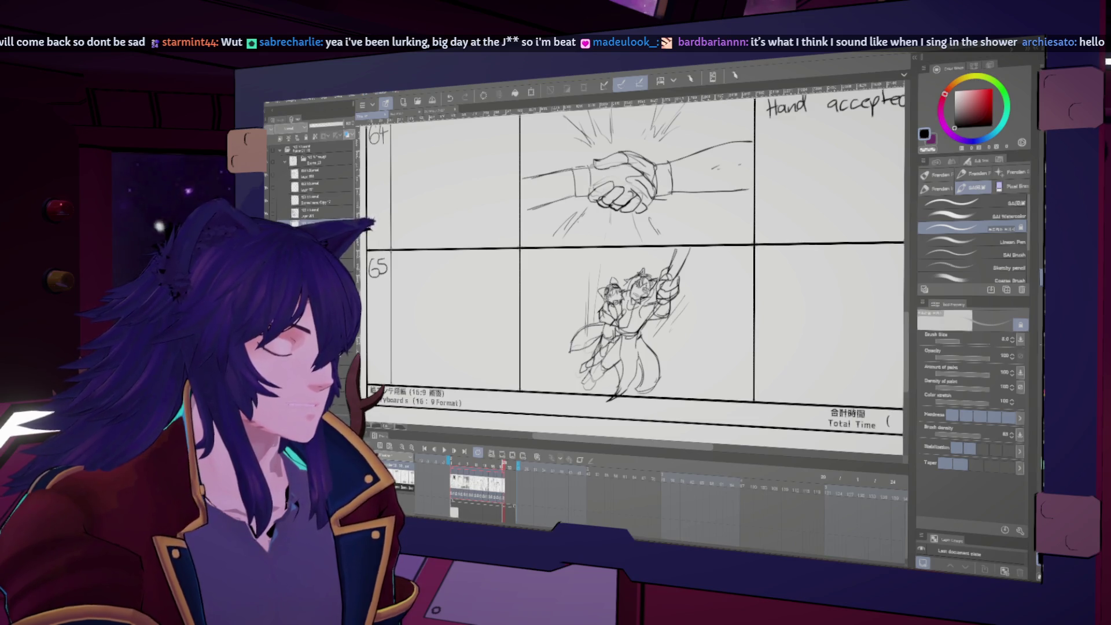
key("h")
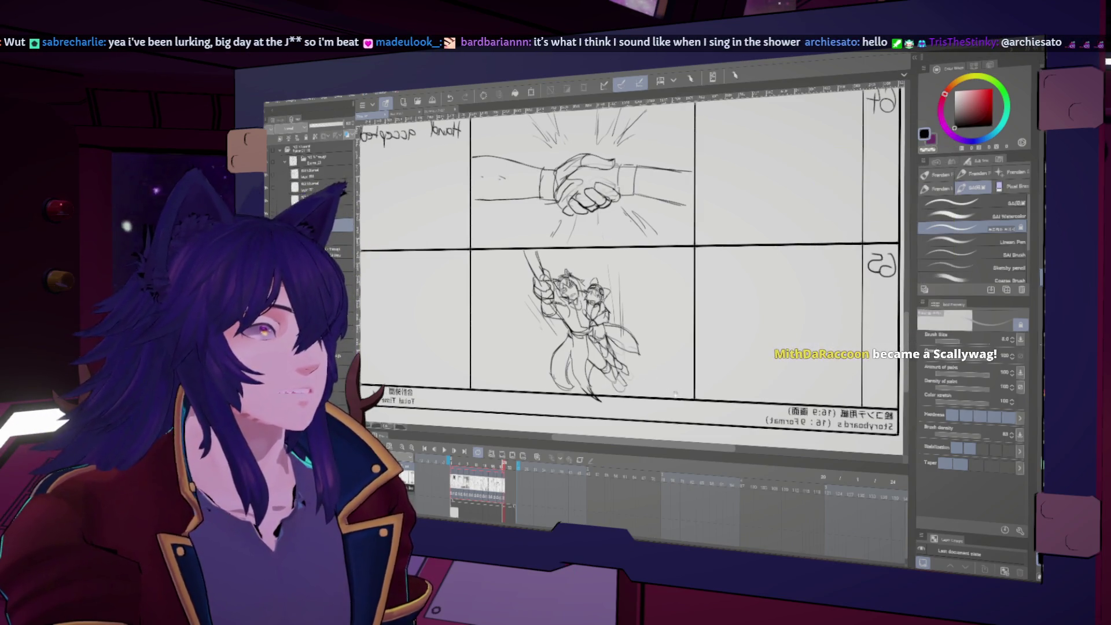
key("h")
- Reduce the brush size from 8 to 7 and tilt the view slightly while checking the figure
key("bracketleft")
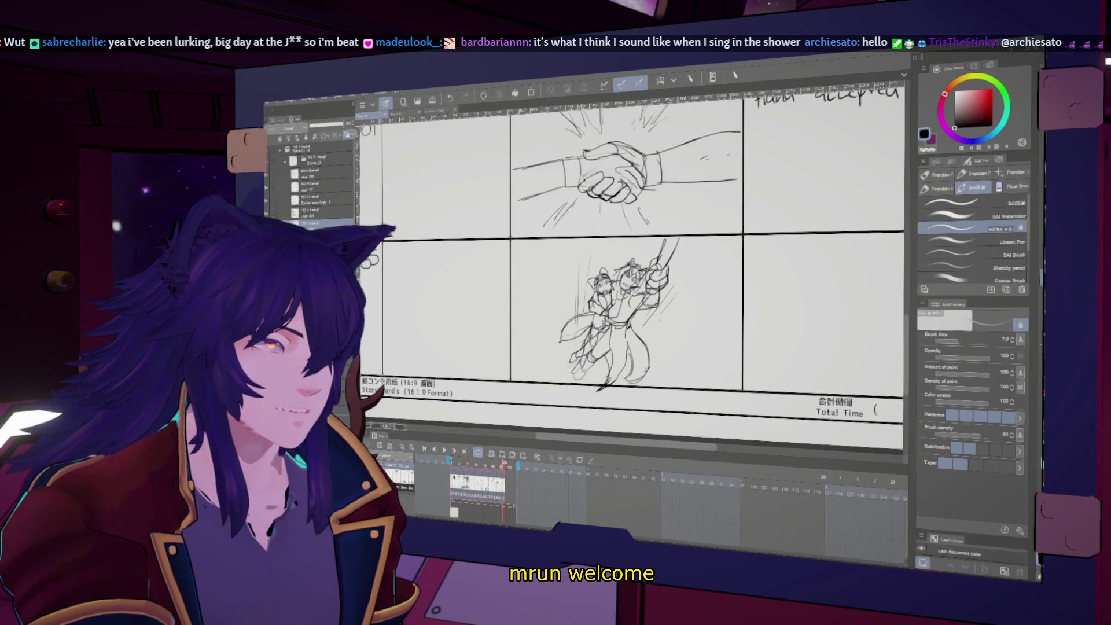
key("h")
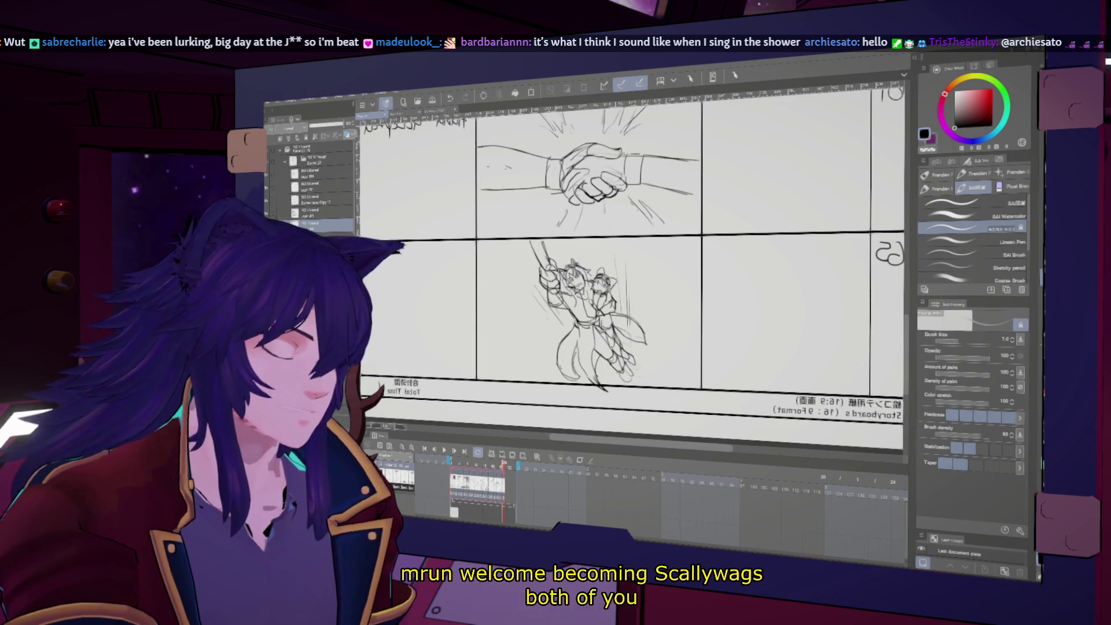
key("h")
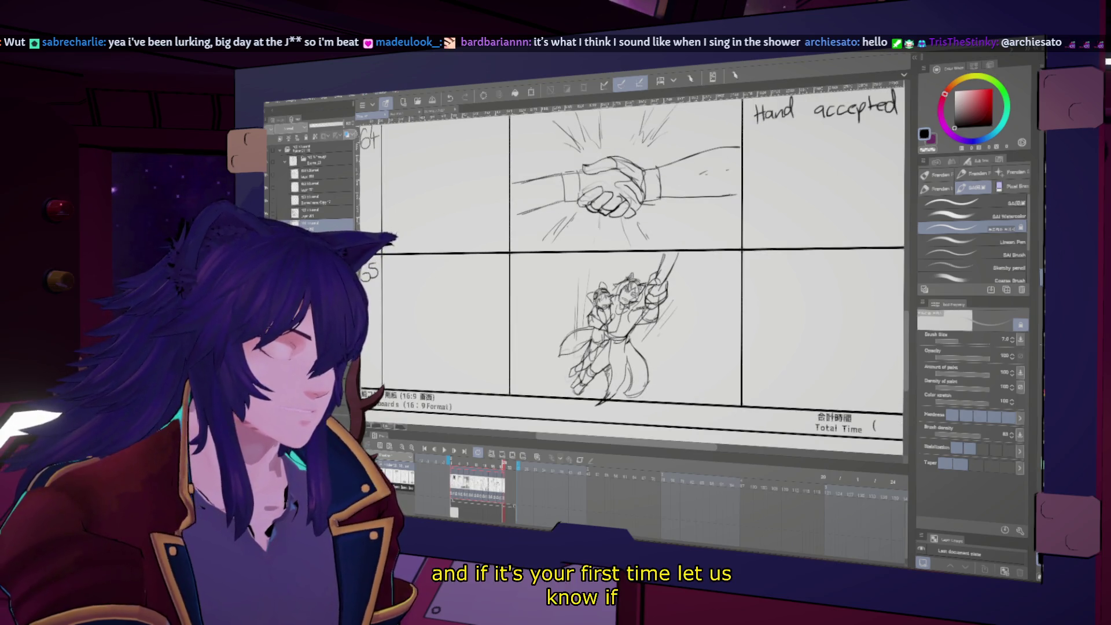
key("h")
key("h")
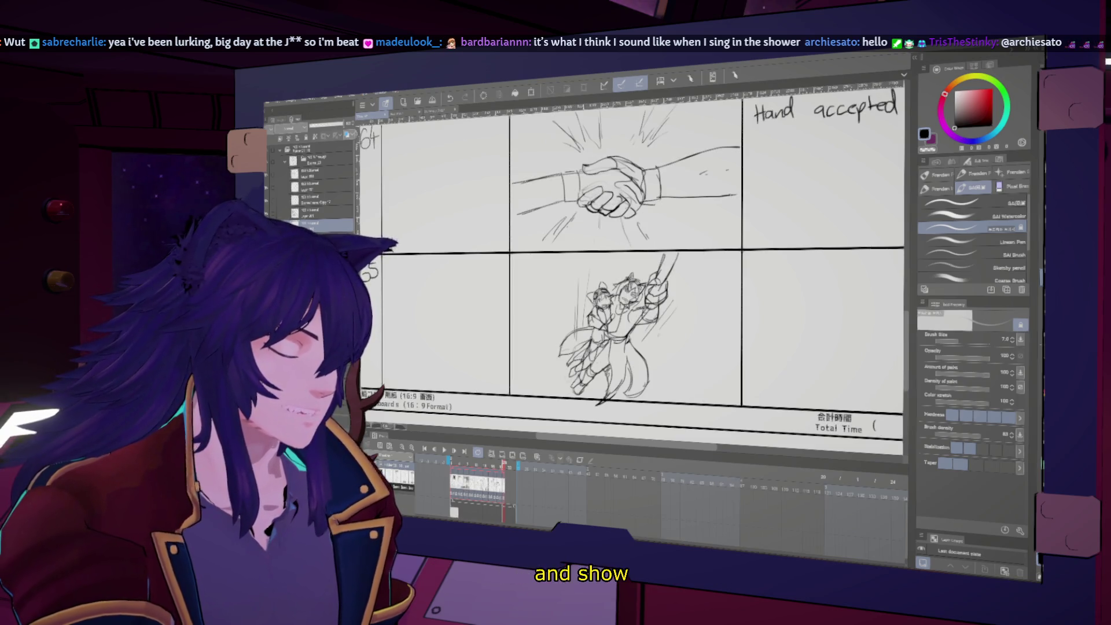
key("h")
key("h")
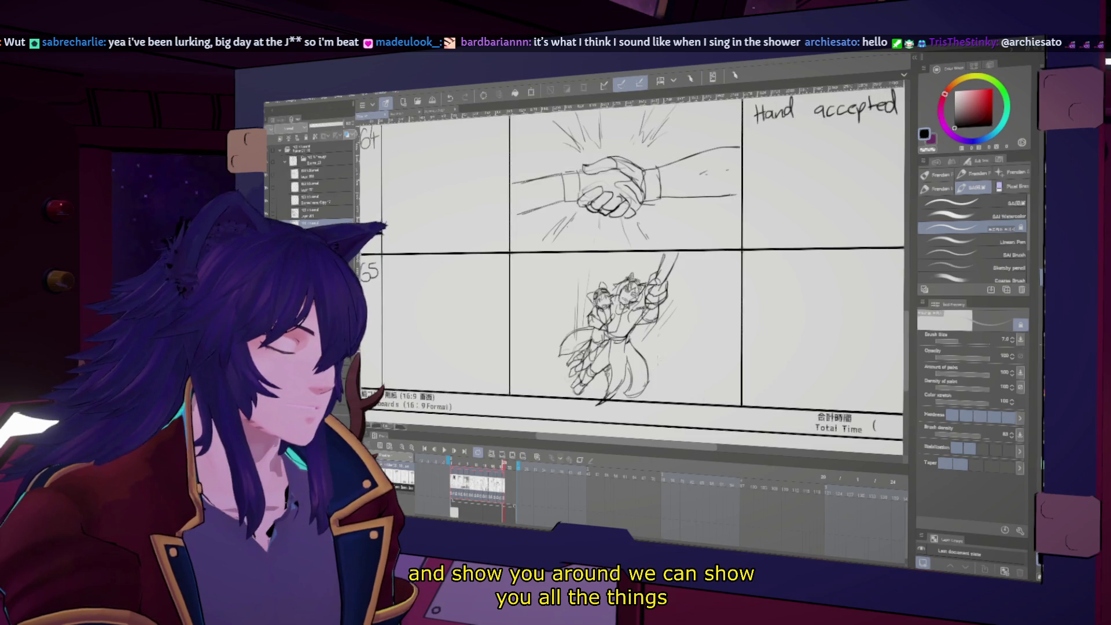
left_click_drag(636, 261, 635, 271)
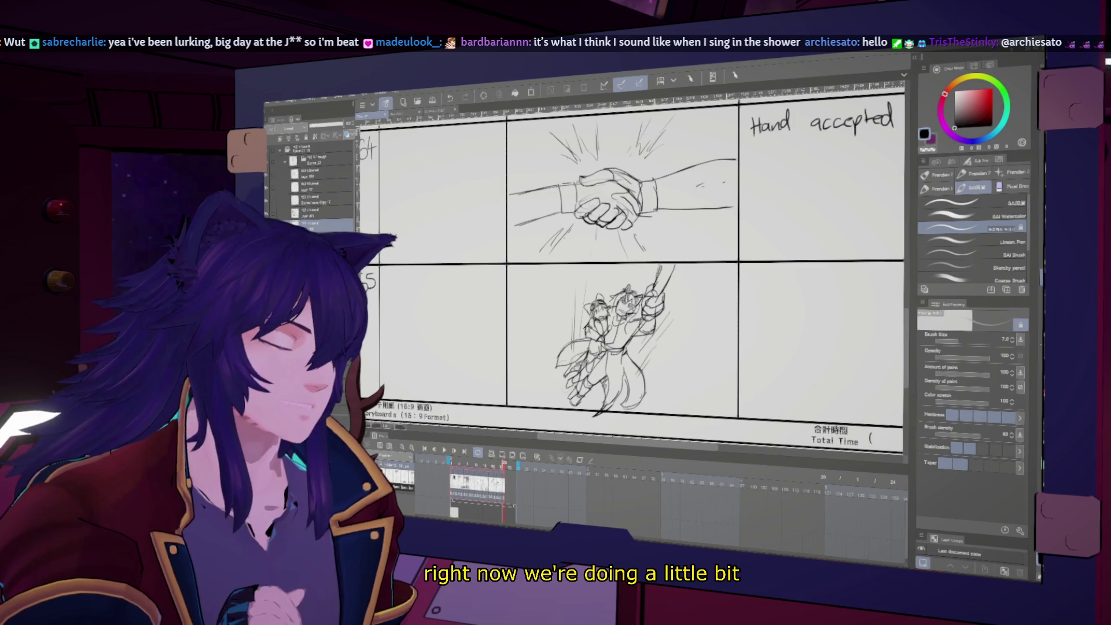
key("h")
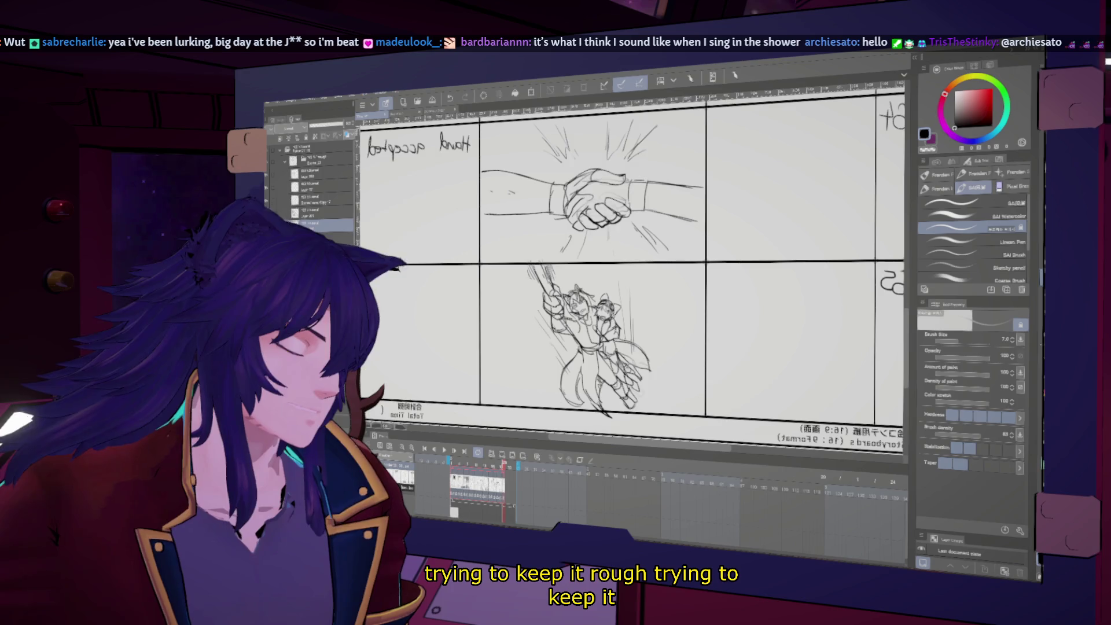
key("h")
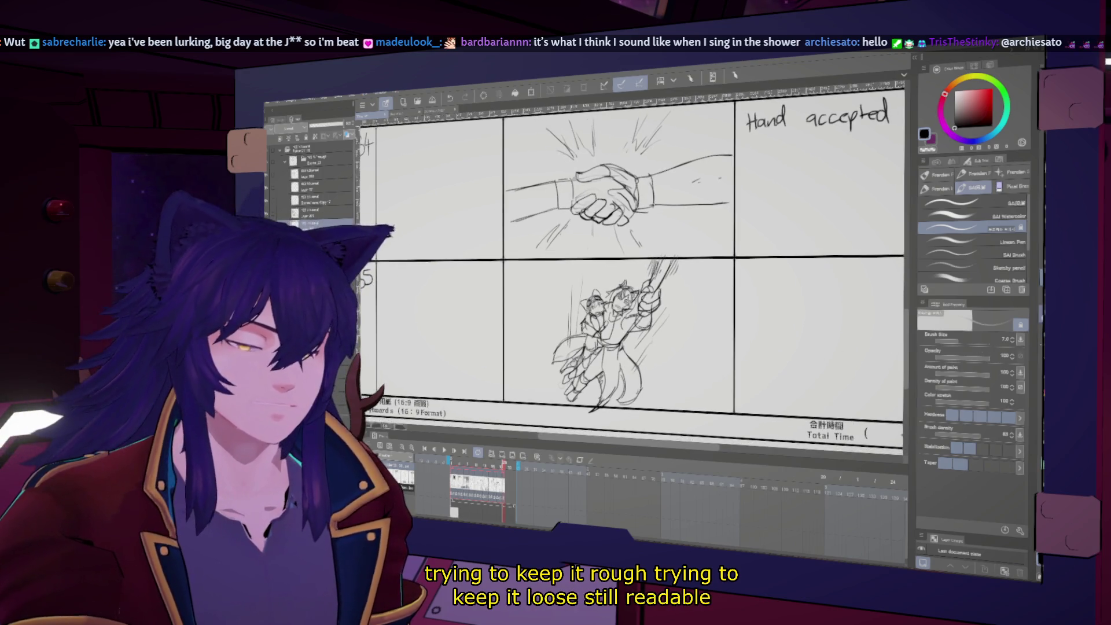
- Lasso the figure sketch and scale it down slightly with Free Transform
key("m")
left_click_drag(723, 324, 727, 338)
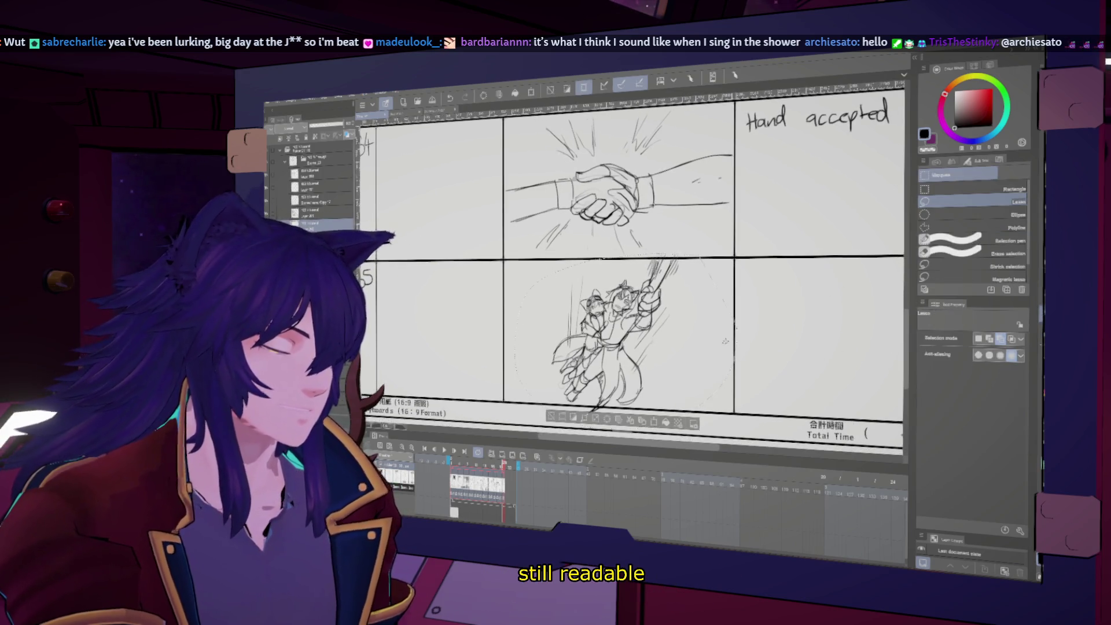
key("ctrl+t")
mouse_move(730, 410)
left_mouse_down()
mouse_move(680, 398)
mouse_move(690, 401)
left_mouse_up()
key("Return")
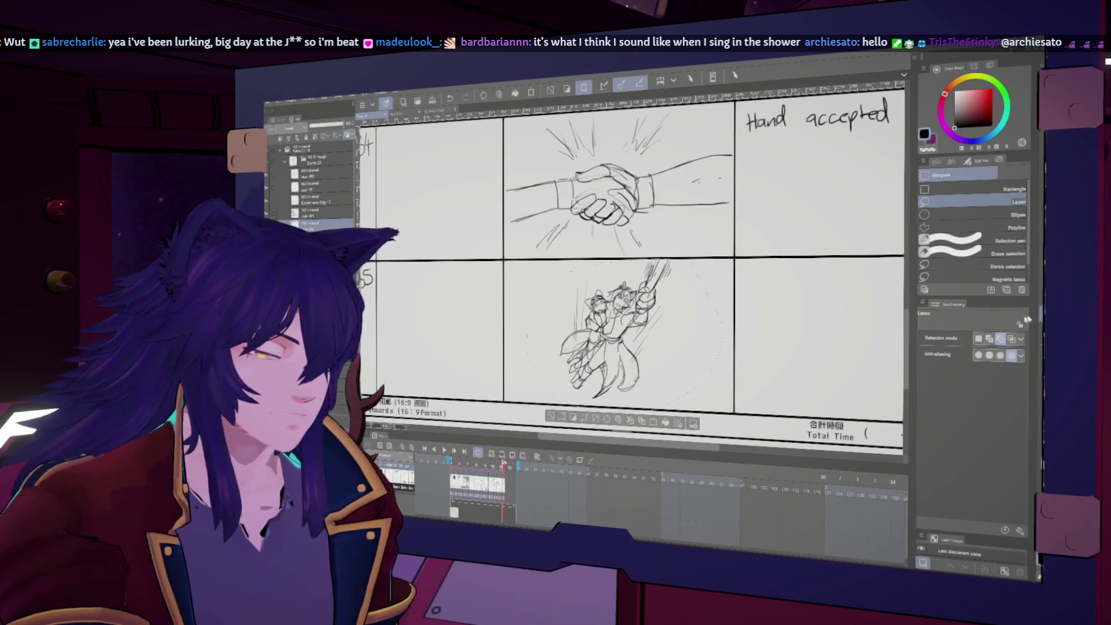
key("b")
key("ctrl+d")
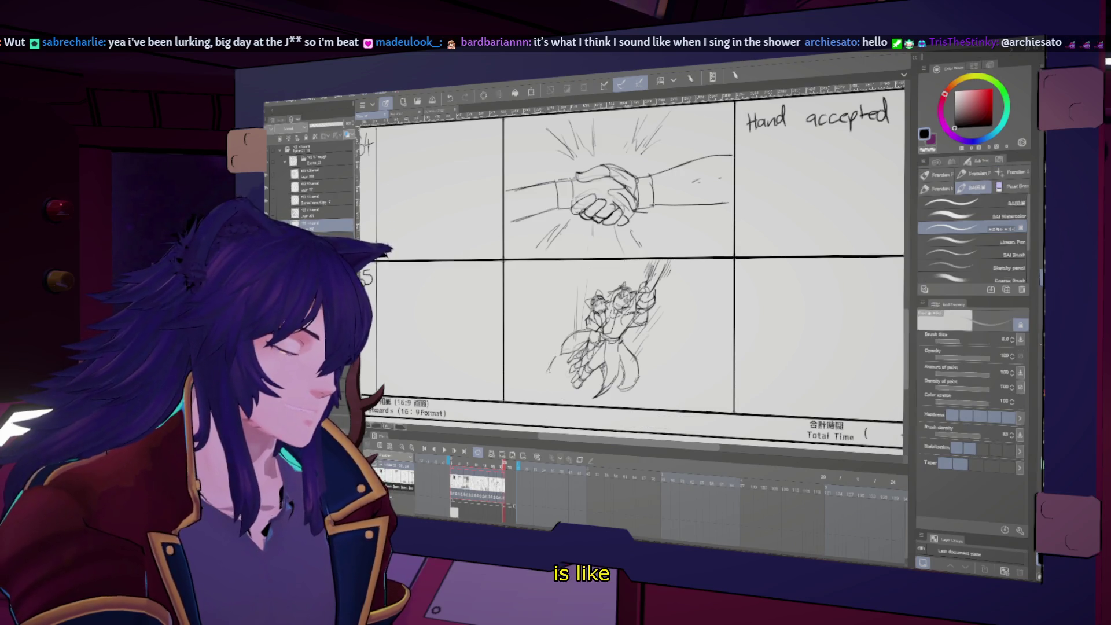
- Add short pencil strokes at the figure's lower left and check them in mirrored view
mouse_move(553, 352)
left_mouse_down()
mouse_move(543, 384)
mouse_move(536, 362)
mouse_move(528, 373)
mouse_move(535, 383)
left_mouse_up()
left_click_drag(550, 370, 526, 378)
key("h")
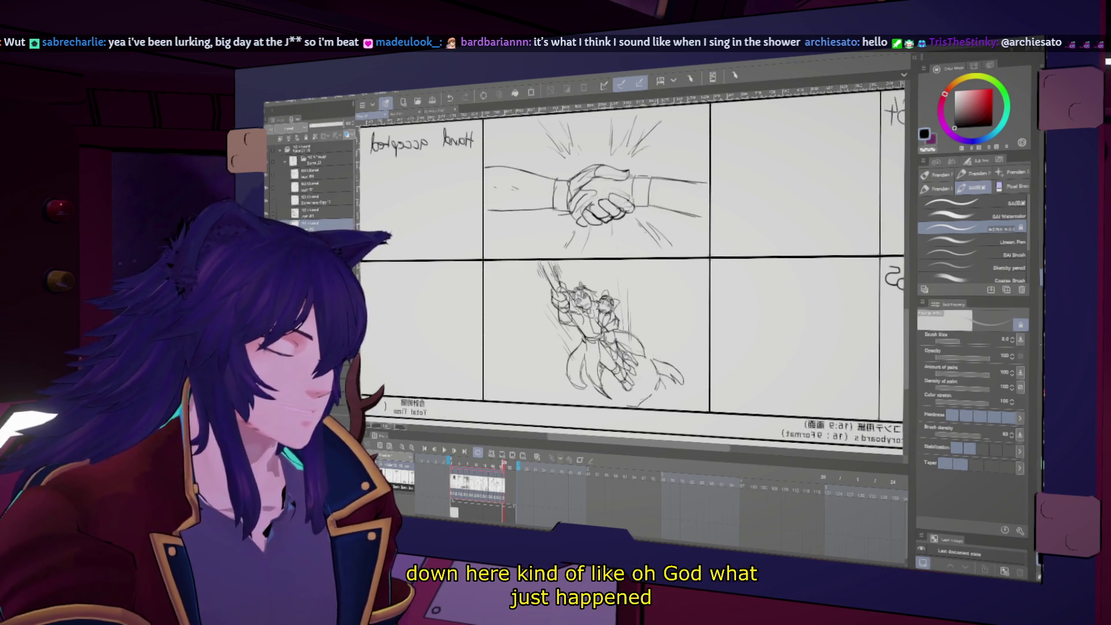
key("h")
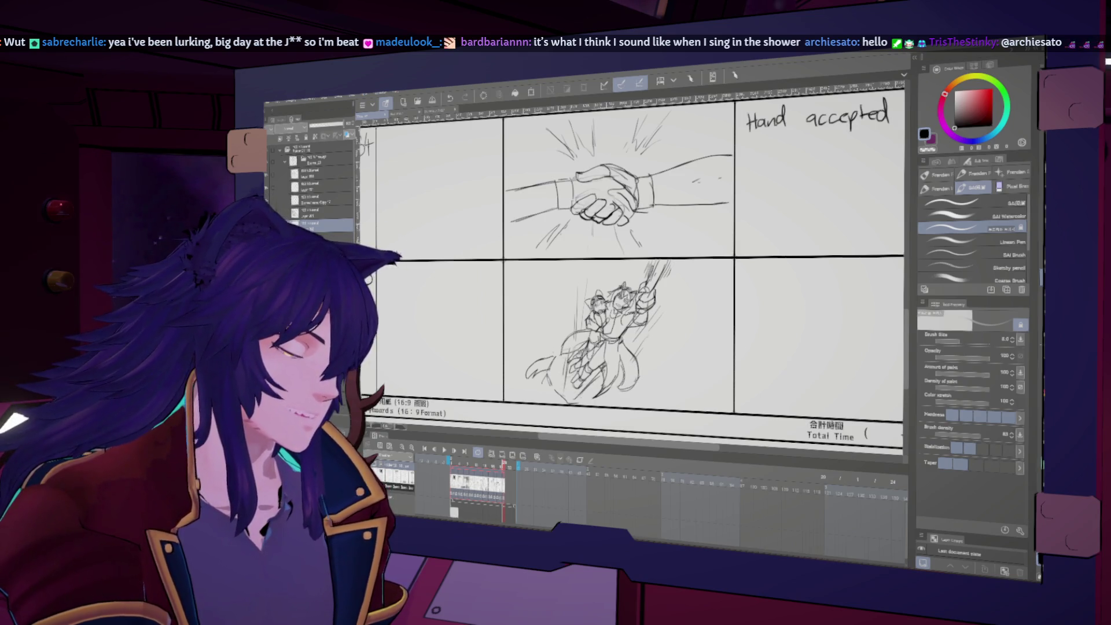
key("h")
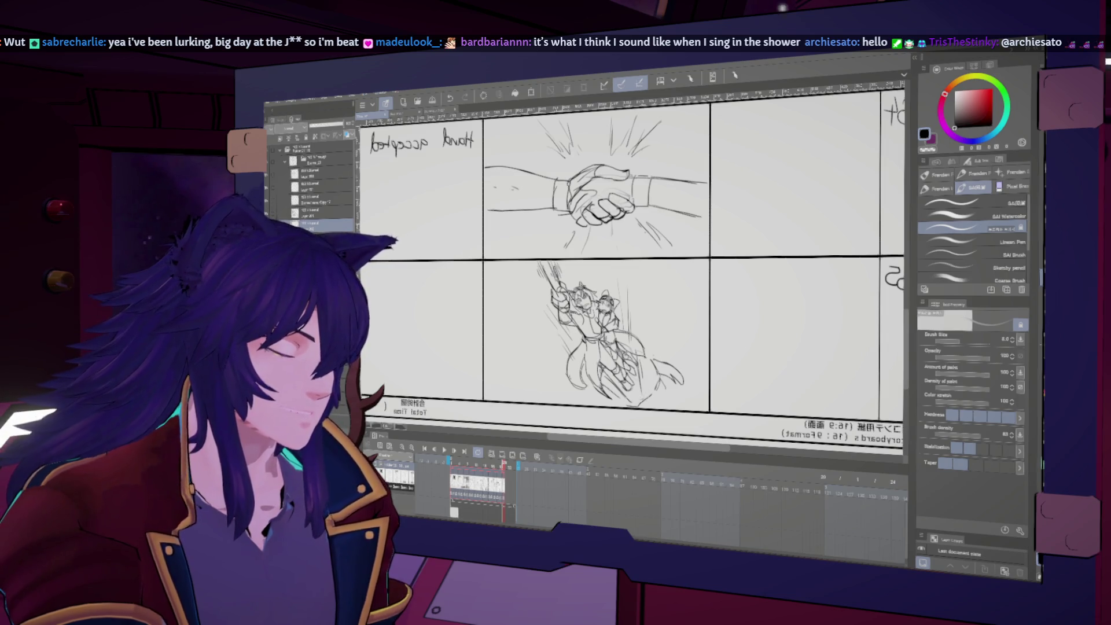
scroll(631, 261, "up", 1)
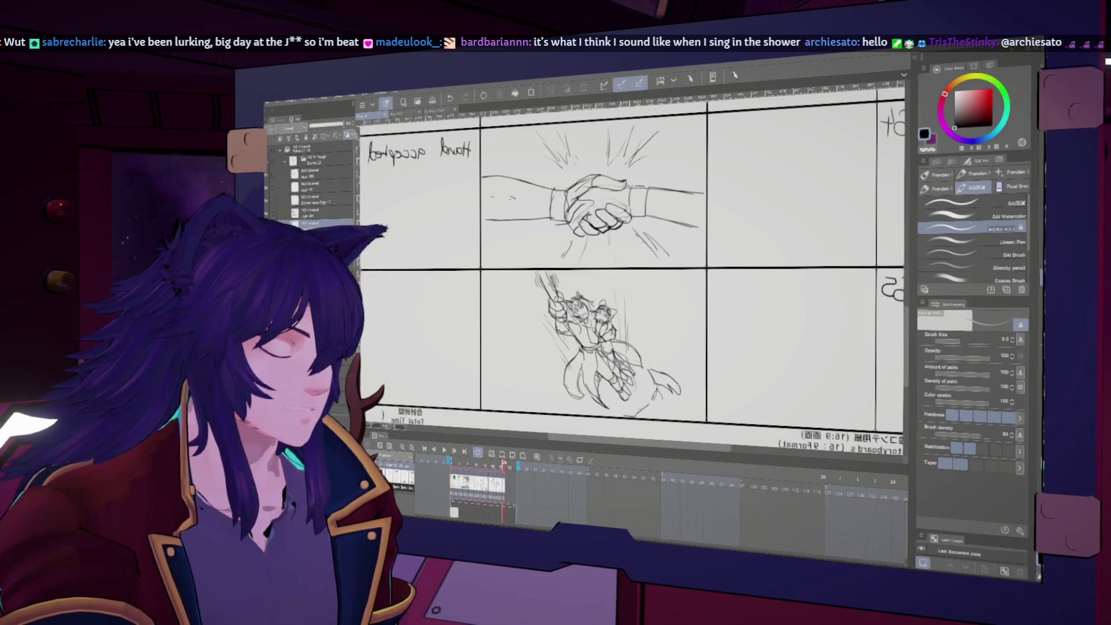
key("h")
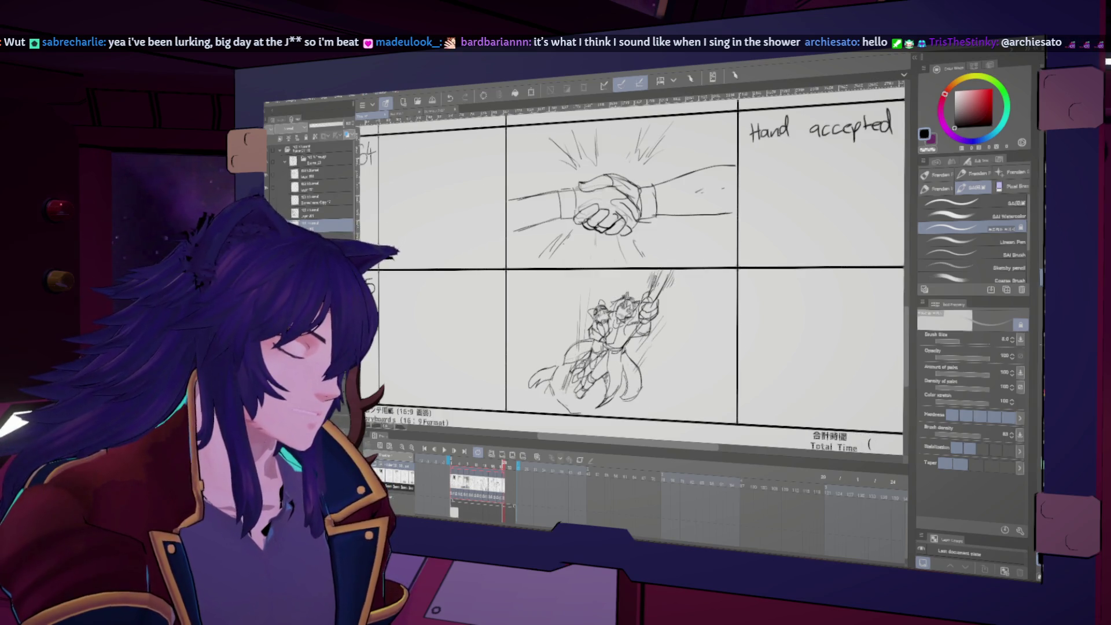
key("h")
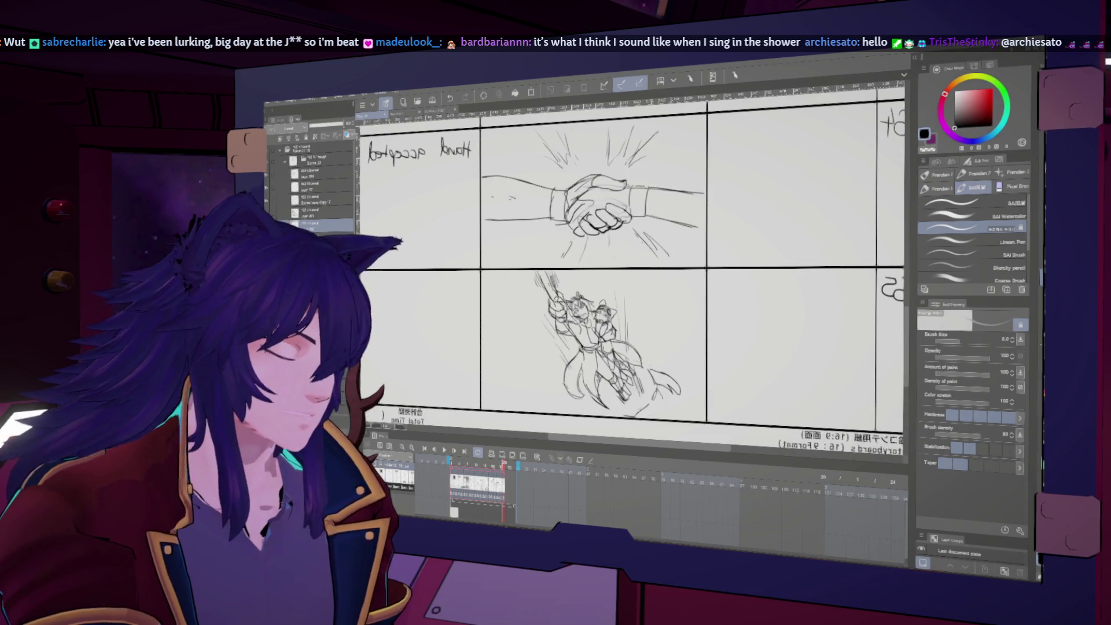
key("h")
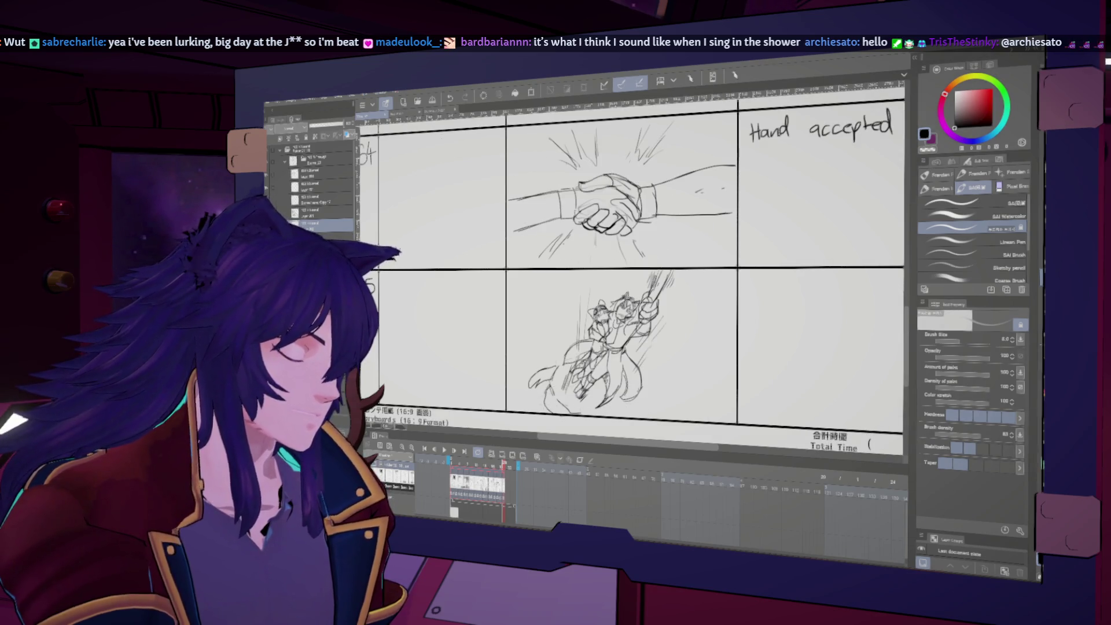
key("h")
key("h")
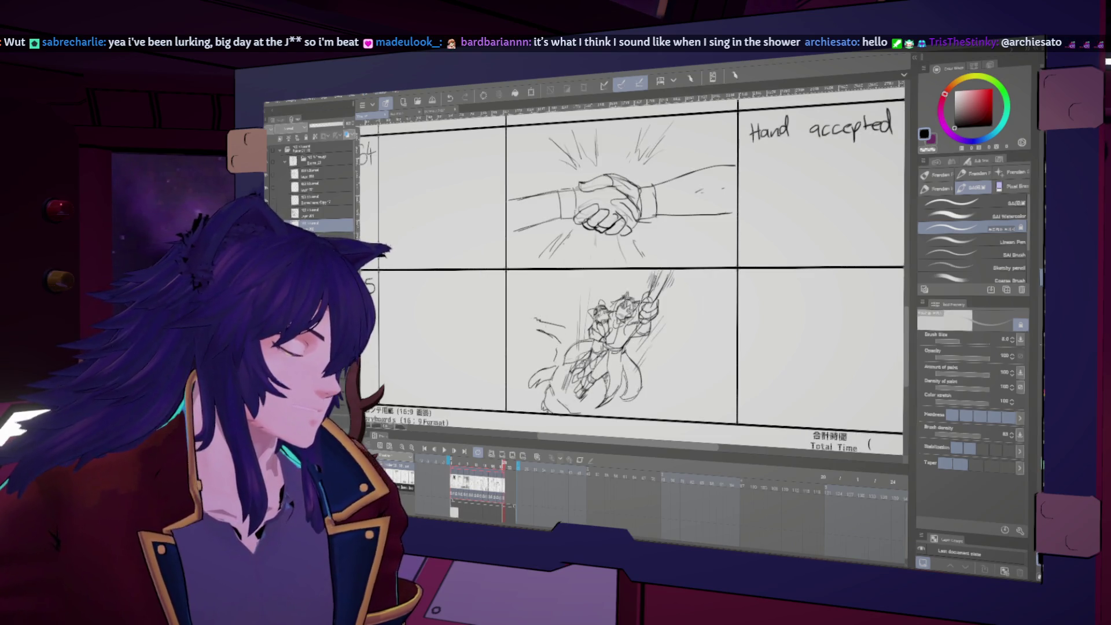
key("h")
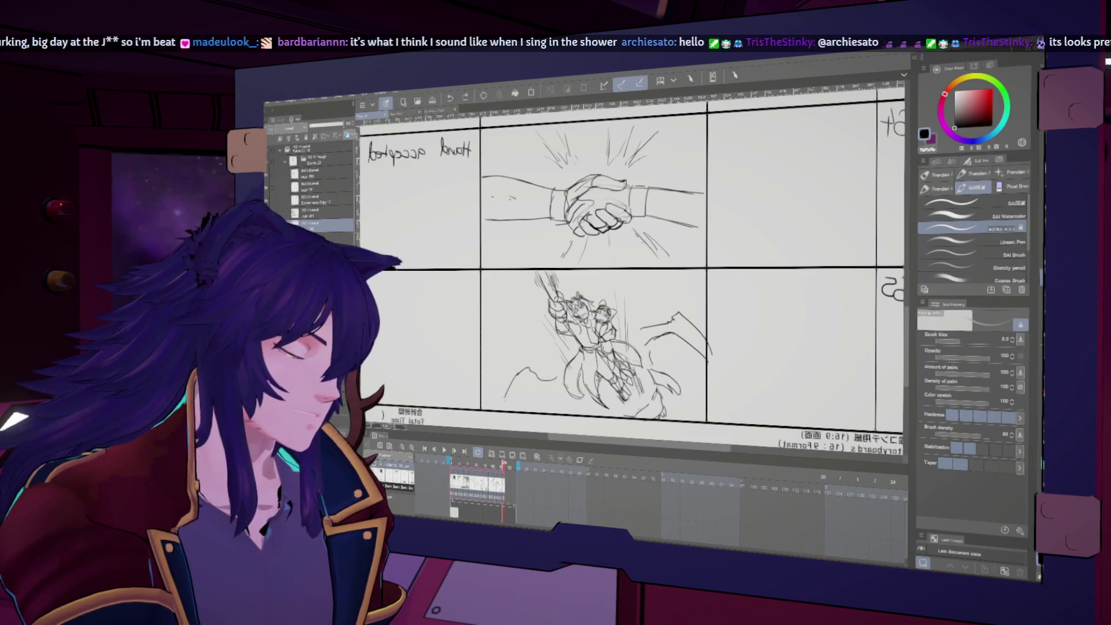
- Check the panel in mirrored view and increase the brush size to 10
key("h")
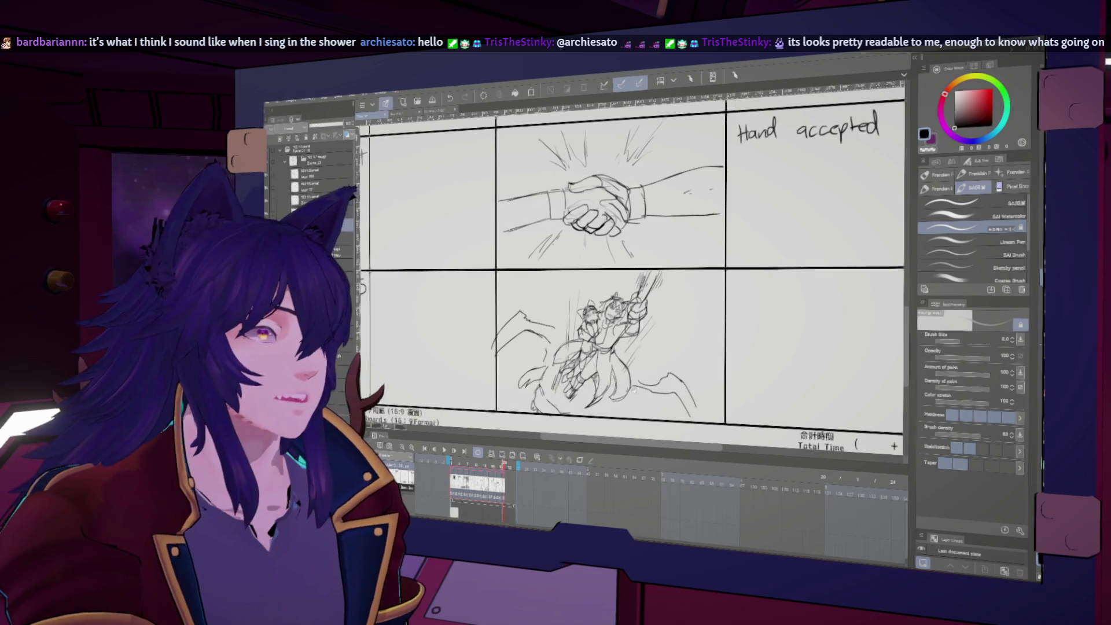
scroll(633, 266, "down", 1)
scroll(633, 266, "up", 2)
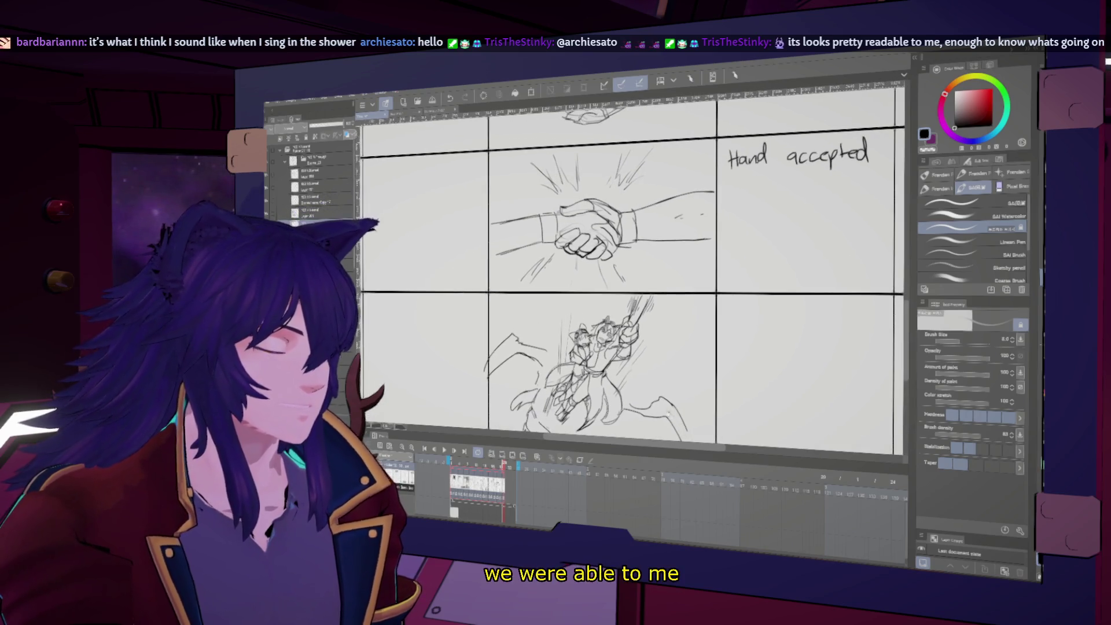
scroll(634, 266, "down", 3)
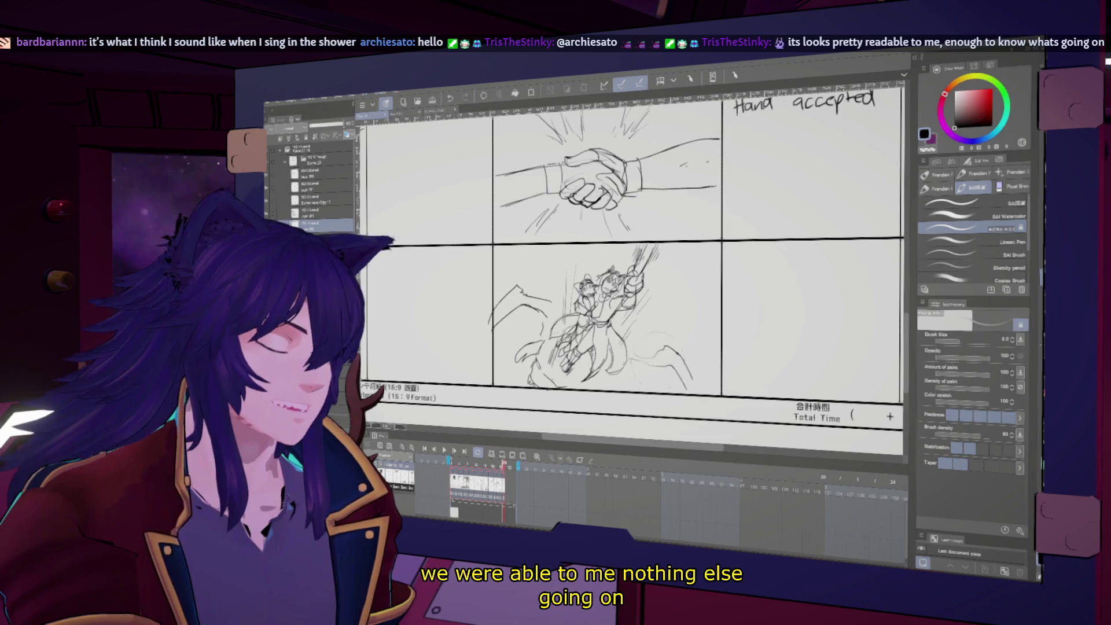
key("h")
key("h")
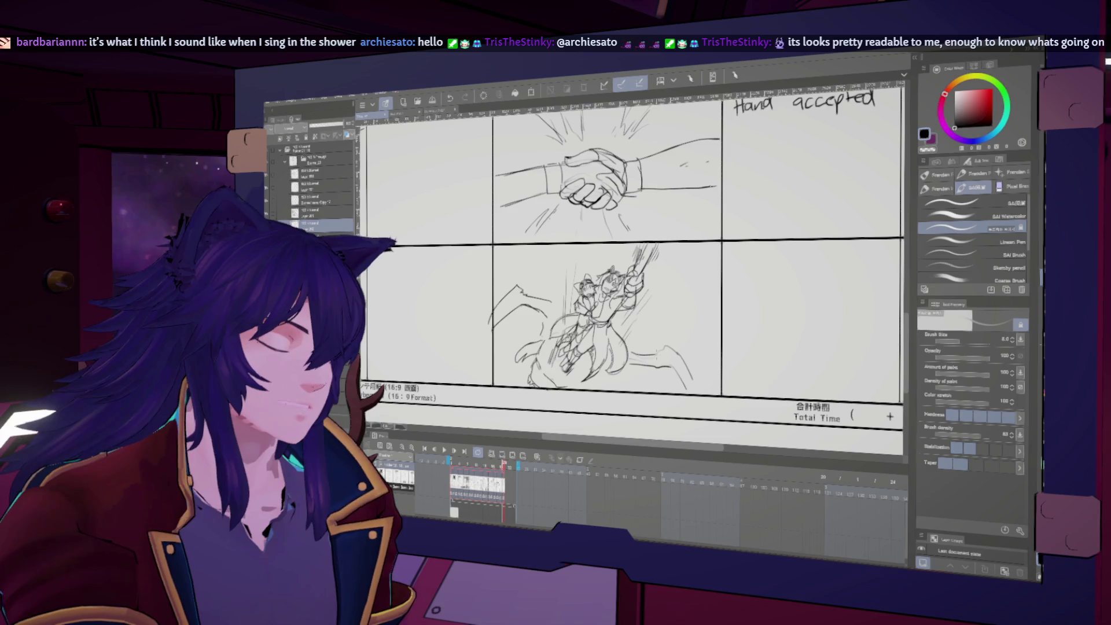
key("h")
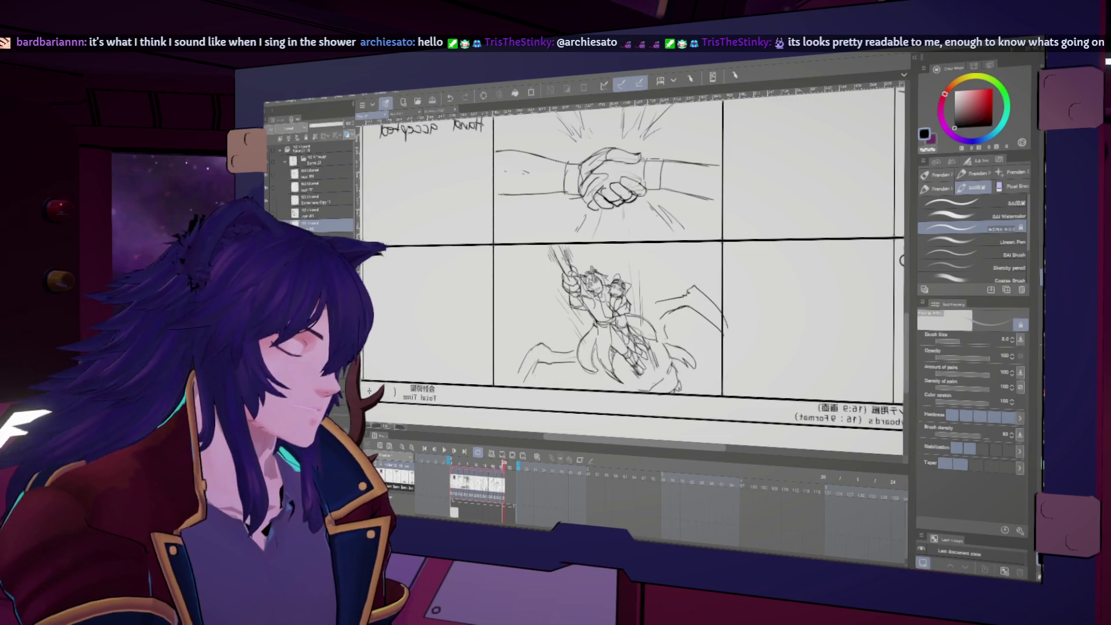
key("bracketright")
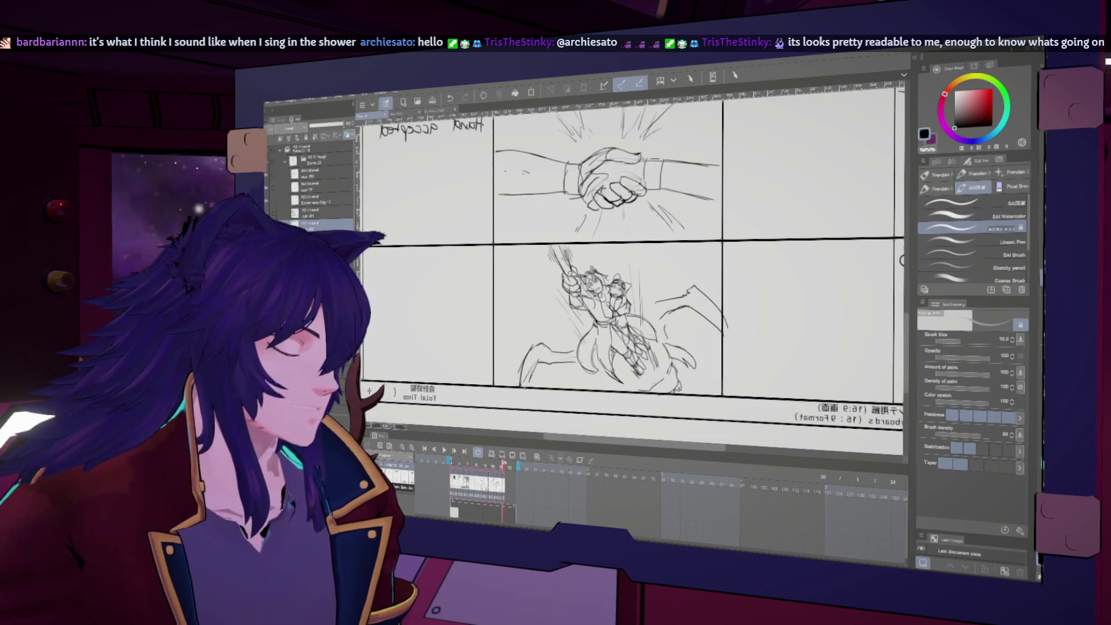
key("h")
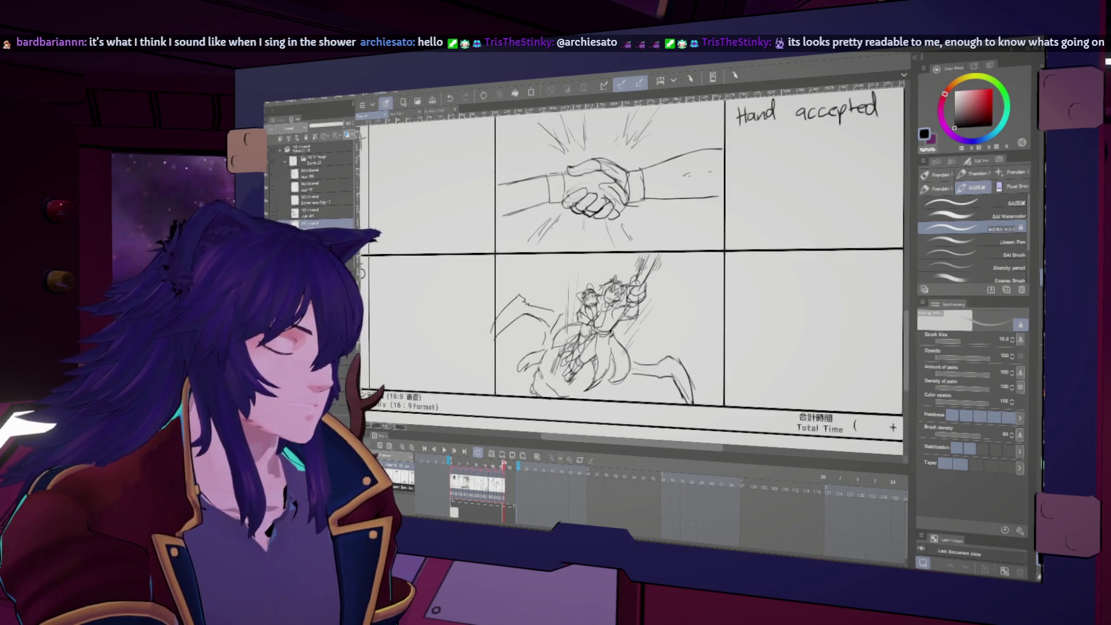
key("h")
key("h")
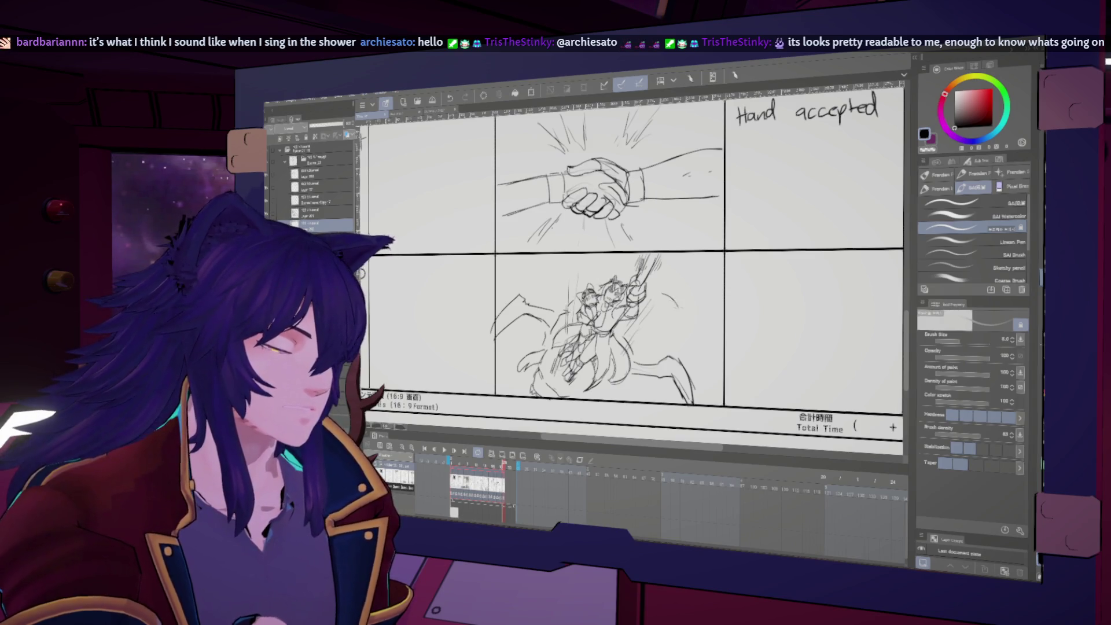
- Replace the two speed lines with one curved stroke beside the spear
key("ctrl+z")
key("ctrl+z")
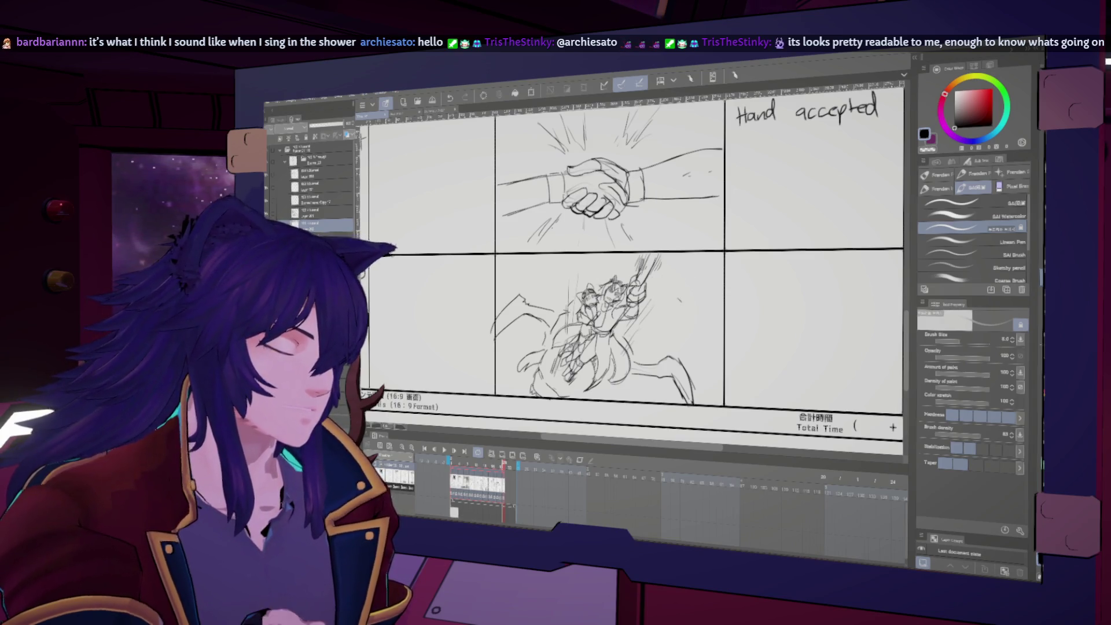
left_click_drag(661, 284, 681, 302)
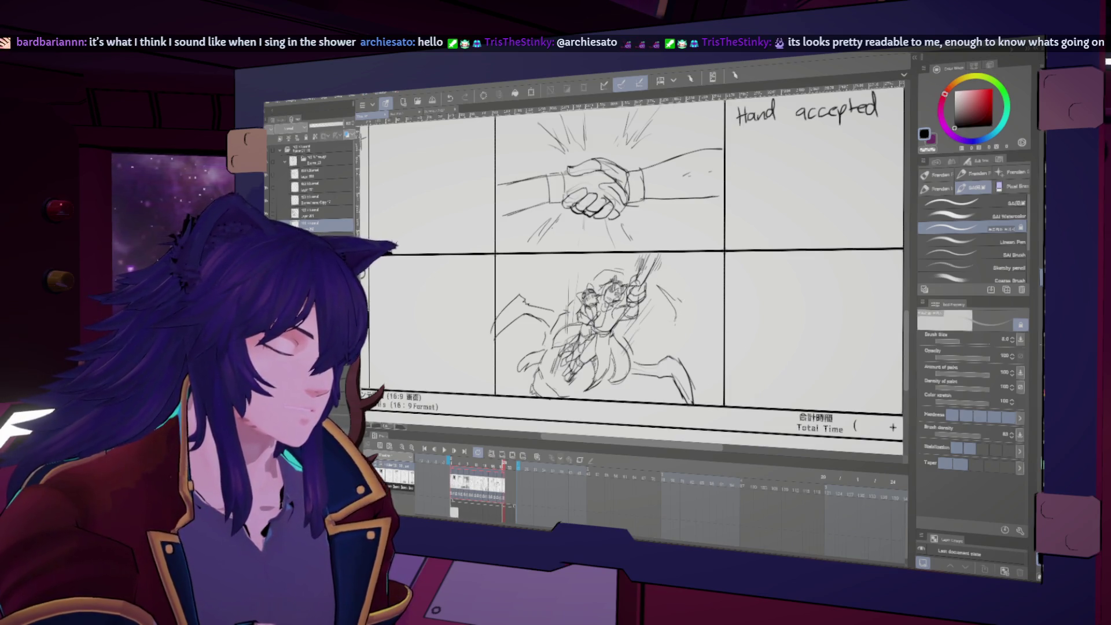
key("h")
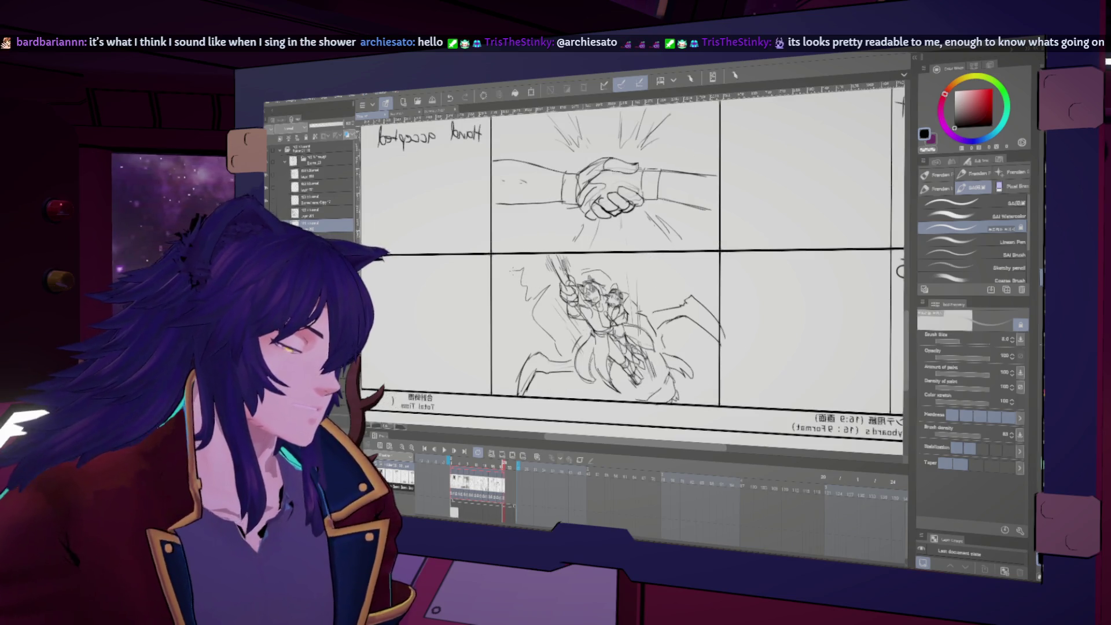
key("h")
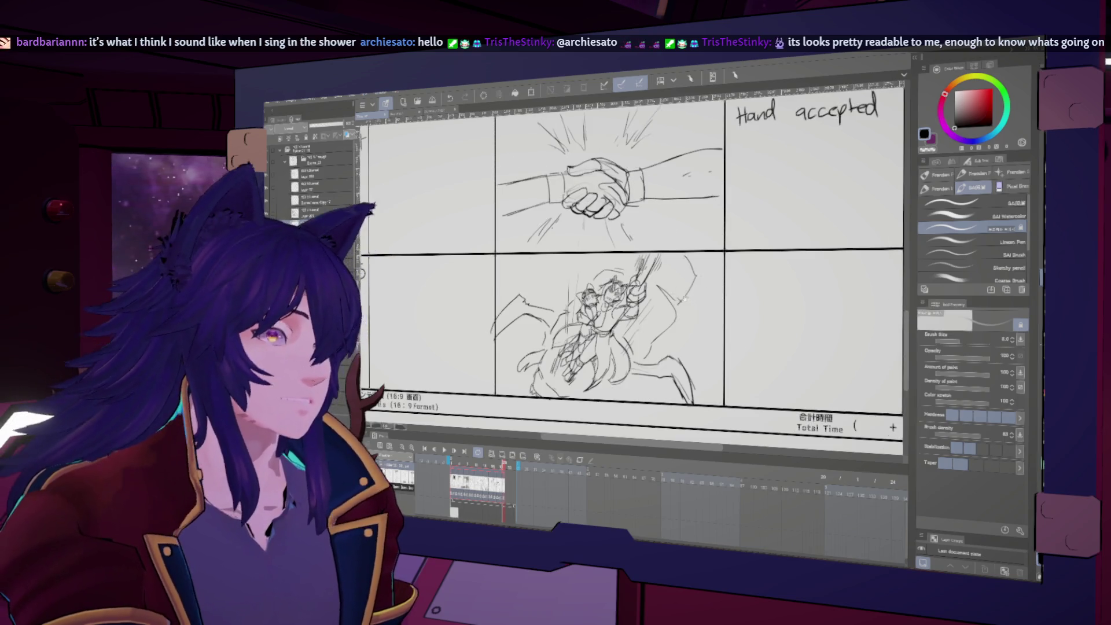
scroll(634, 255, "down", 1)
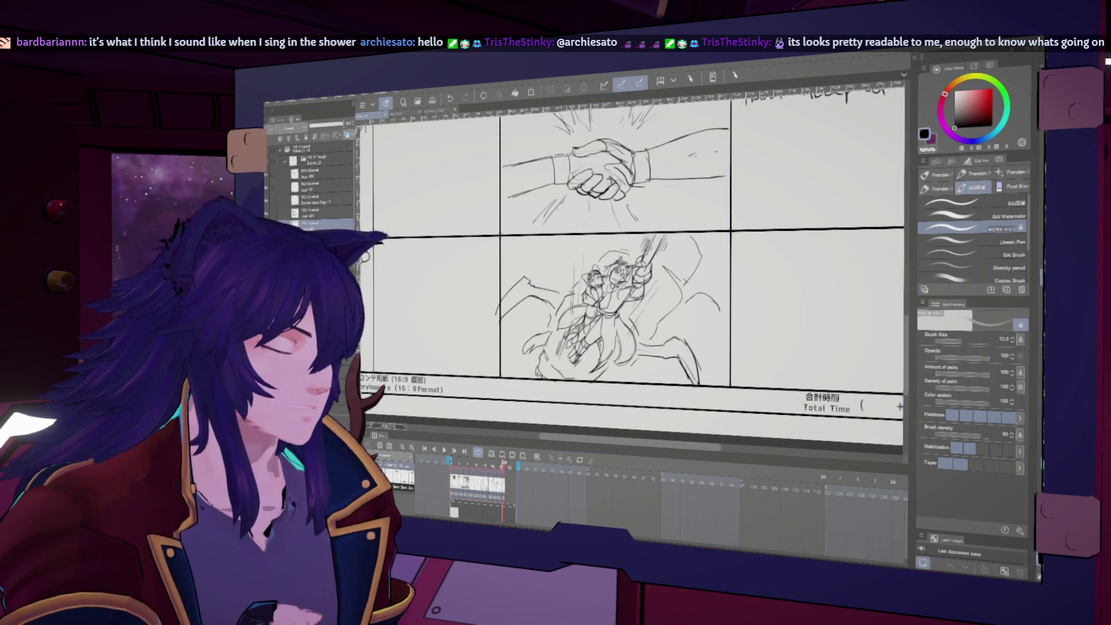
- Lasso and delete the creature sketch, then undo to restore it and deselect
key("m")
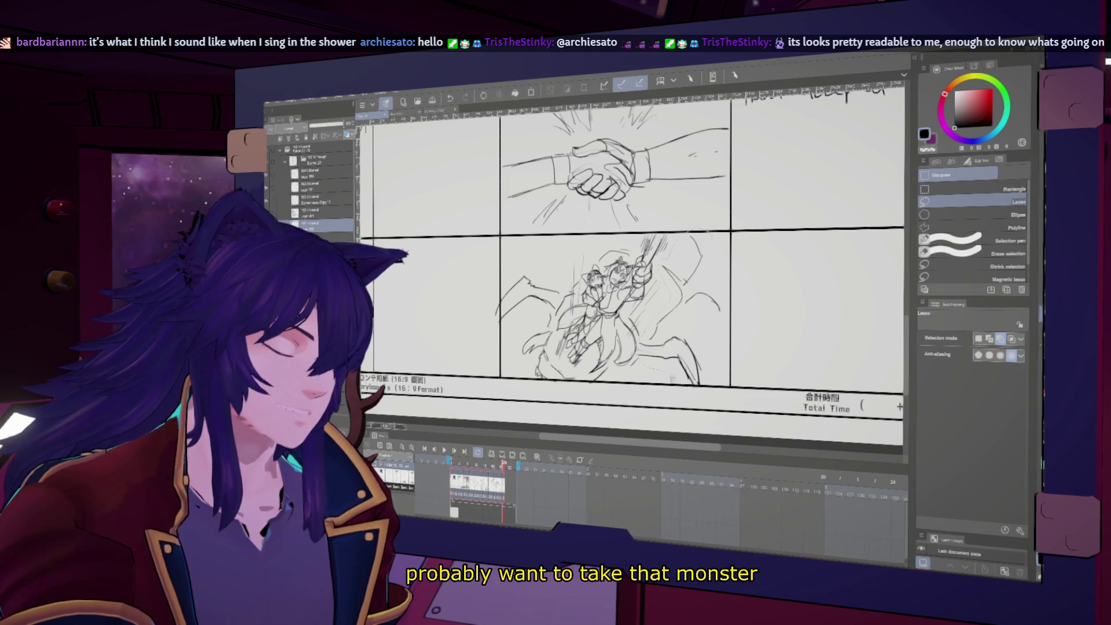
left_click_drag(689, 232, 683, 235)
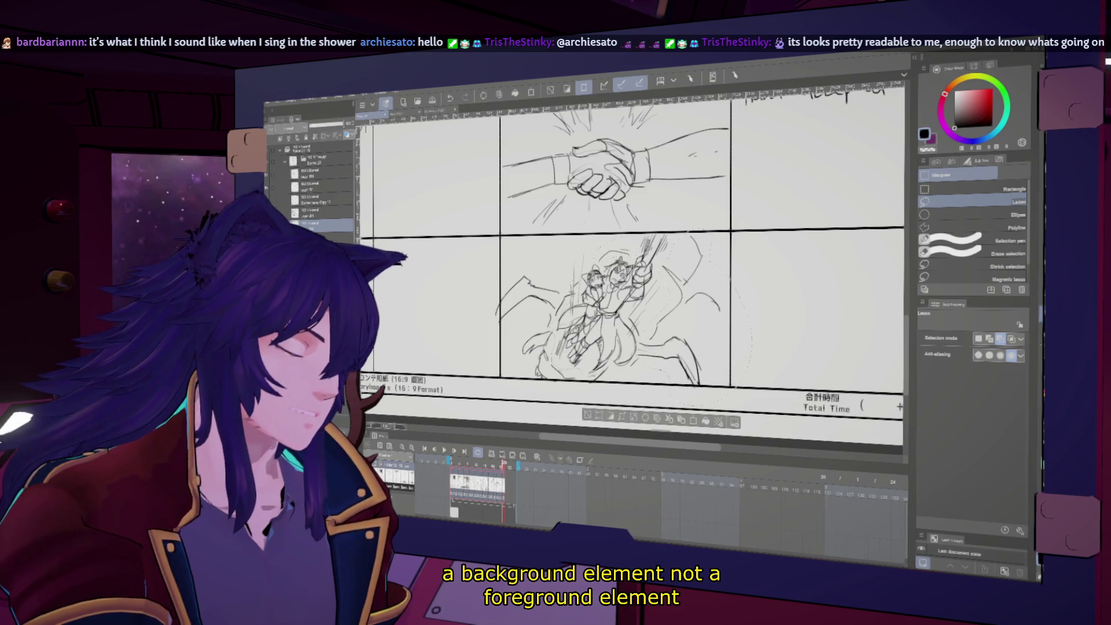
key("Delete")
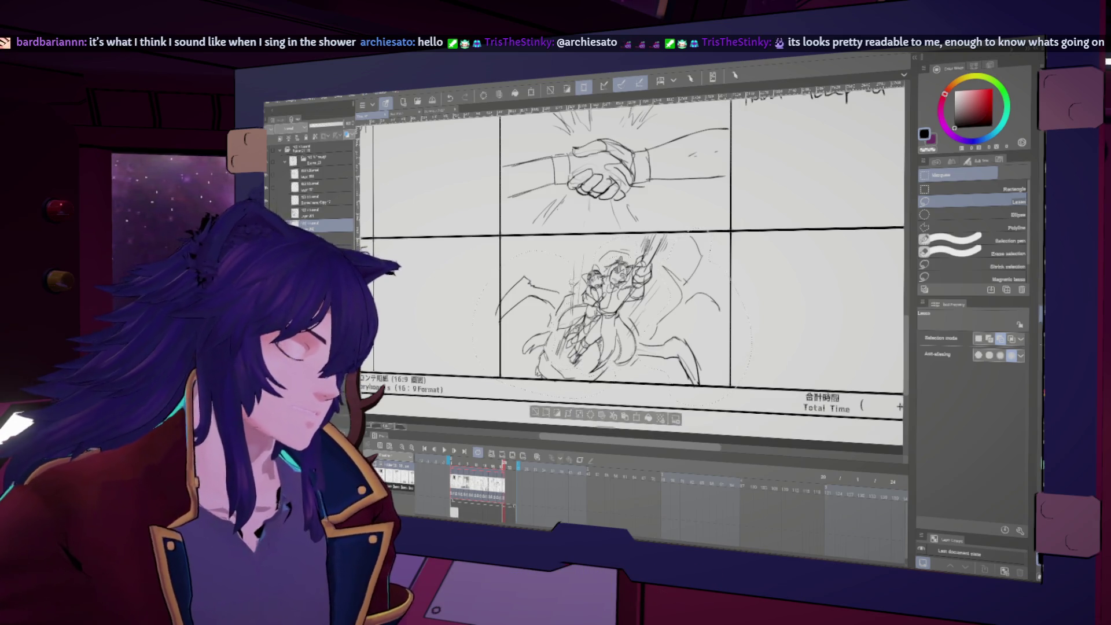
key("ctrl+z")
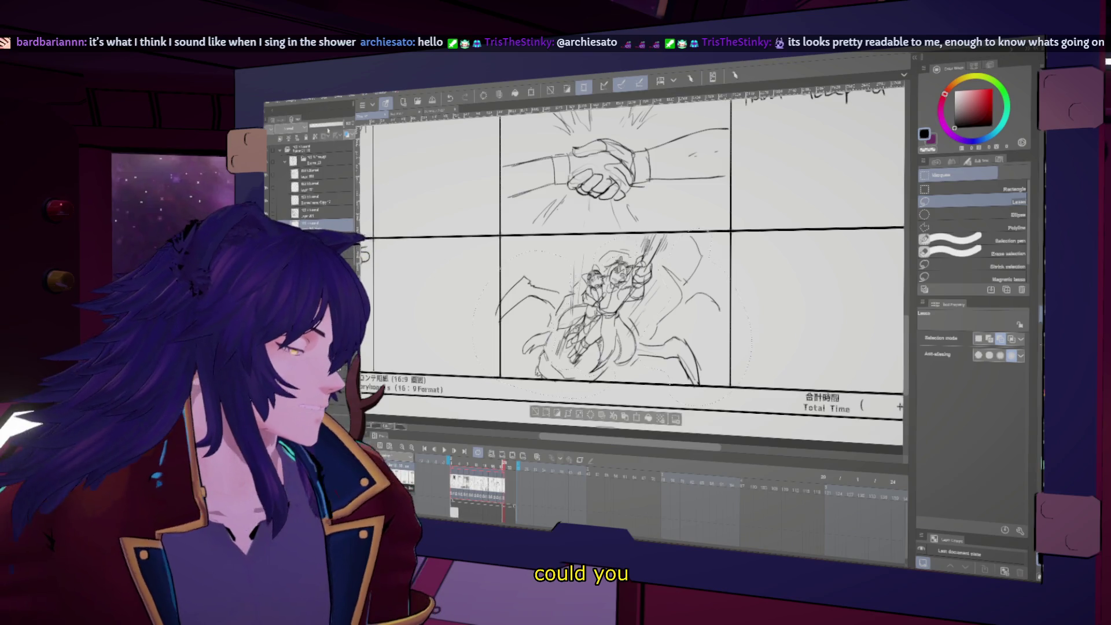
key("ctrl+d")
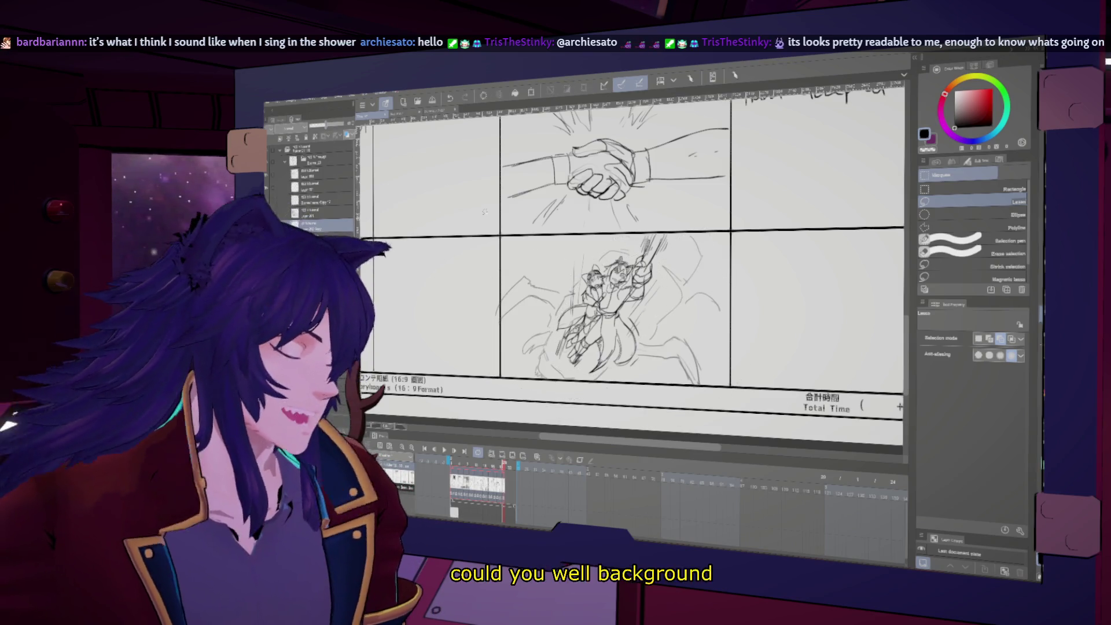
- Switch to the Lasso fill sub tool
key("g")
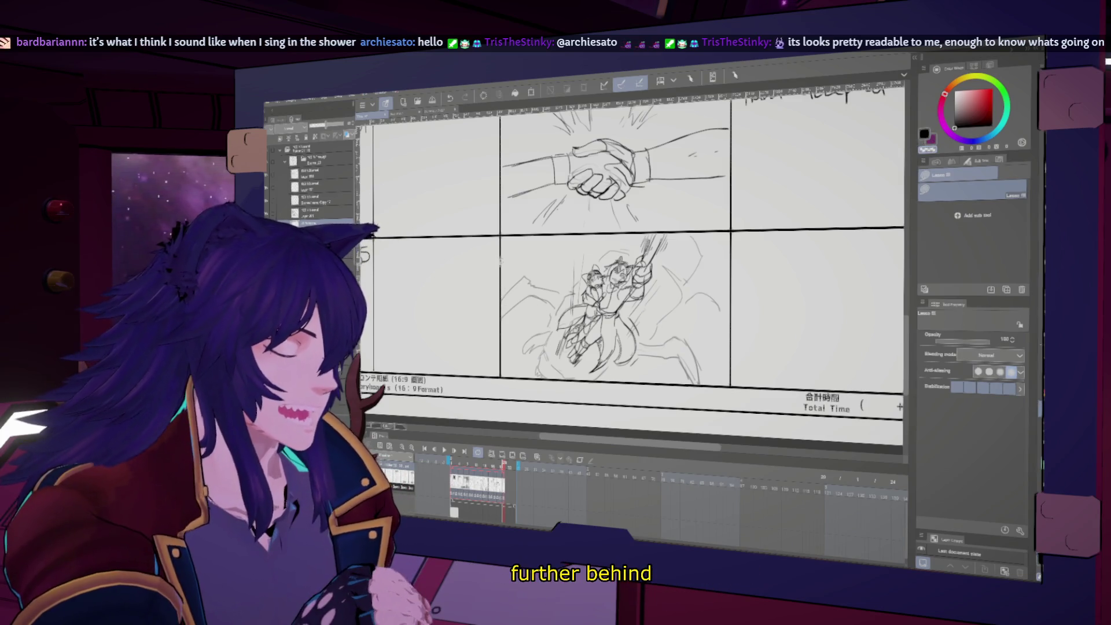
scroll(751, 434, "up", 3)
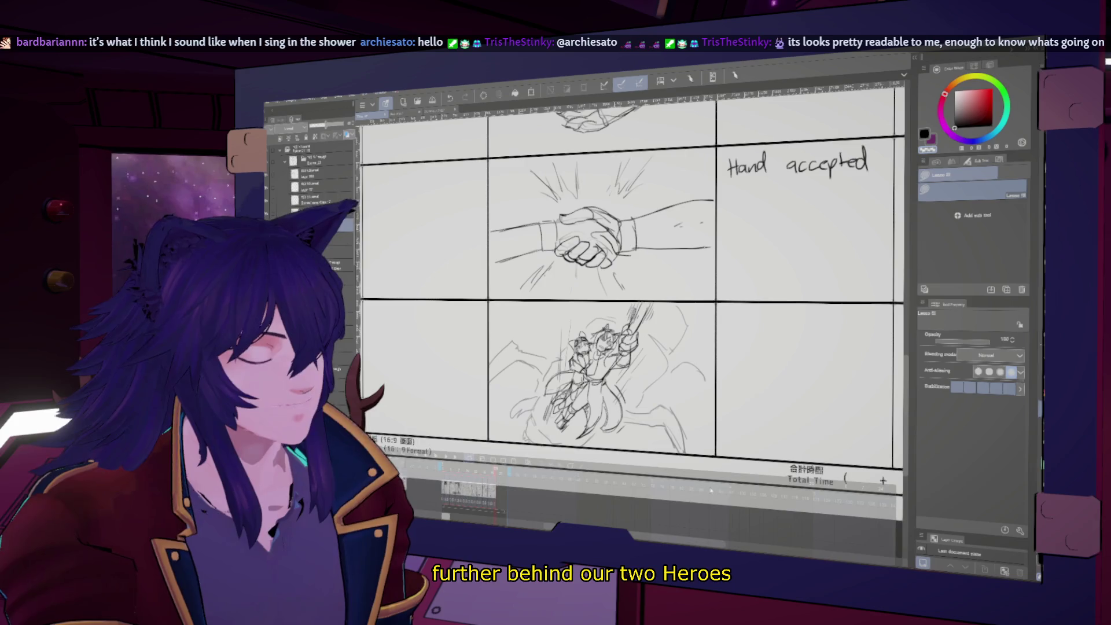
scroll(631, 278, "down", 3)
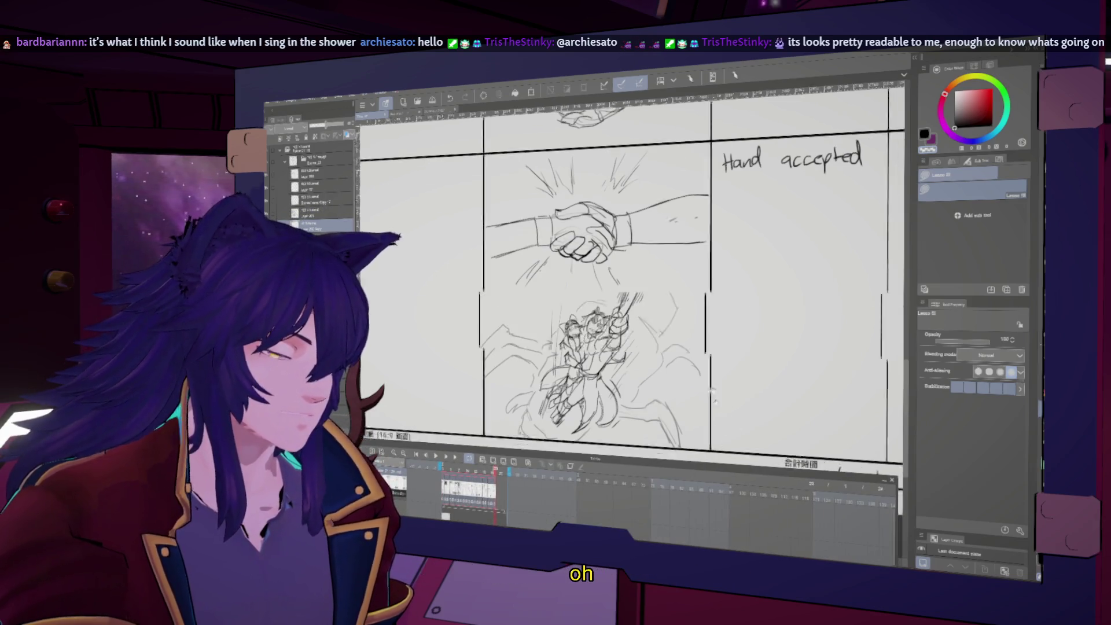
- Activate the layer above with the pen and handwrite 'Bungee UP' beside panel 65
key("b")
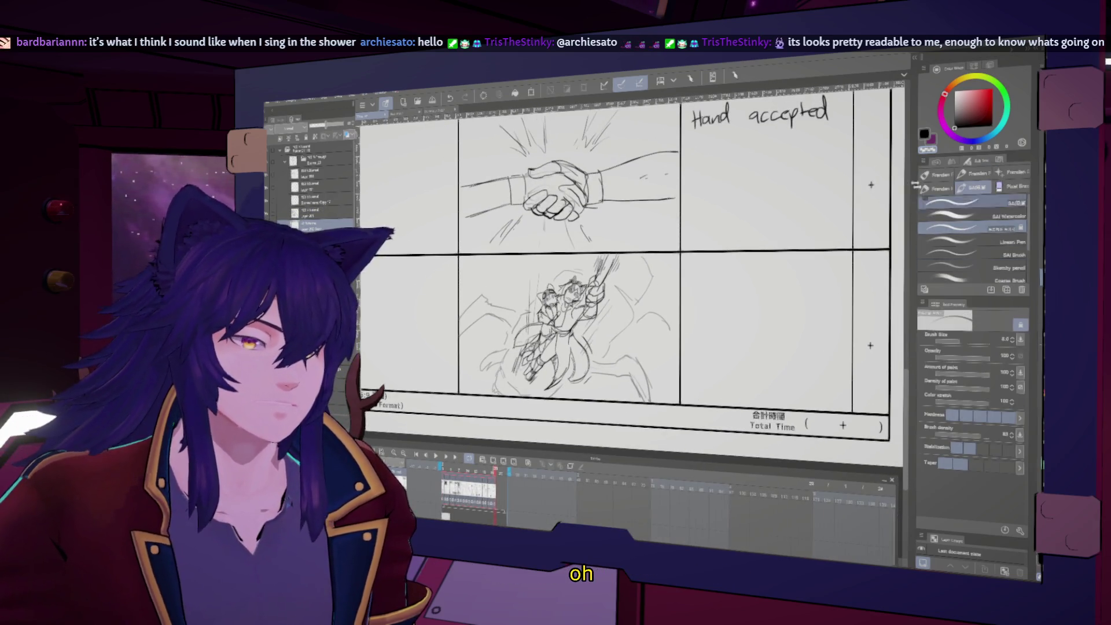
scroll(673, 317, "up", 2)
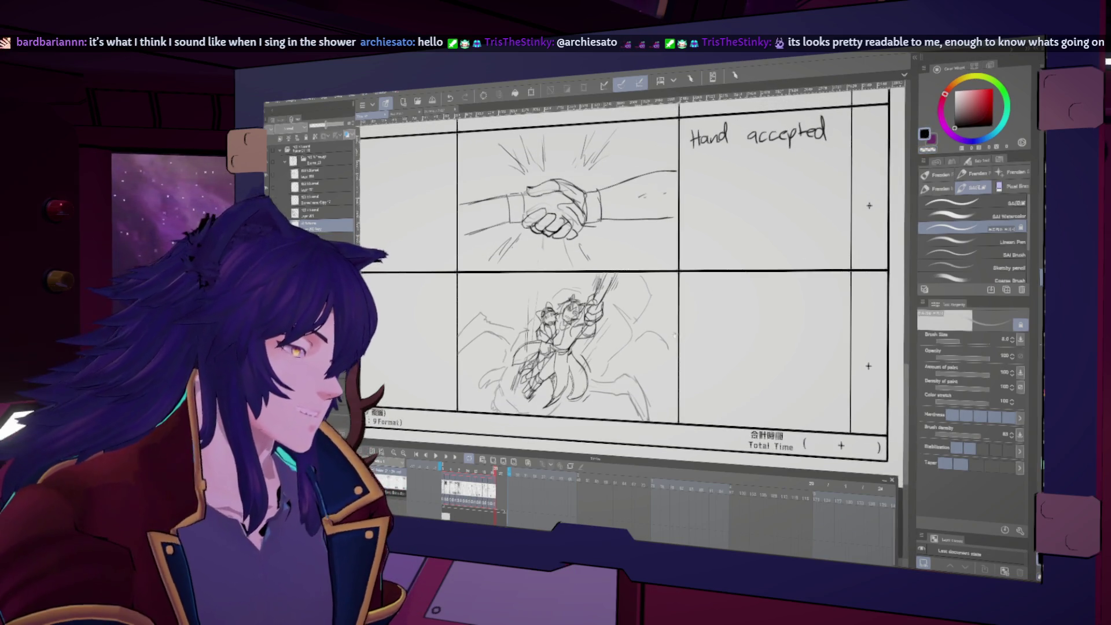
left_click(316, 211)
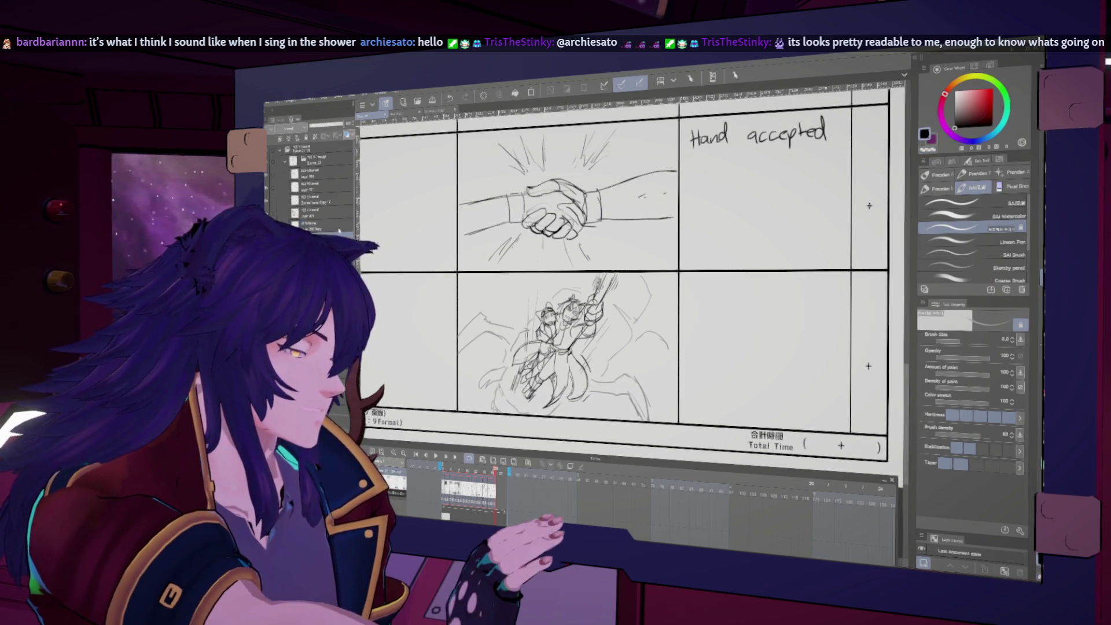
scroll(869, 206, "up", 2)
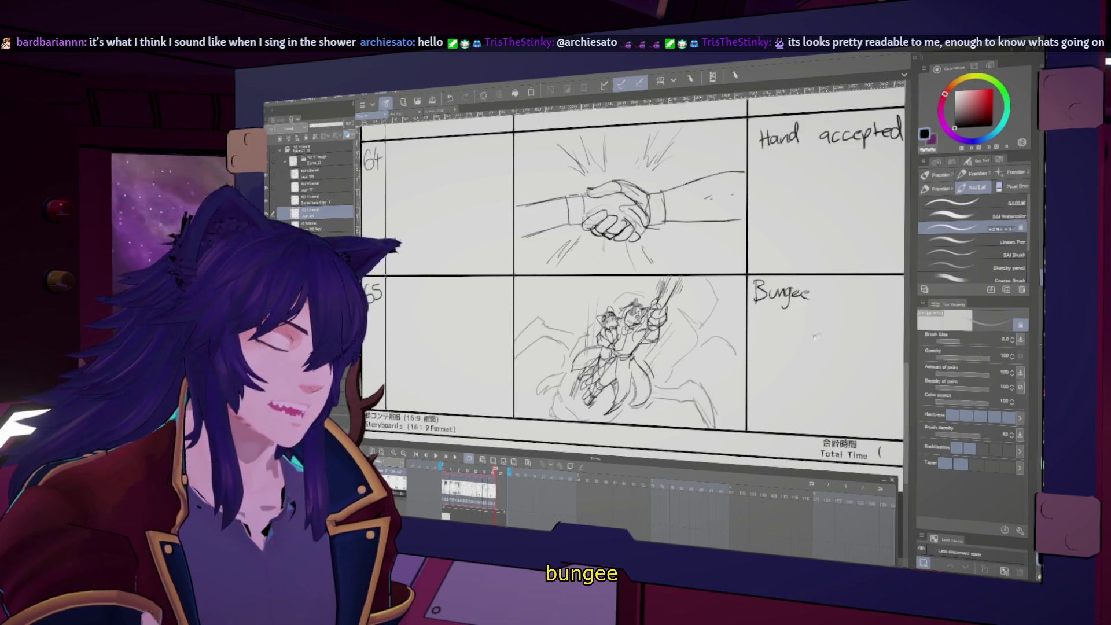
scroll(637, 290, "down", 1)
left_click_drag(721, 315, 722, 328)
scroll(745, 349, "down", 5)
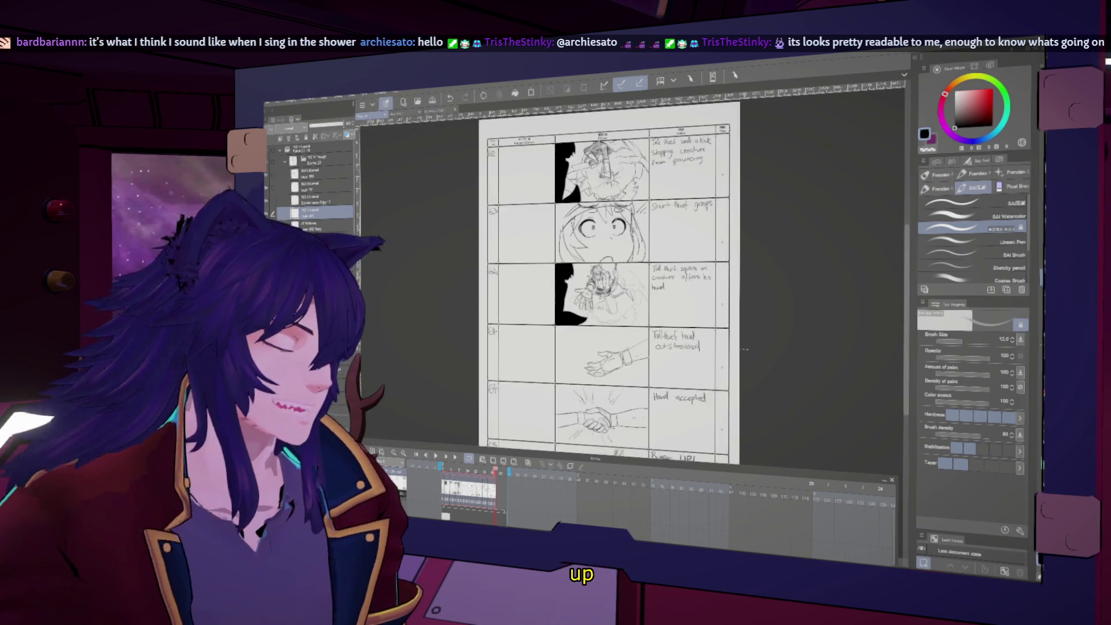
scroll(616, 287, "down", 2)
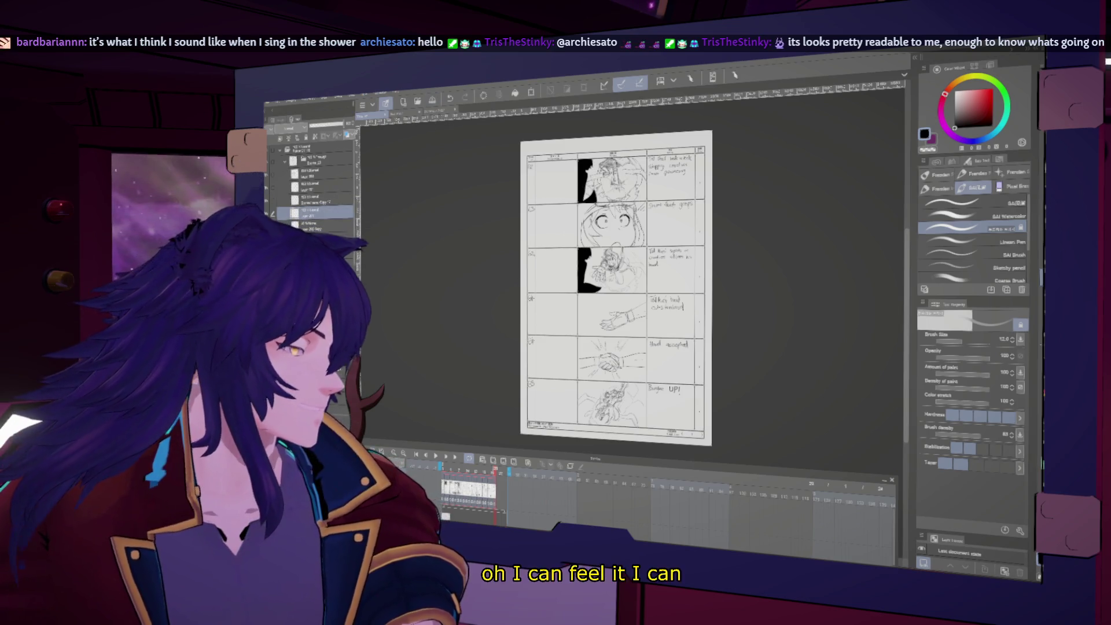
key("Tab")
scroll(616, 290, "up", 1)
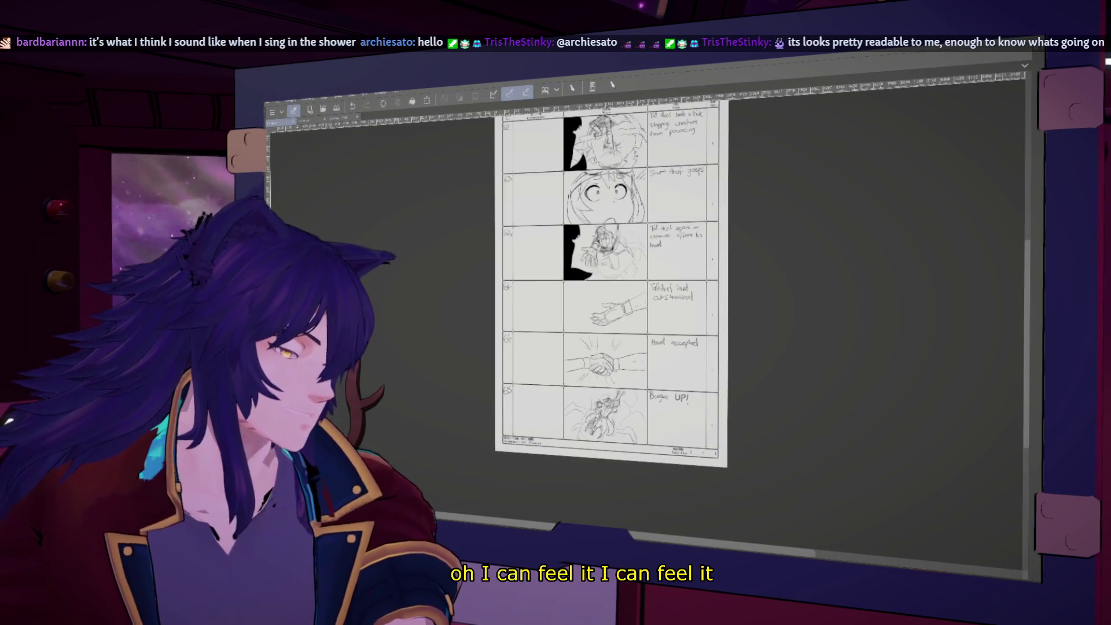
scroll(617, 290, "up", 1)
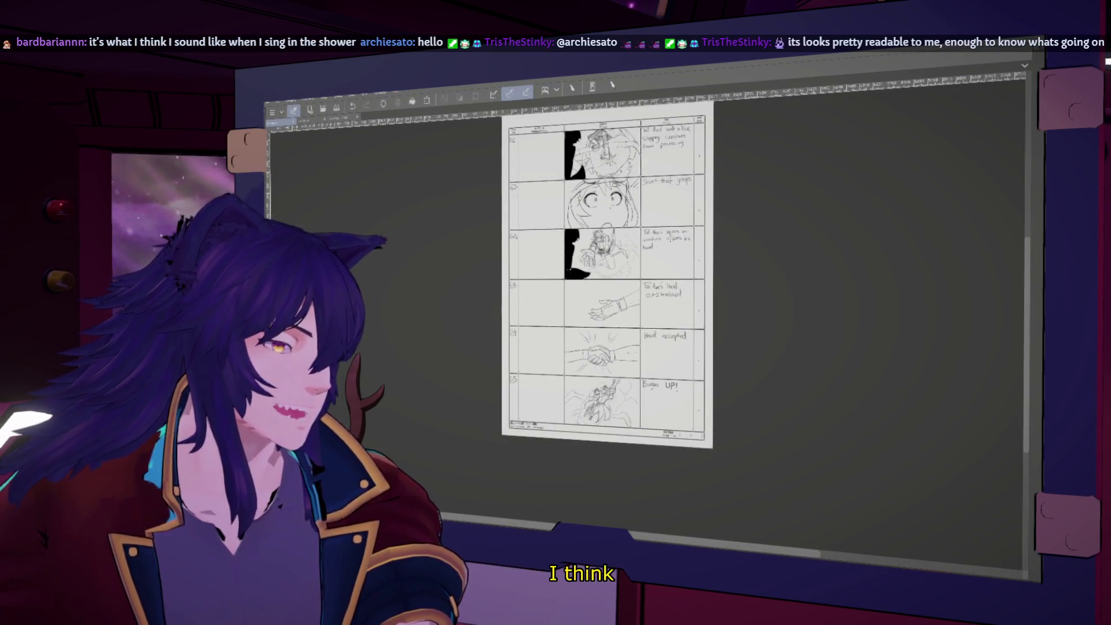
scroll(617, 289, "up", 1)
scroll(607, 301, "down", 1)
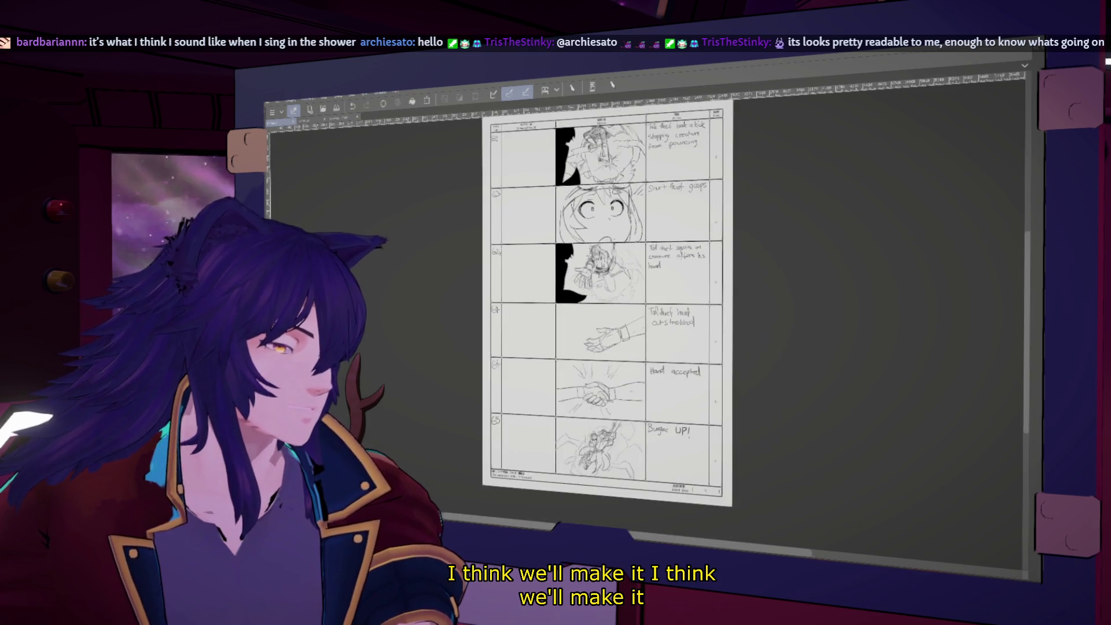
scroll(607, 313, "up", 1)
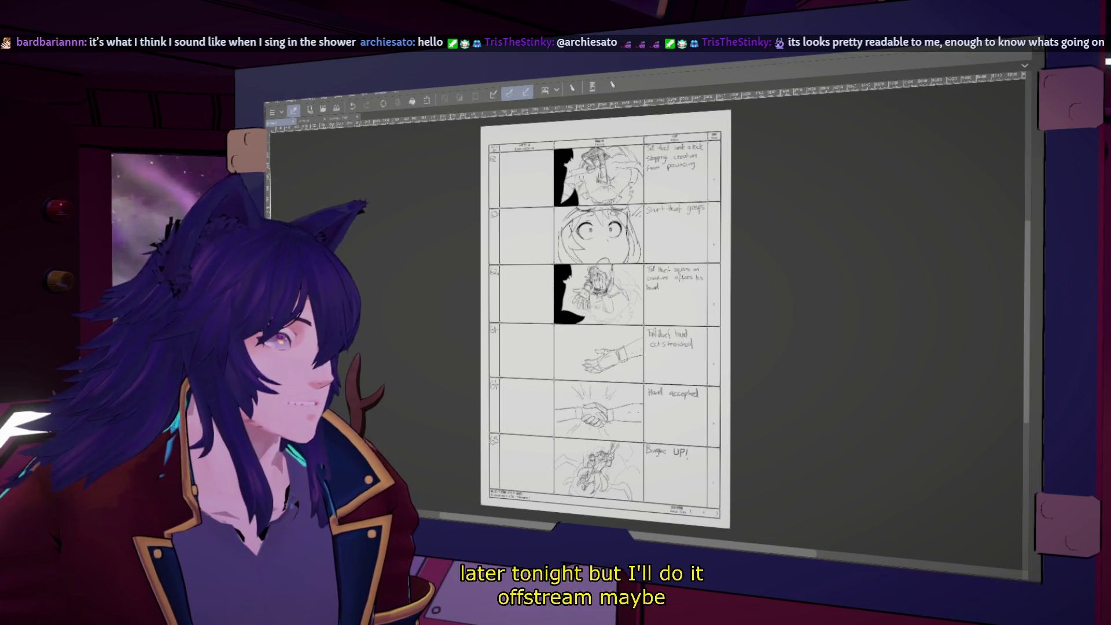
key("Tab")
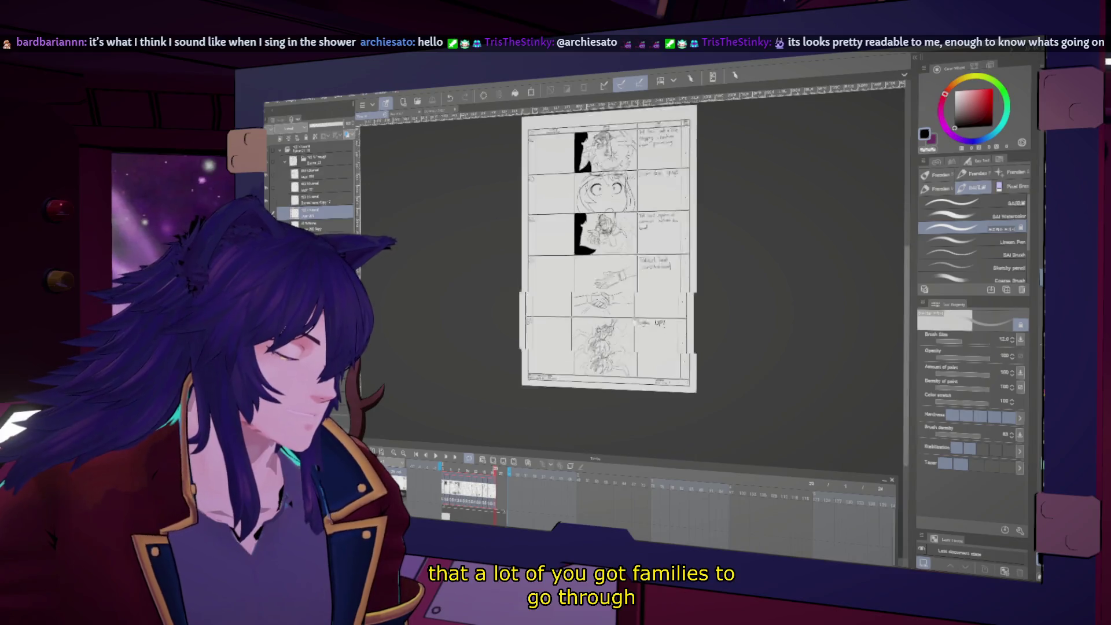
scroll(539, 288, "up", 2)
scroll(539, 287, "up", 2)
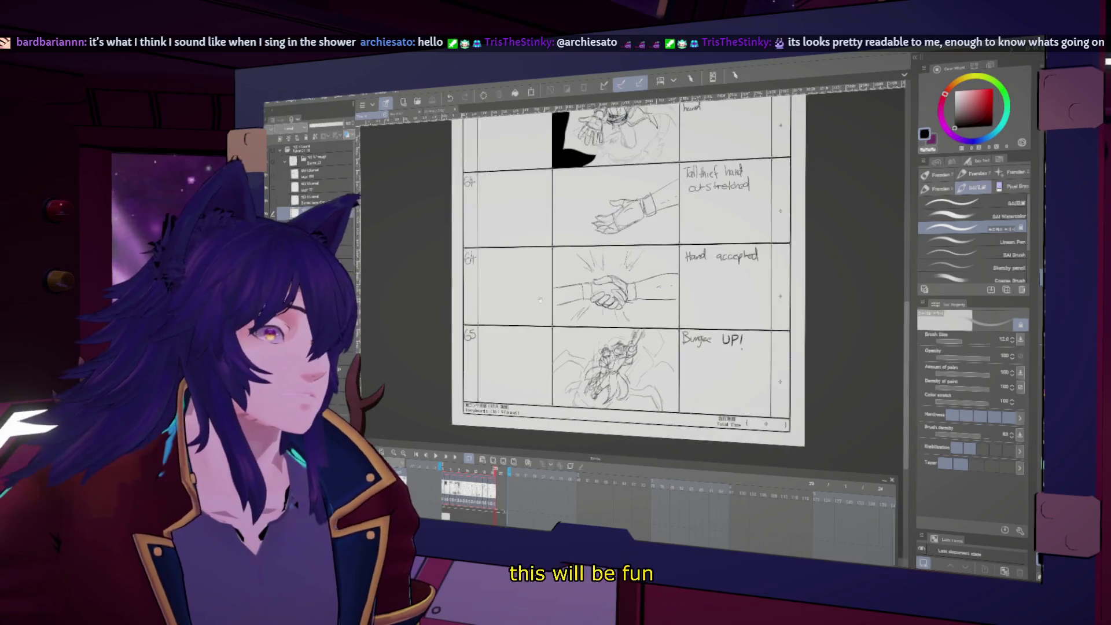
scroll(540, 288, "down", 2)
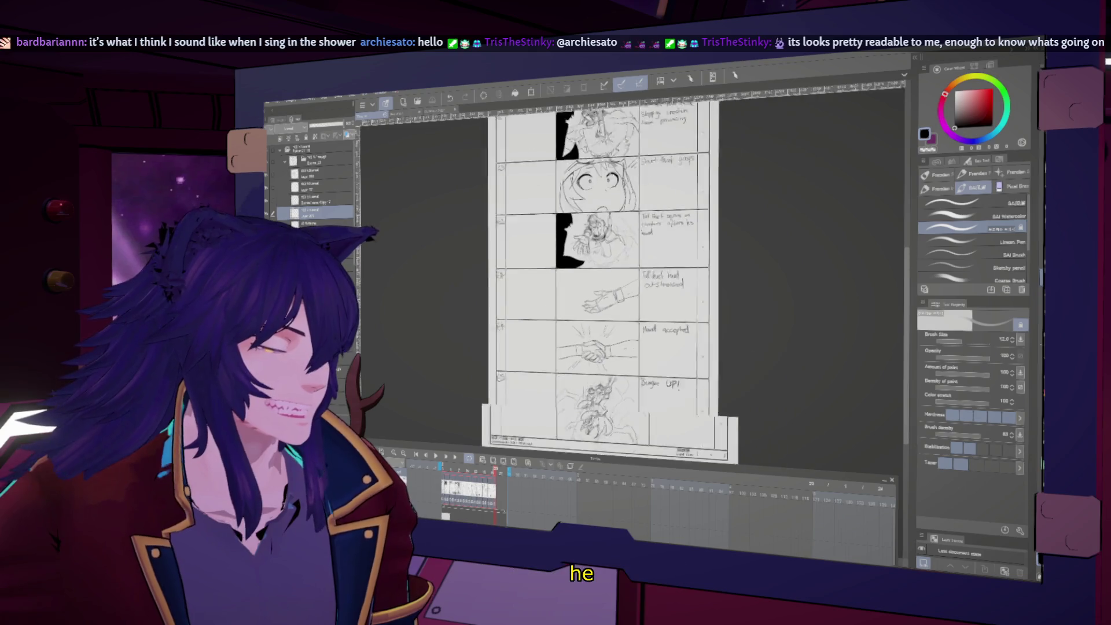
scroll(539, 288, "down", 1)
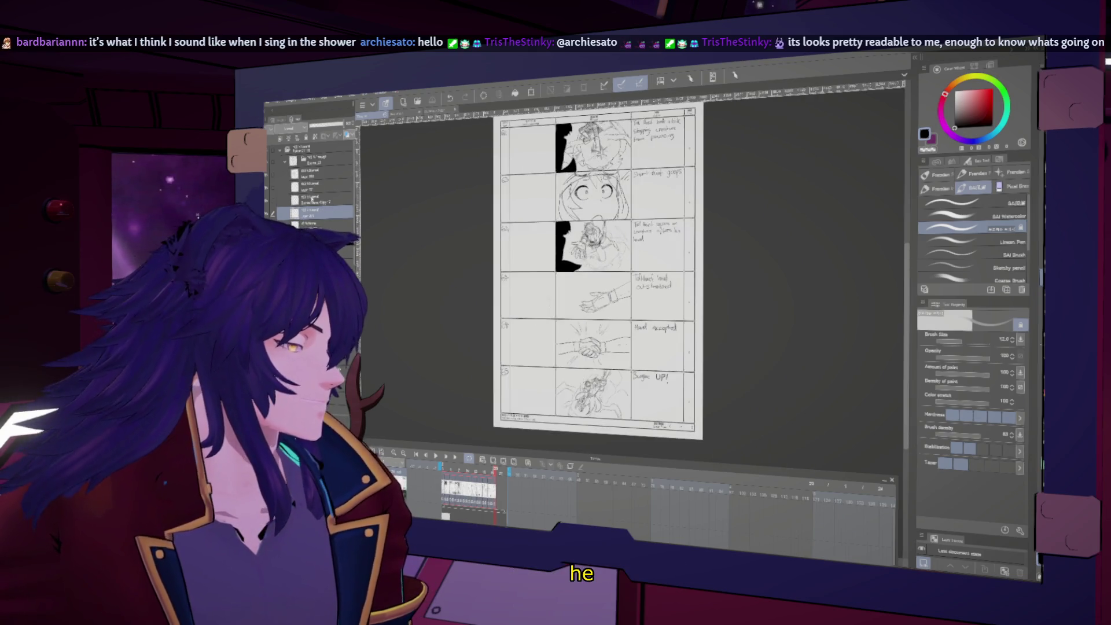
left_click(328, 165)
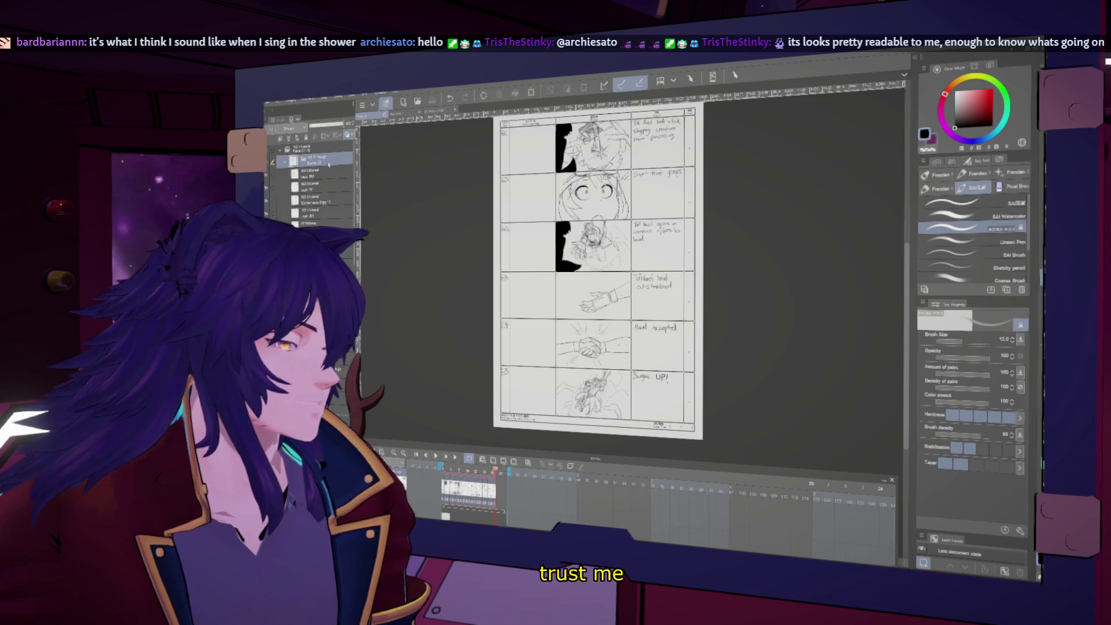
right_click(329, 166)
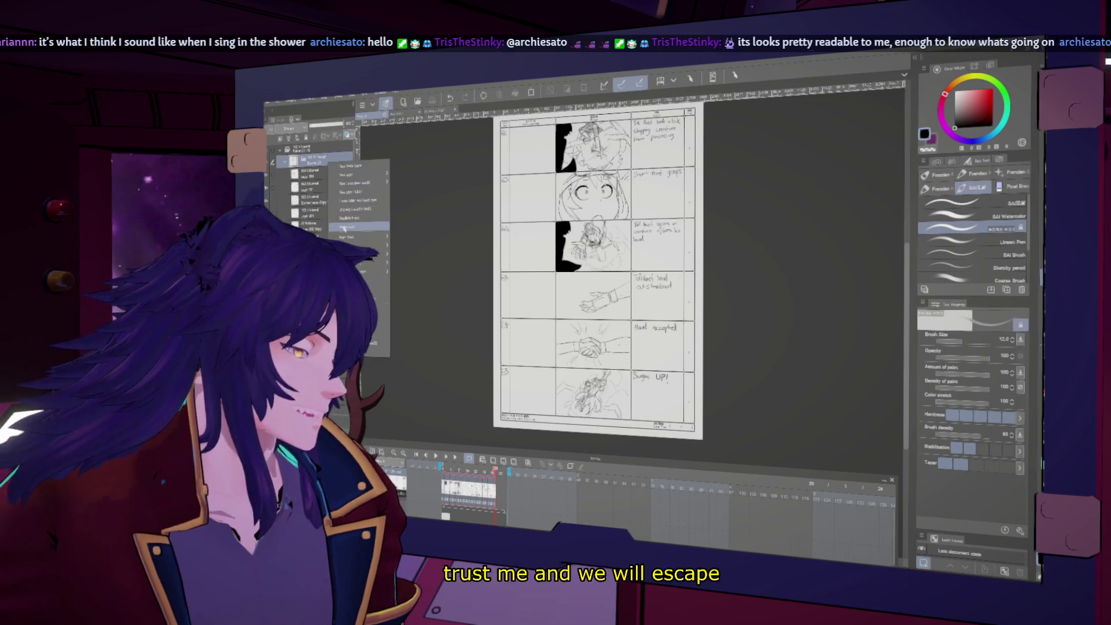
key("Escape")
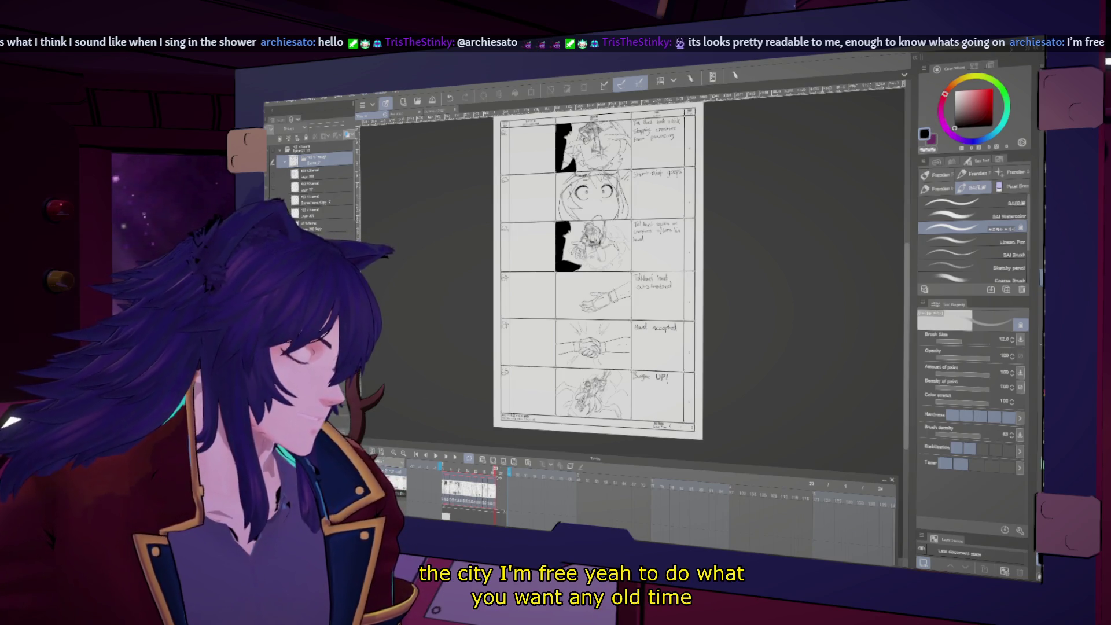
left_click_drag(644, 396, 649, 395)
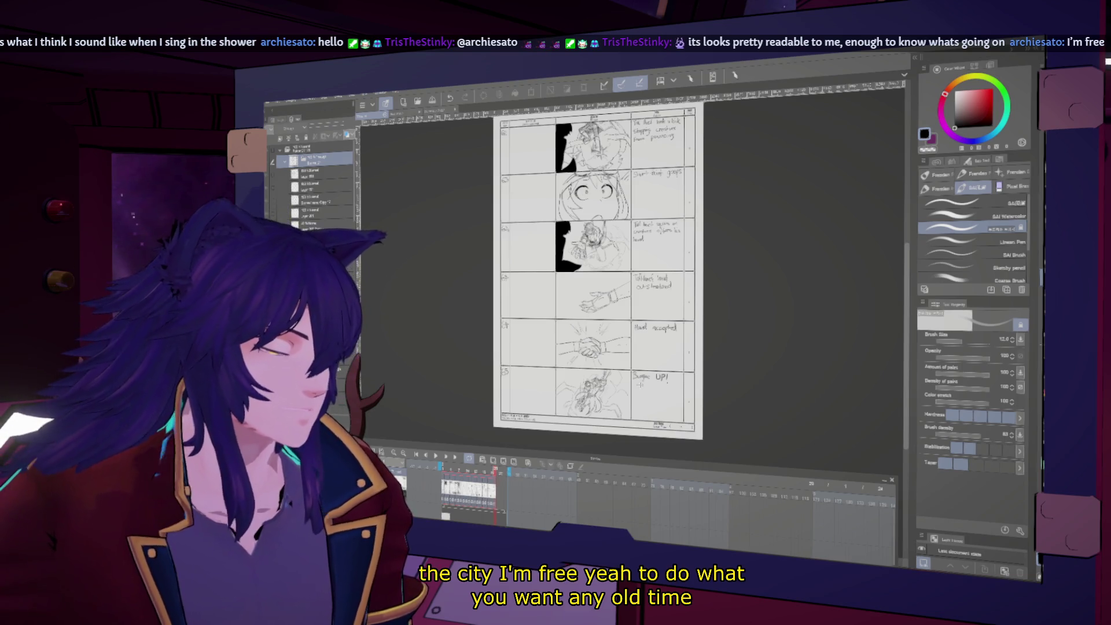
key("ctrl+z")
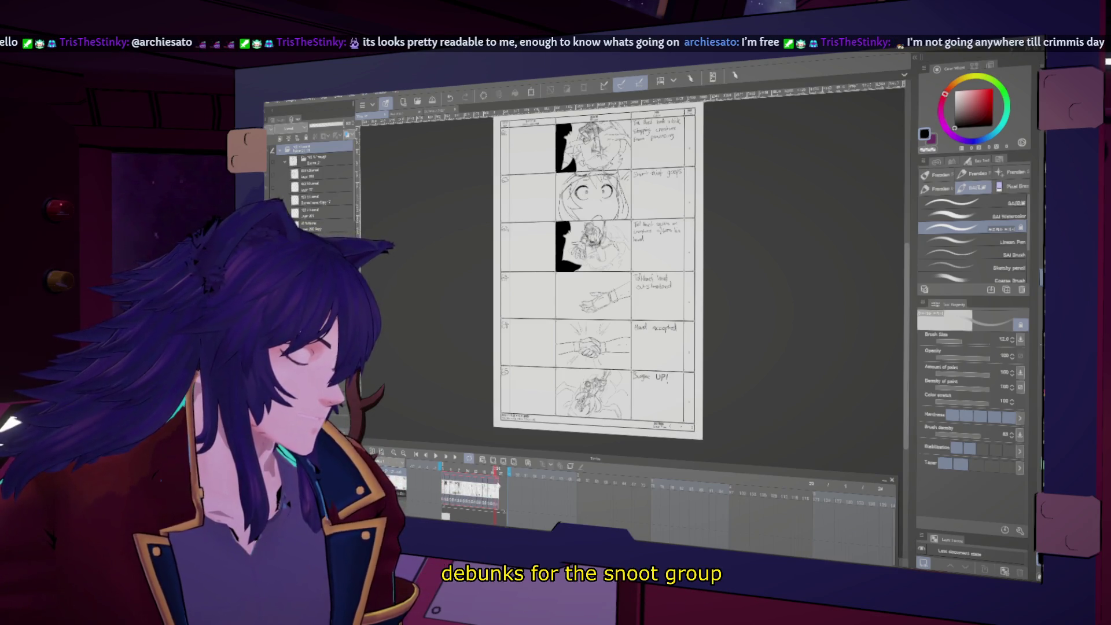
- Advance the timeline to frame 21, assign a storyboard layer to it, then select a lower layer
key("Right")
left_click(509, 463)
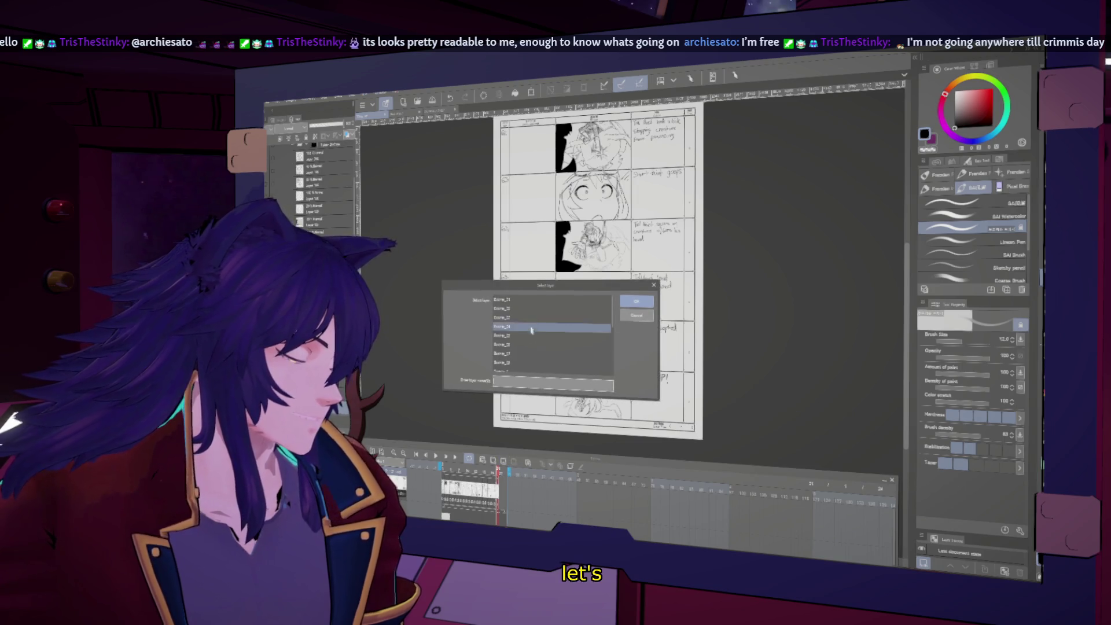
left_click(529, 315)
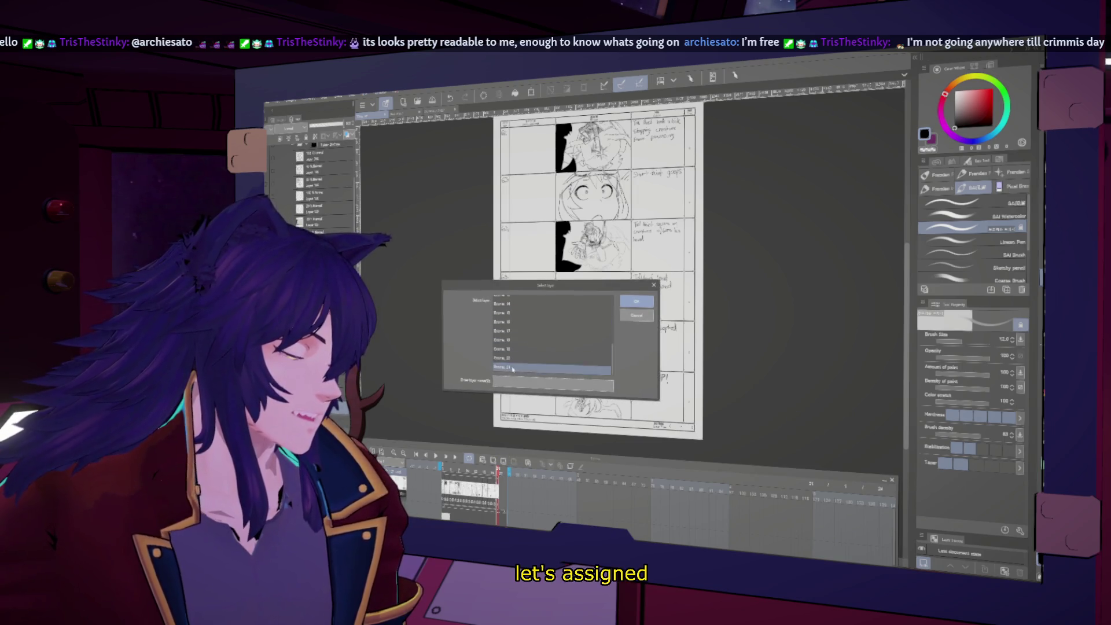
left_click(636, 302)
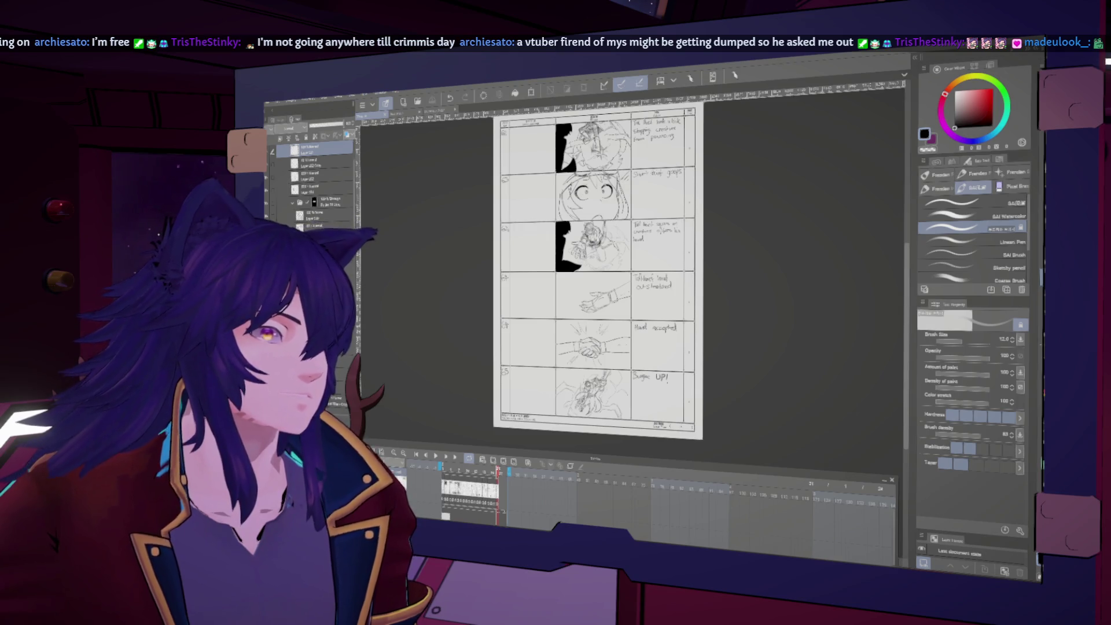
left_click(315, 211)
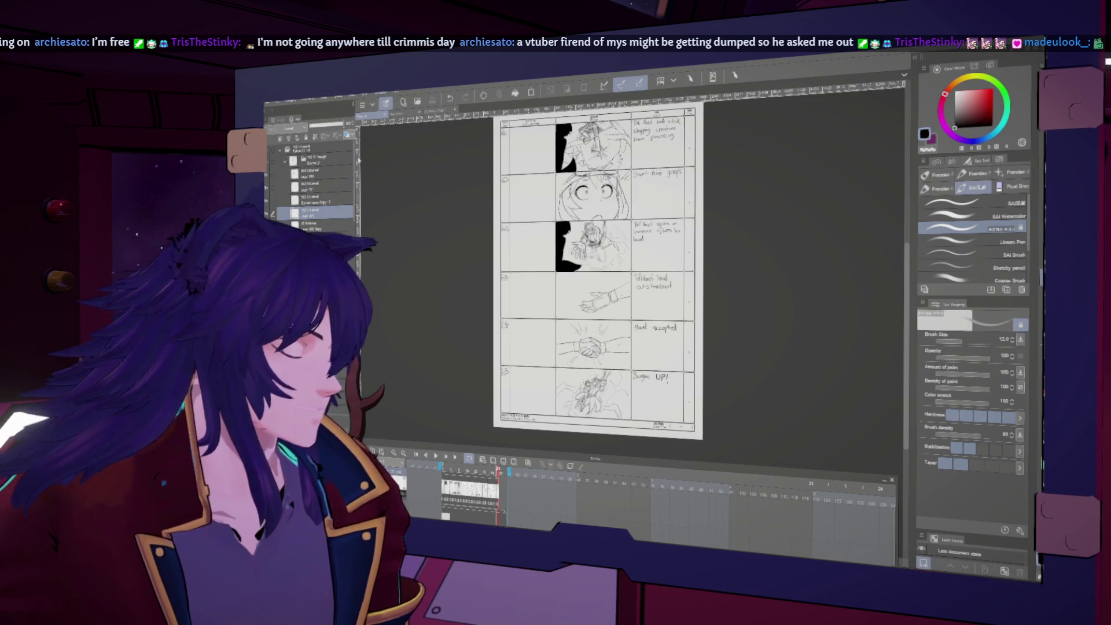
scroll(764, 541, "up", 3)
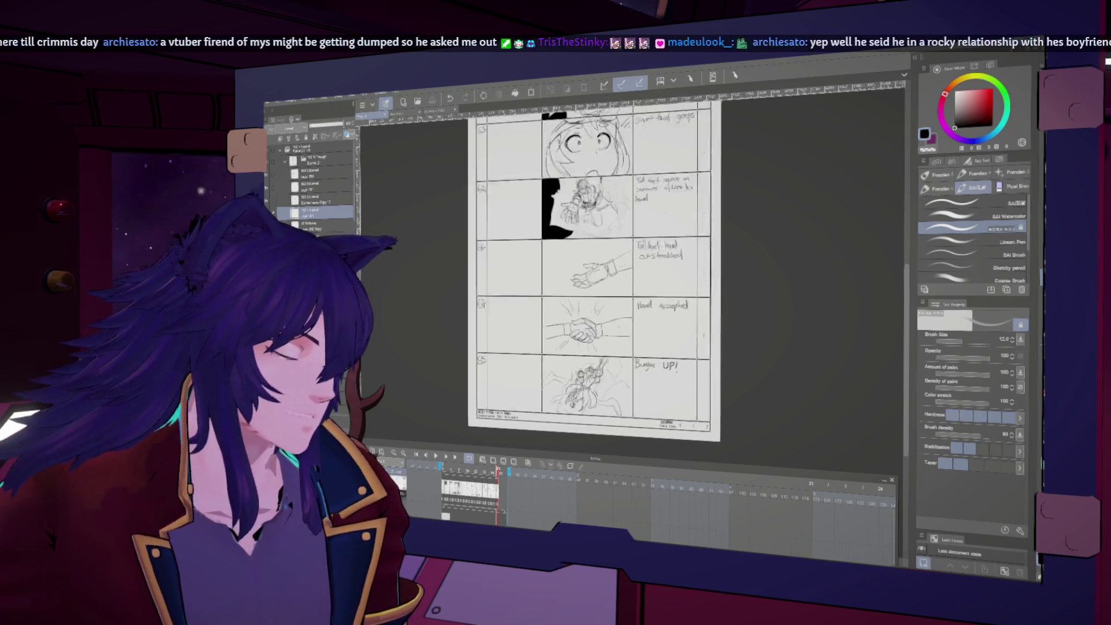
scroll(764, 541, "up", 1)
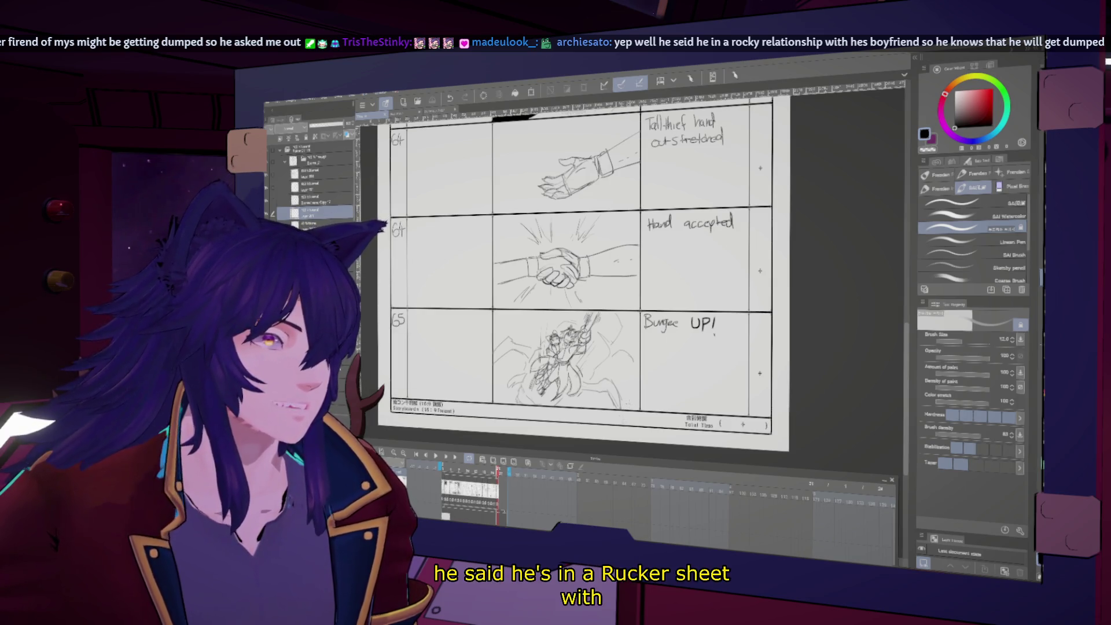
scroll(614, 272, "up", 1)
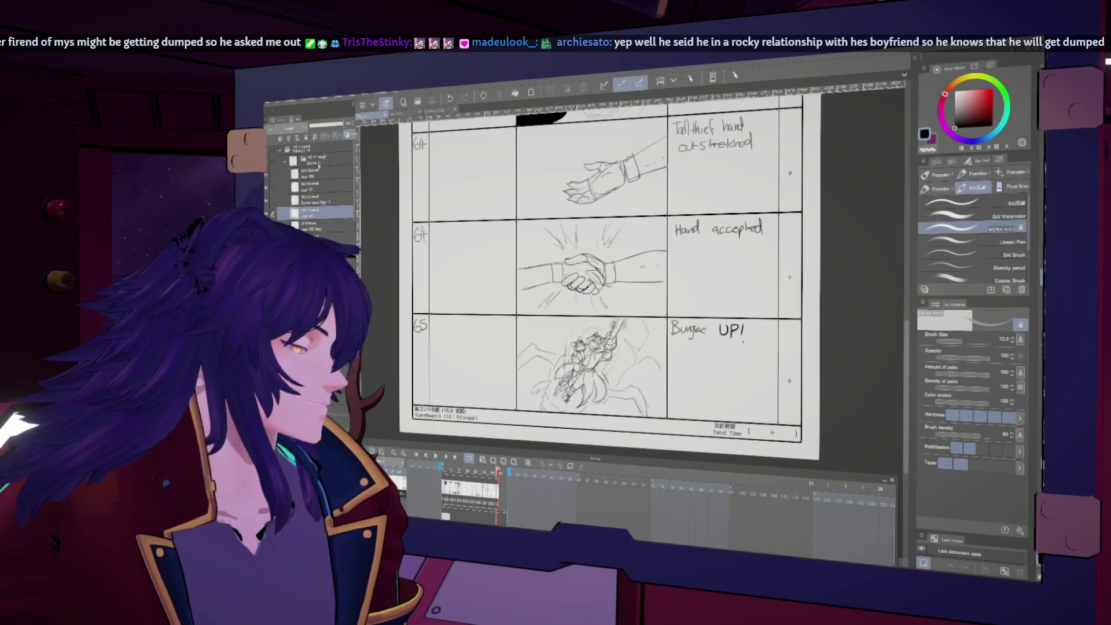
scroll(501, 253, "down", 2)
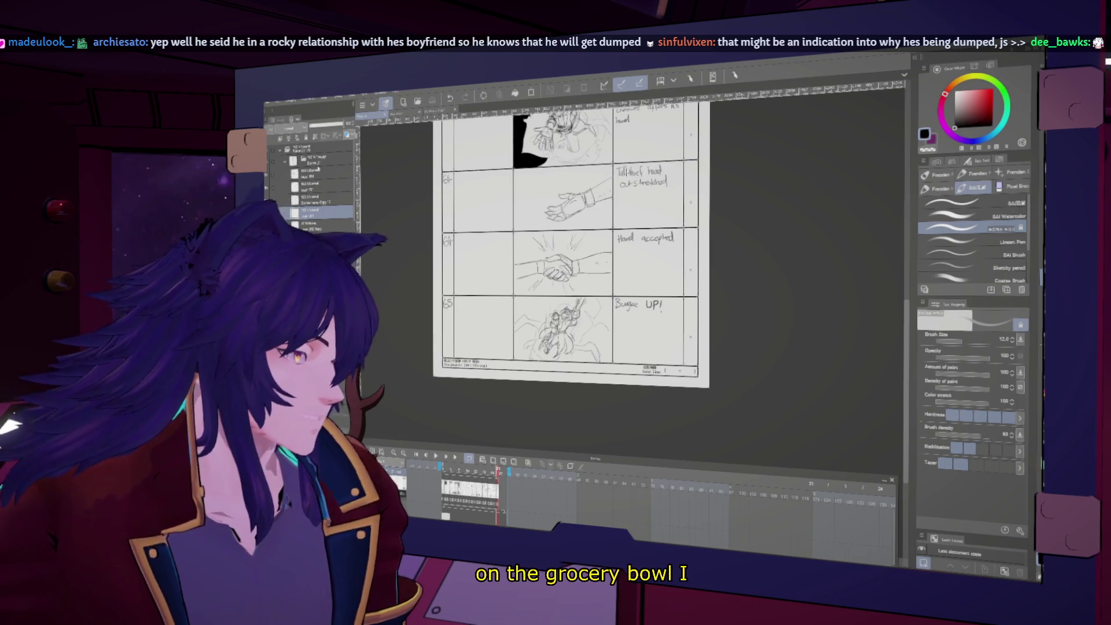
left_click(313, 172)
left_click(312, 222, "shift")
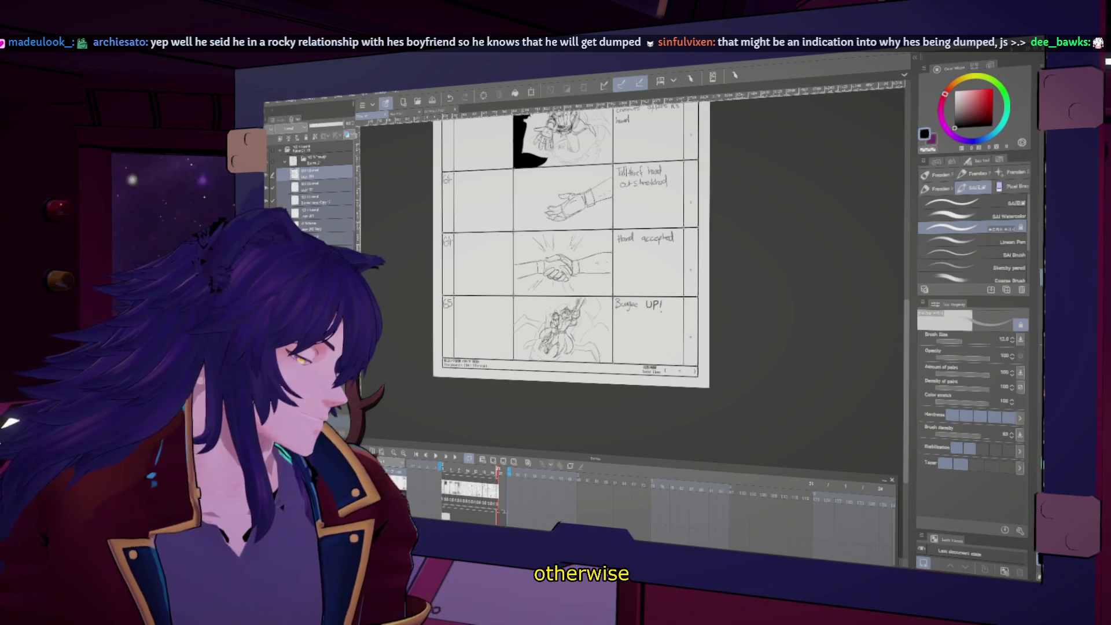
left_click(317, 174, "shift")
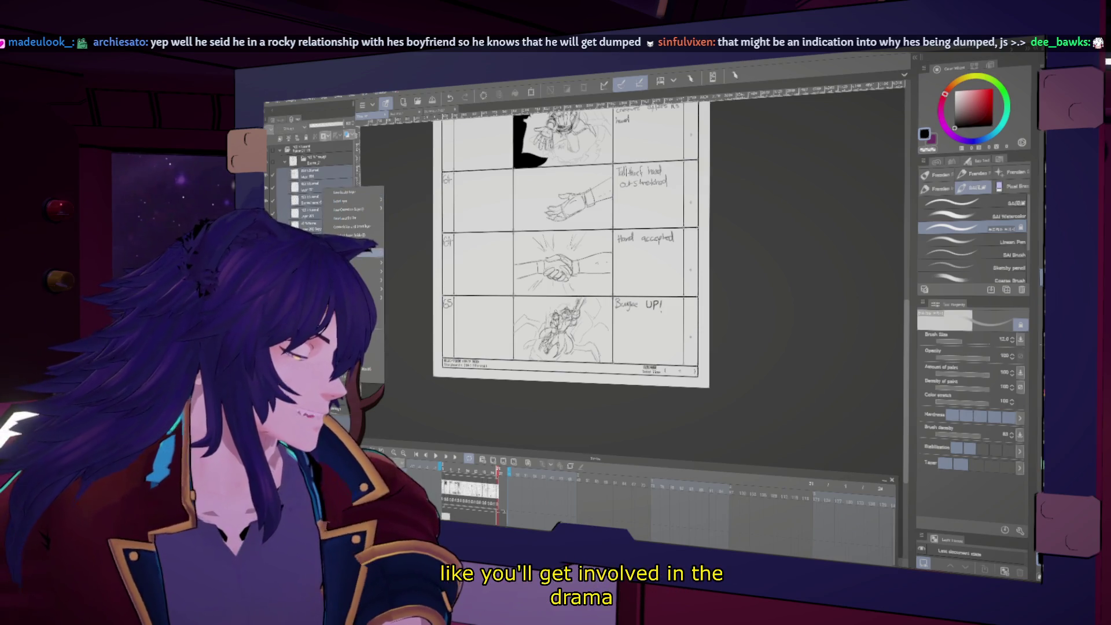
key("Delete")
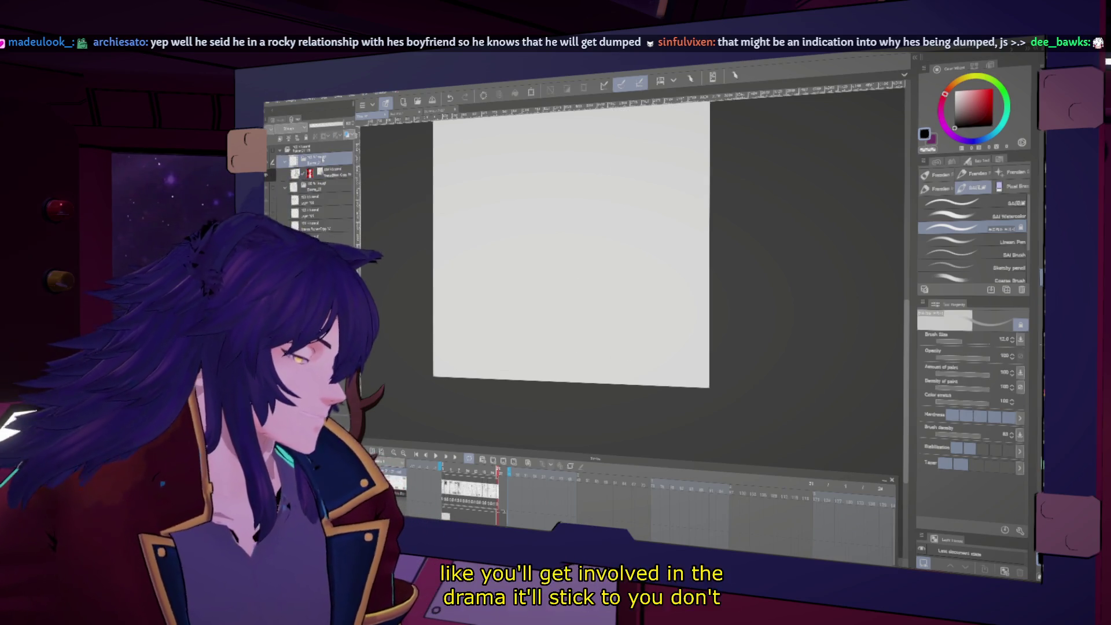
key("ctrl+z")
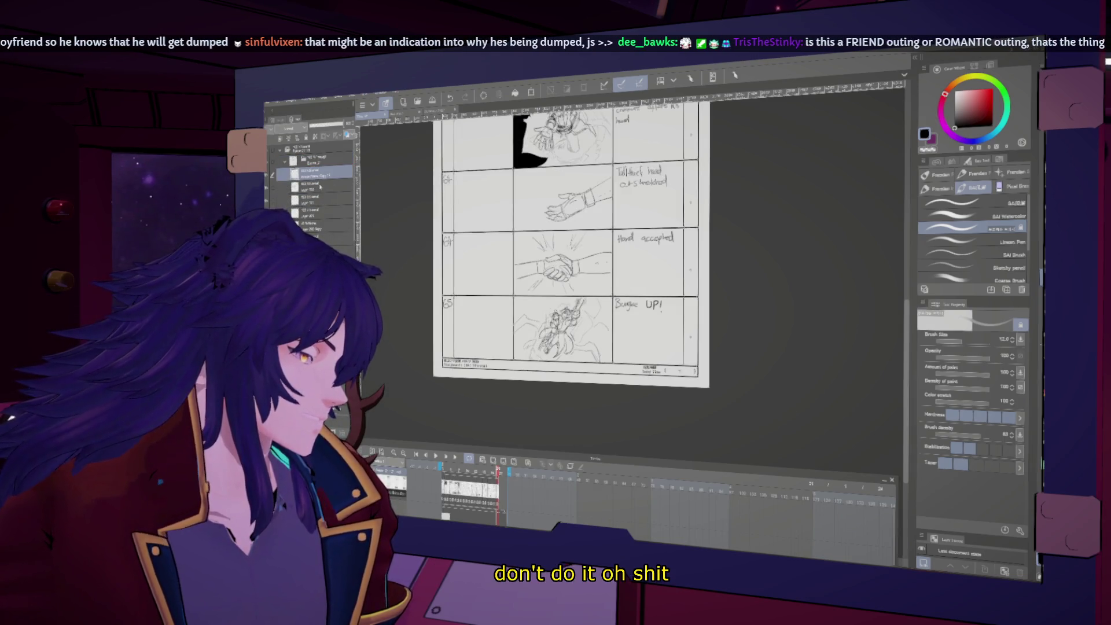
left_click(319, 185)
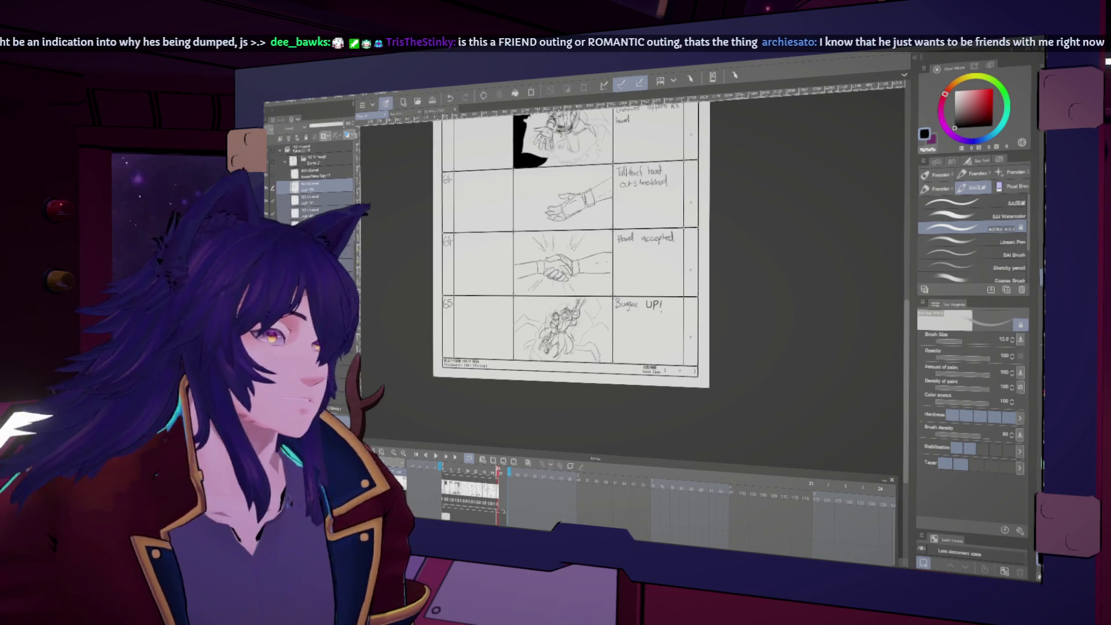
right_click(342, 239)
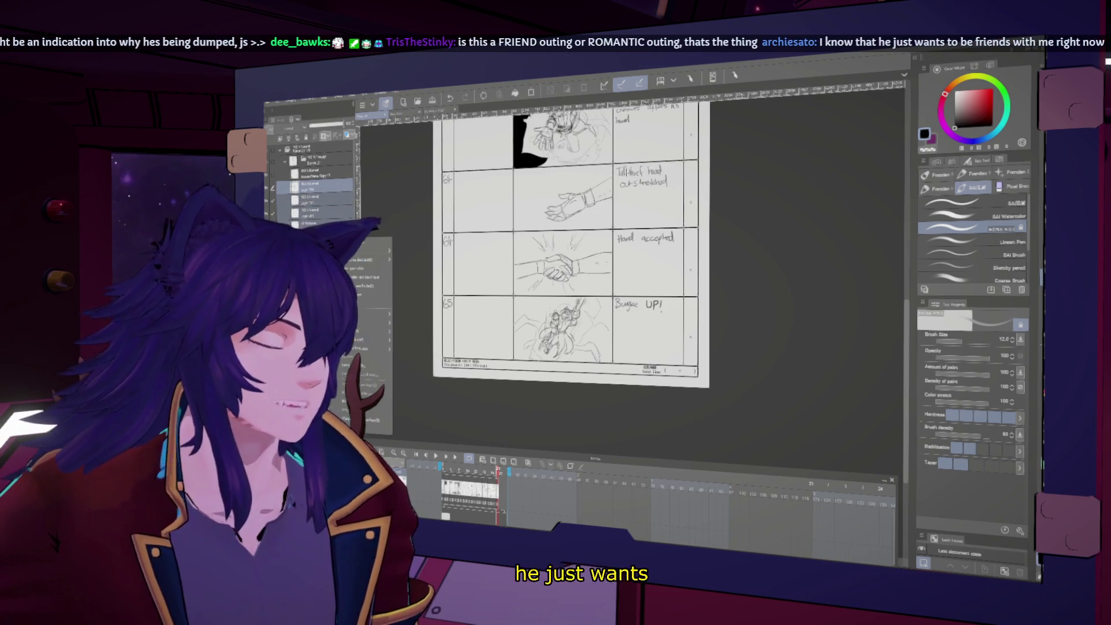
key("Escape")
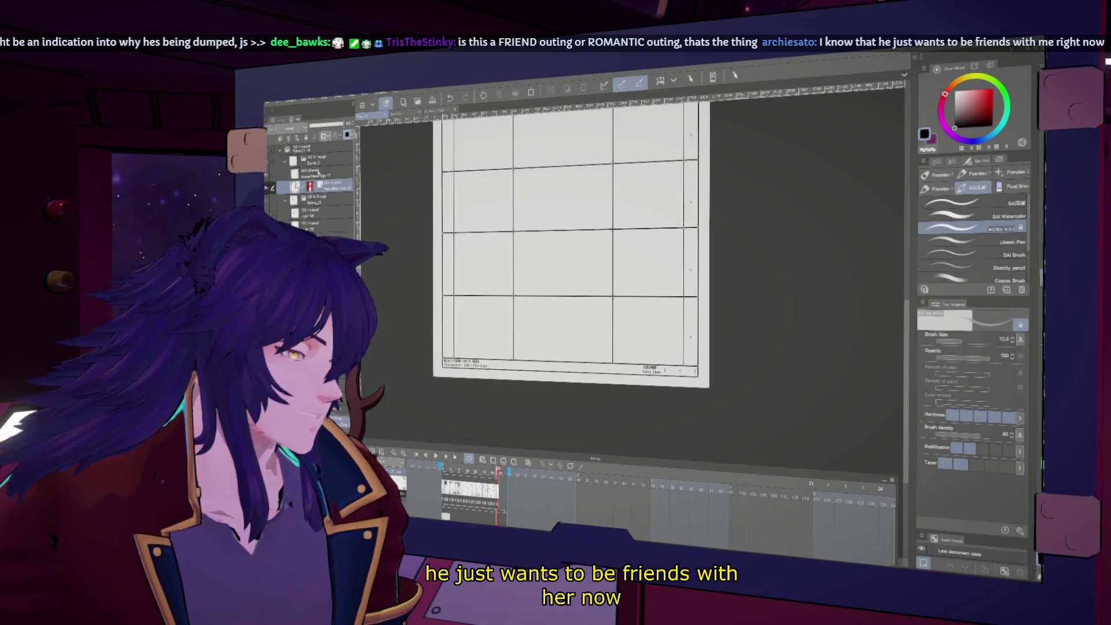
- Create a new raster layer, hide the palettes with Tab, and zoom into the heading row
key("ctrl+shift+n")
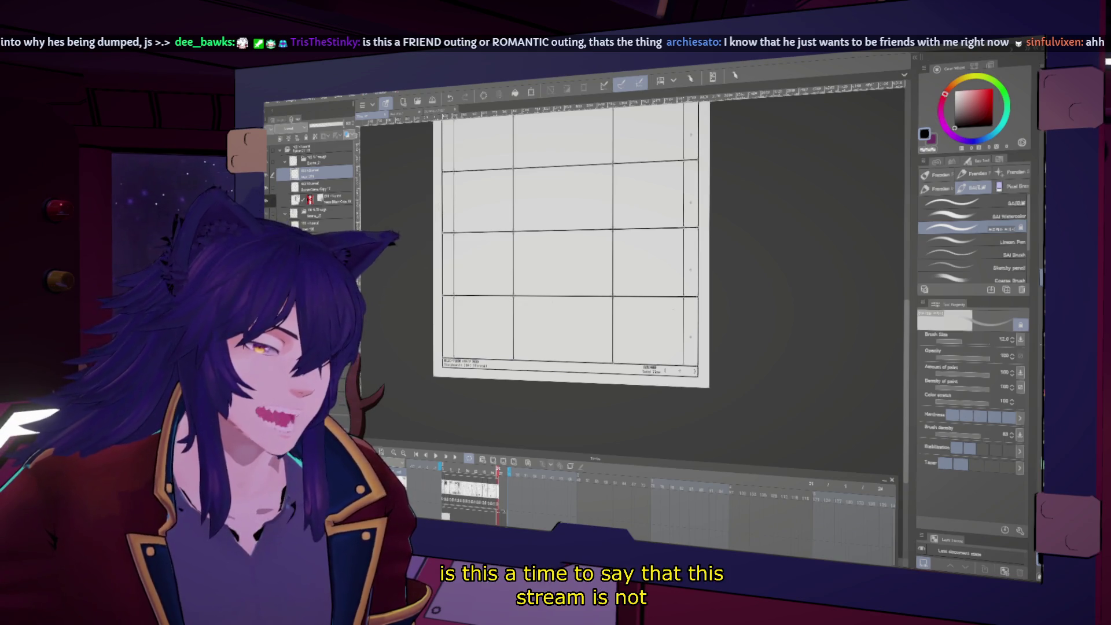
scroll(727, 320, "up", 5)
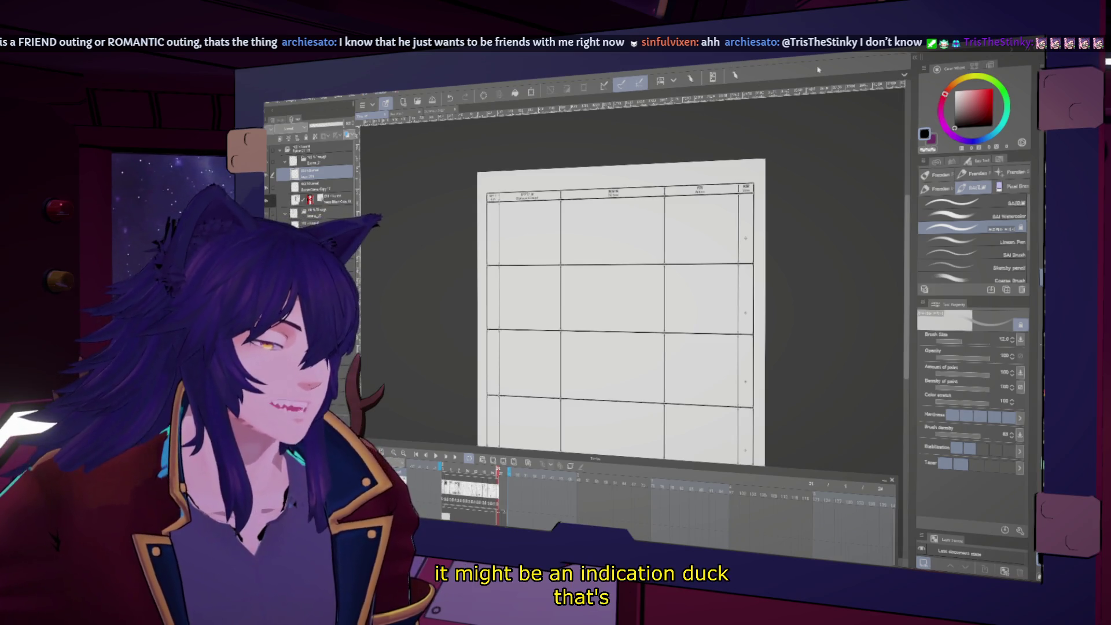
key("Tab")
key("Tab")
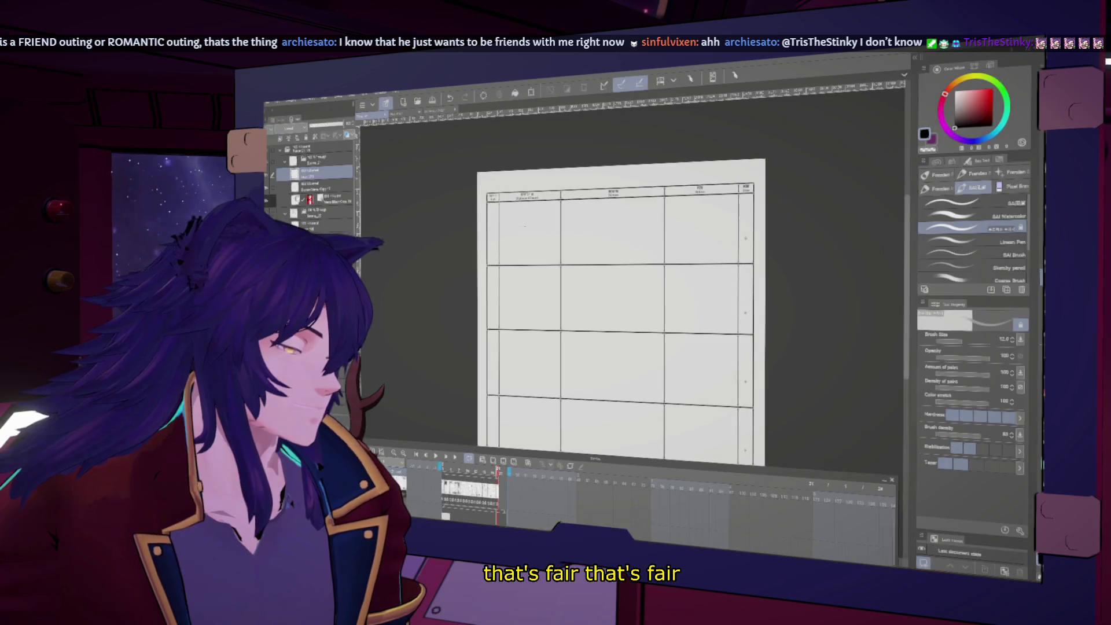
scroll(521, 232, "up", 3)
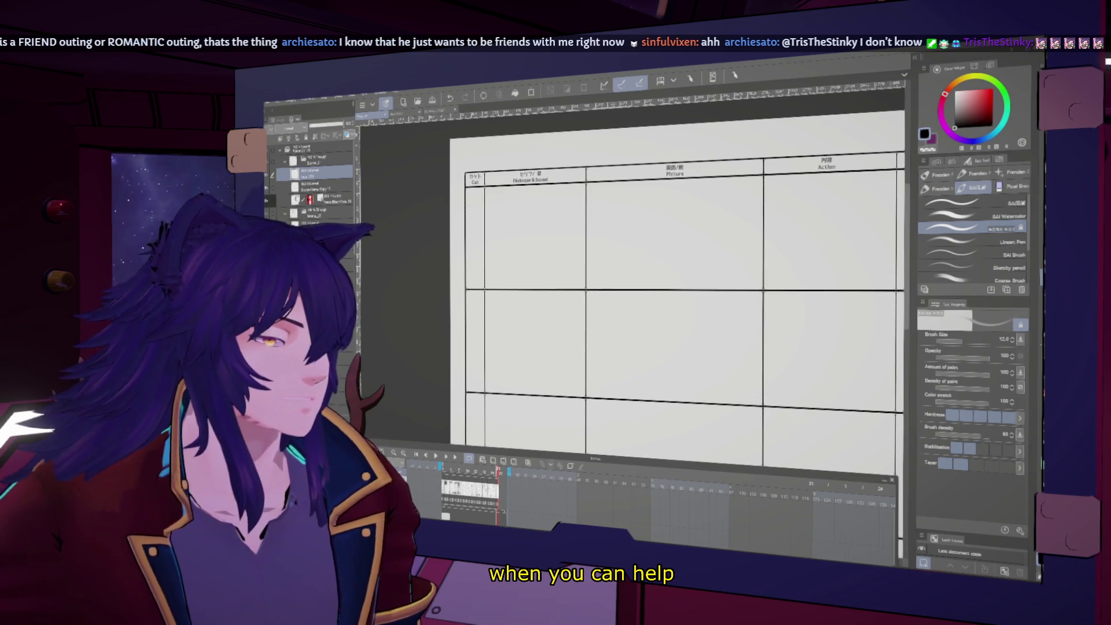
scroll(681, 205, "up", 1)
scroll(681, 204, "up", 1)
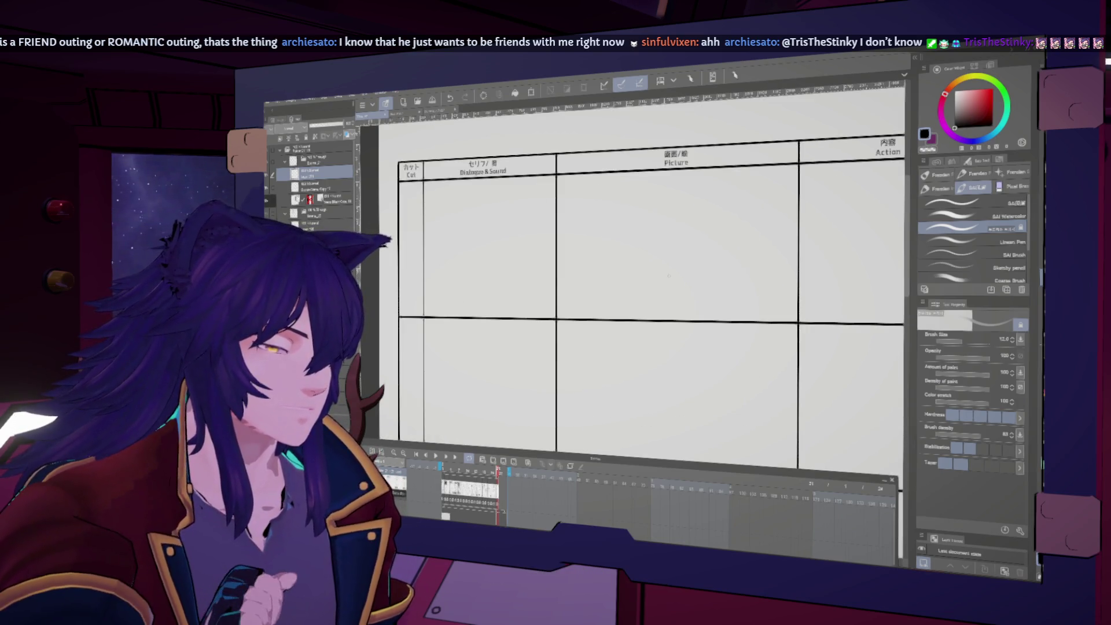
- Sketch a slanted spear and a small figure beside it in the Picture panel at brush size 8
left_click_drag(646, 184, 670, 278)
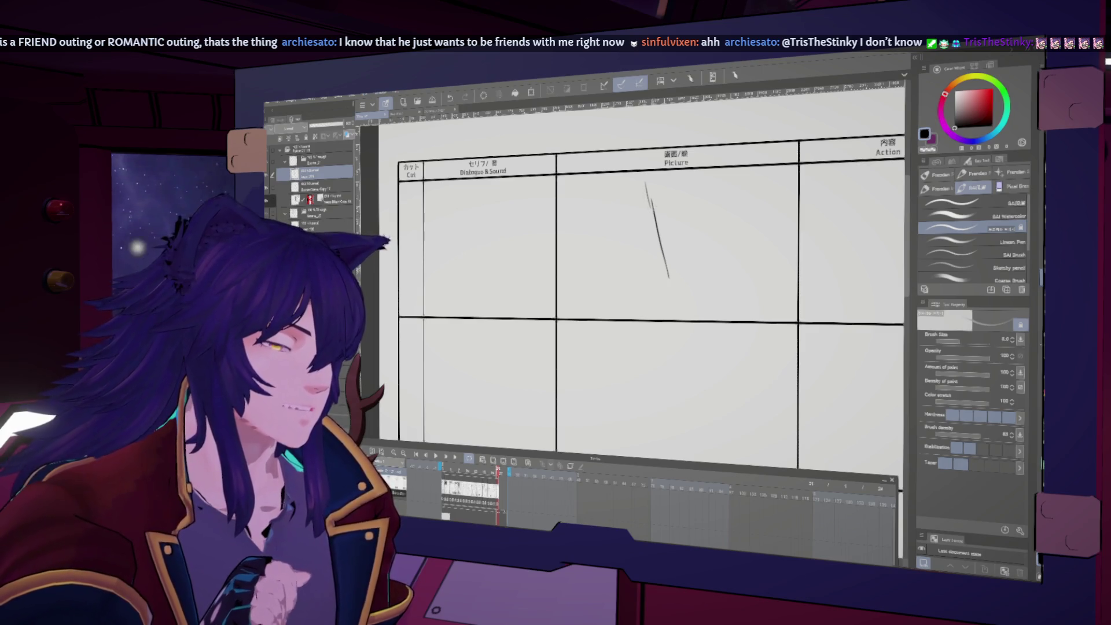
key("bracketleft")
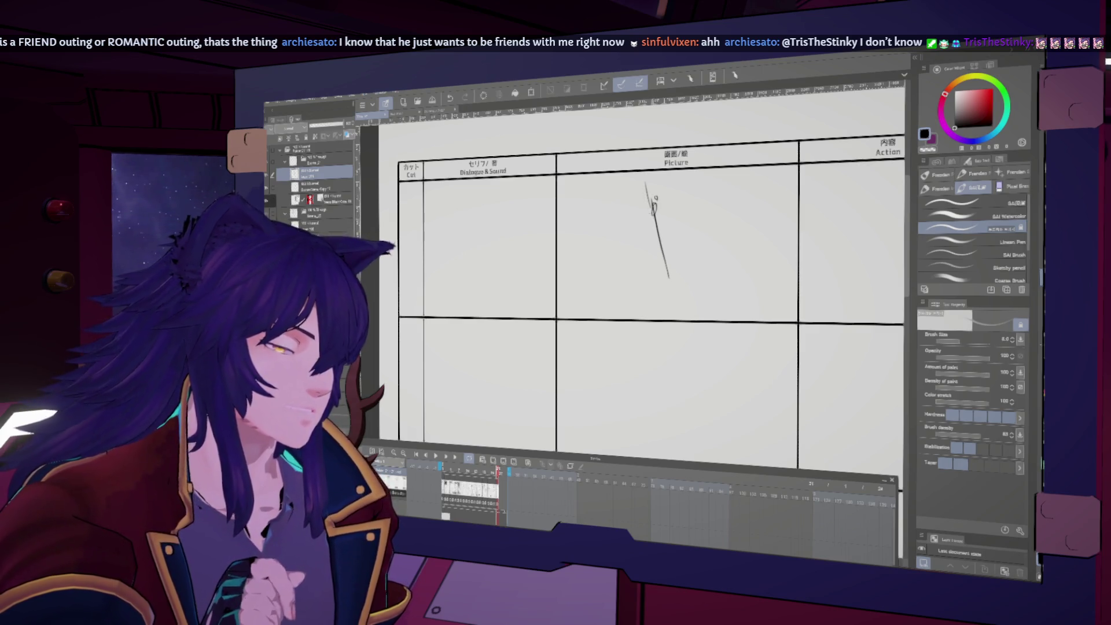
left_click_drag(654, 204, 643, 224)
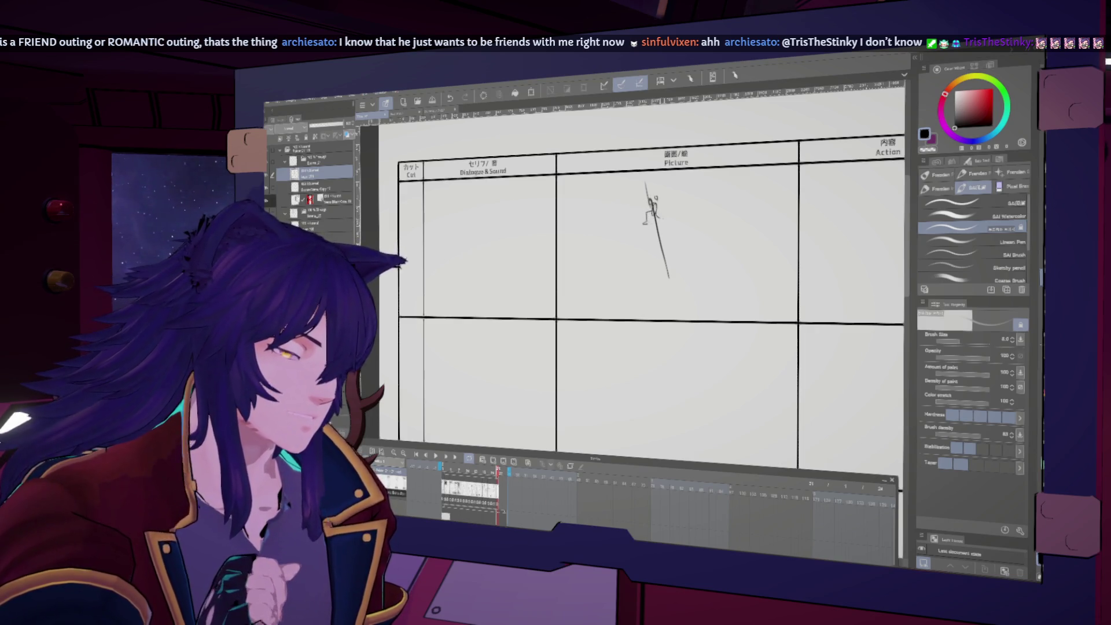
key("h")
key("h")
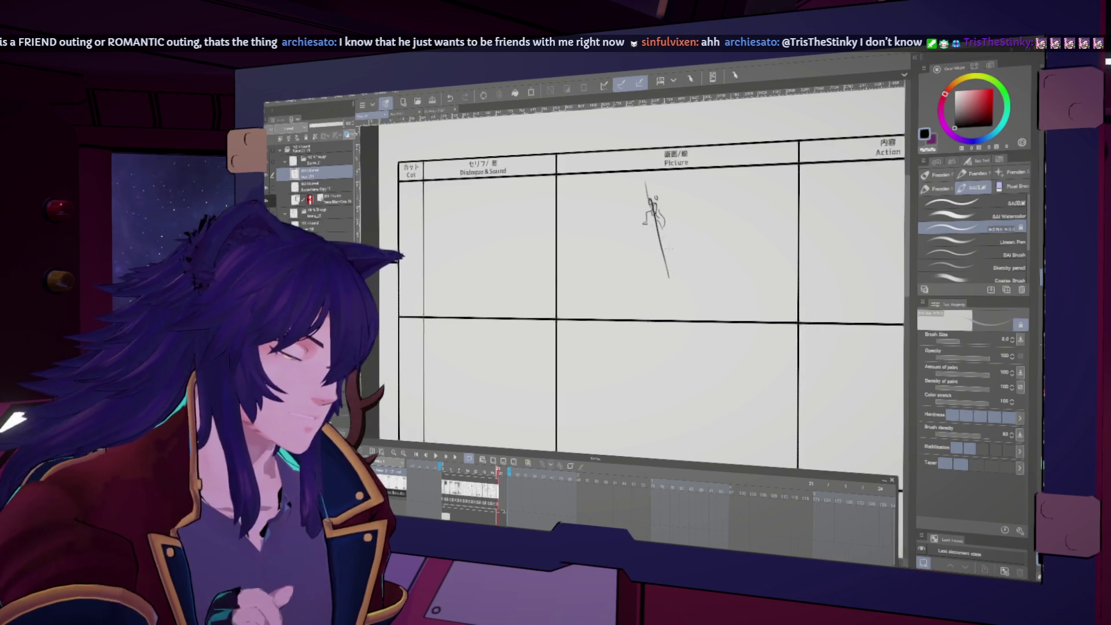
left_click_drag(602, 300, 635, 292)
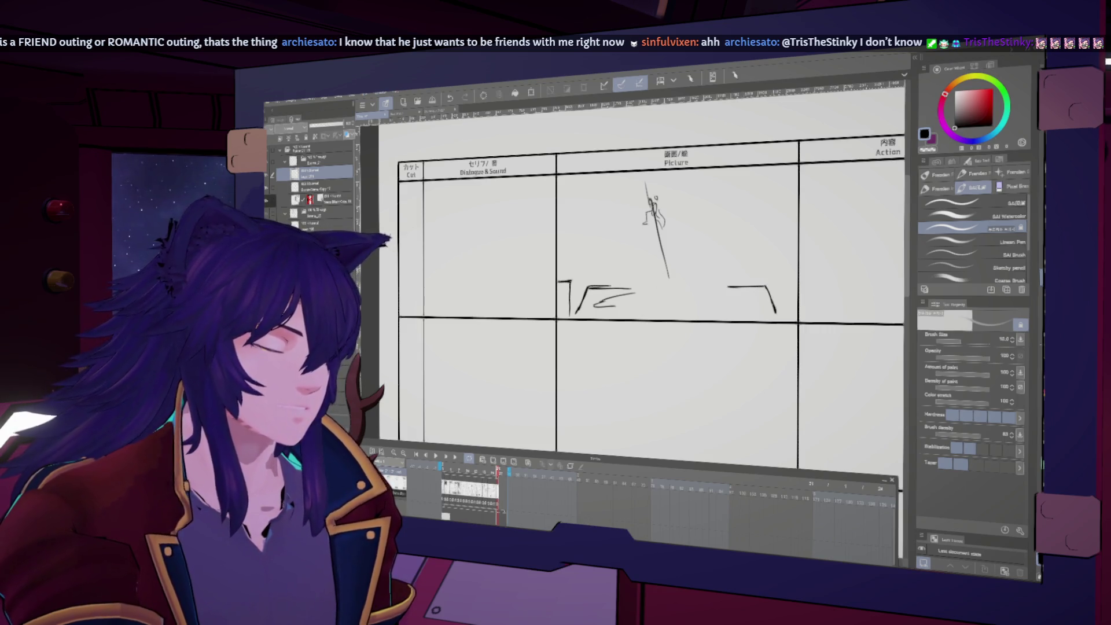
- Draw thin trees at the panel's right edge and small trees on its left side
left_click_drag(792, 280, 791, 315)
left_click_drag(786, 235, 785, 272)
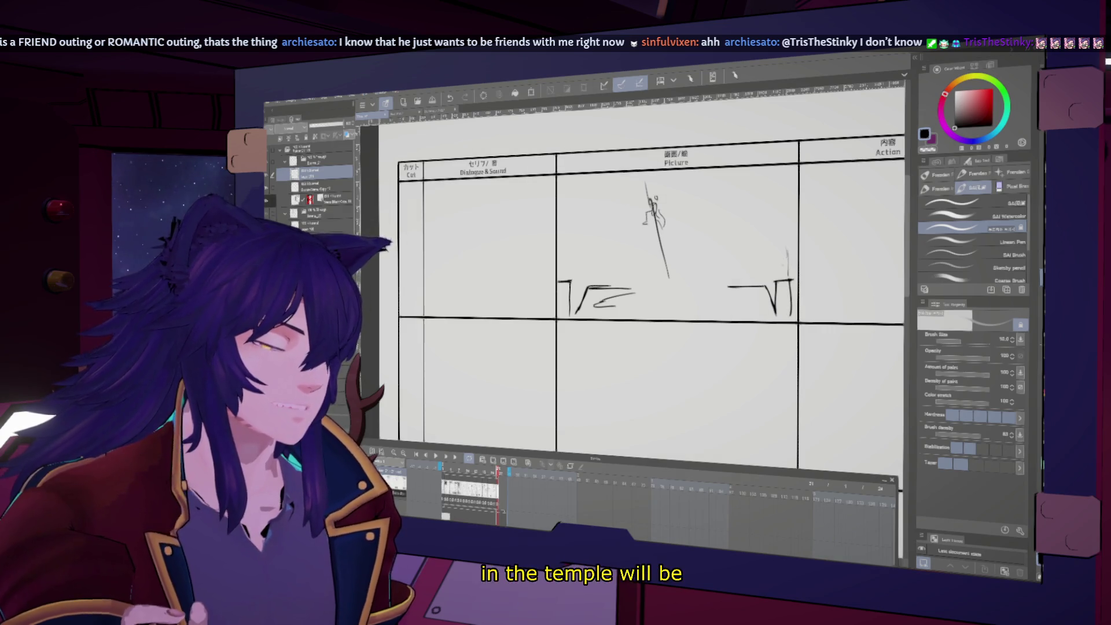
left_click_drag(568, 250, 584, 269)
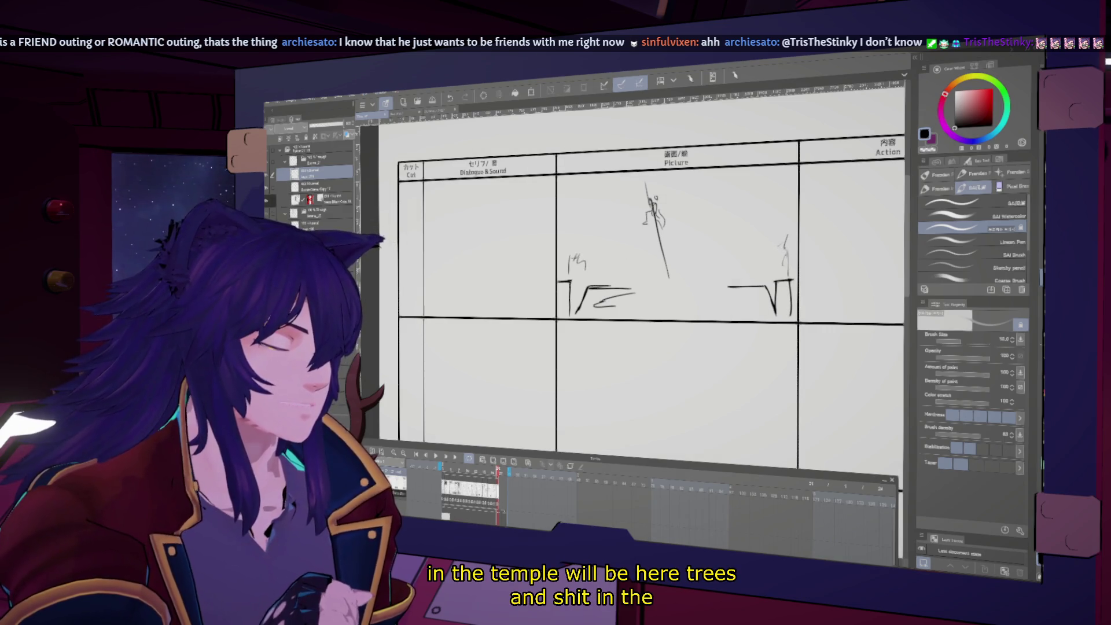
mouse_move(563, 196)
left_mouse_down()
mouse_move(582, 188)
mouse_move(558, 192)
left_mouse_up()
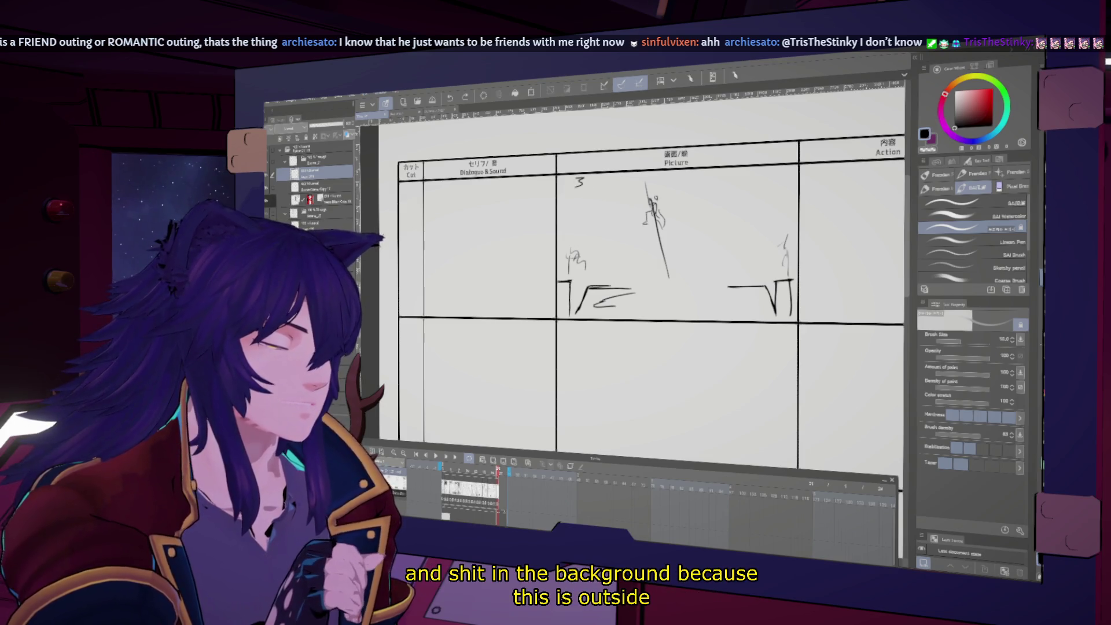
- Sketch clouds across the sky, redrawing the left one lower, then thin the brush
left_click_drag(772, 170, 797, 186)
left_click_drag(695, 181, 728, 180)
mouse_move(581, 200)
left_mouse_down()
mouse_move(621, 197)
mouse_move(595, 203)
left_mouse_up()
key("ctrl+z")
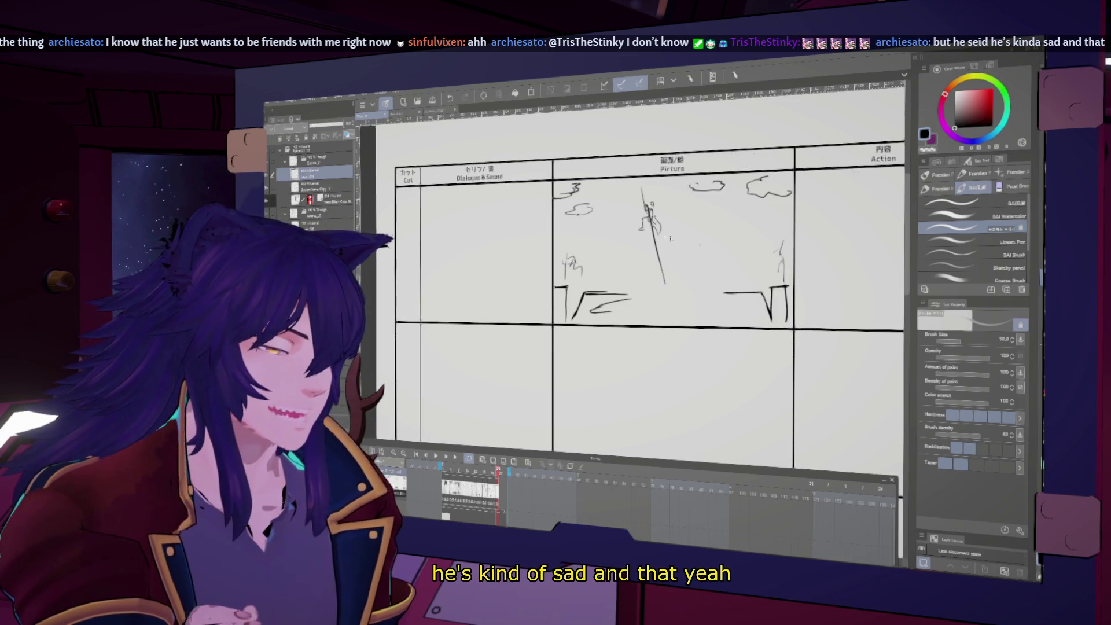
key("ctrl+z")
left_click_drag(558, 223, 586, 230)
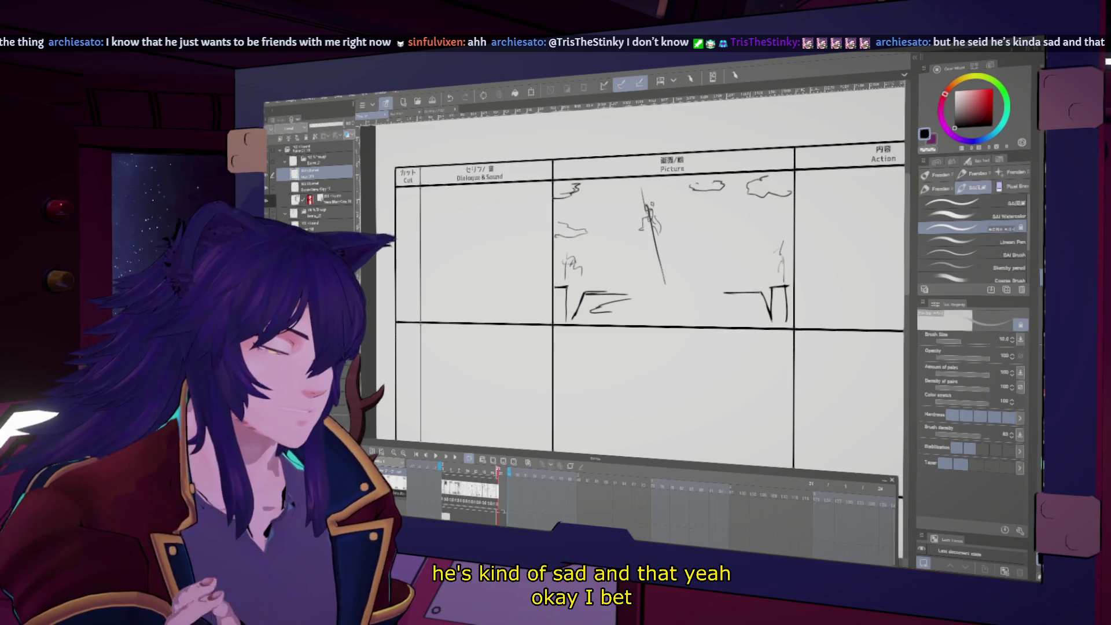
mouse_move(731, 227)
left_mouse_down()
mouse_move(773, 231)
mouse_move(782, 216)
left_mouse_up()
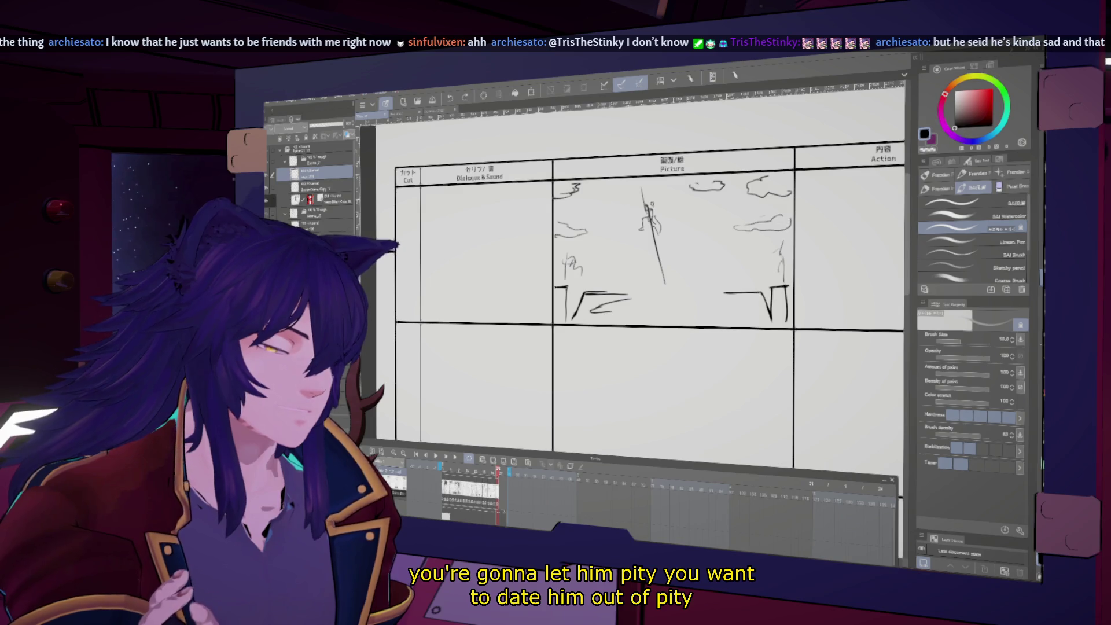
mouse_move(637, 260)
left_mouse_down()
mouse_move(632, 277)
mouse_move(654, 278)
left_mouse_up()
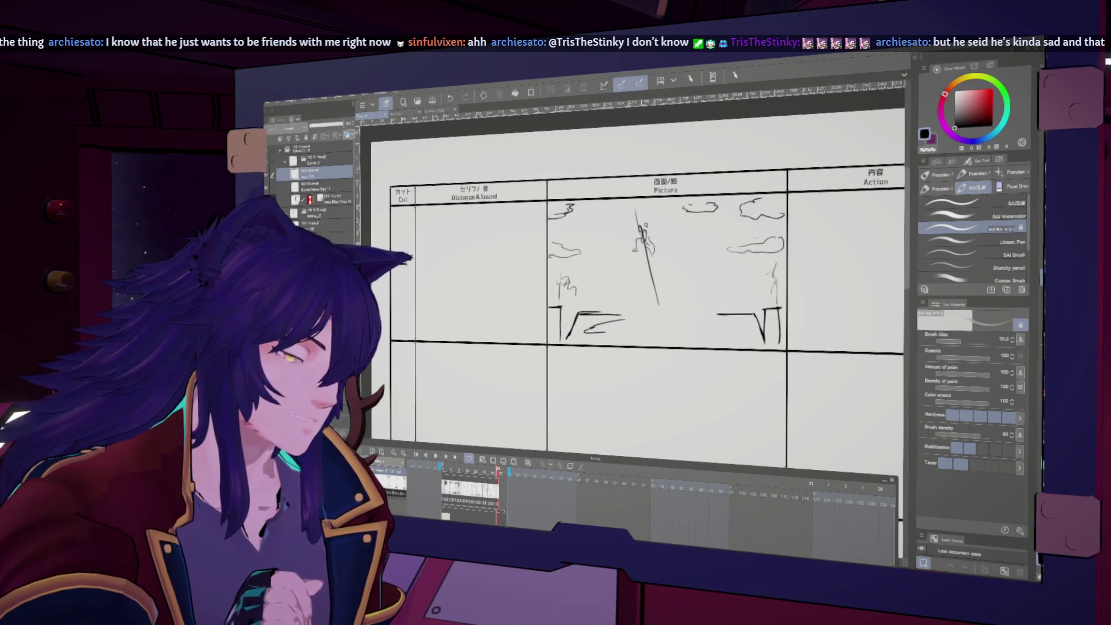
key("bracketleft")
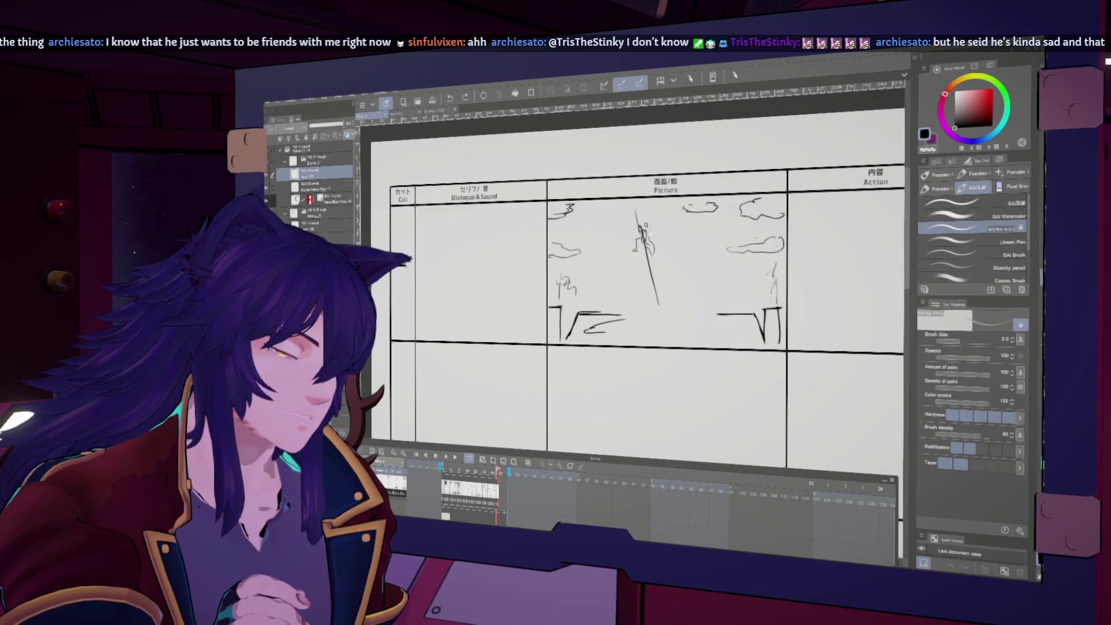
scroll(637, 290, "up", 2)
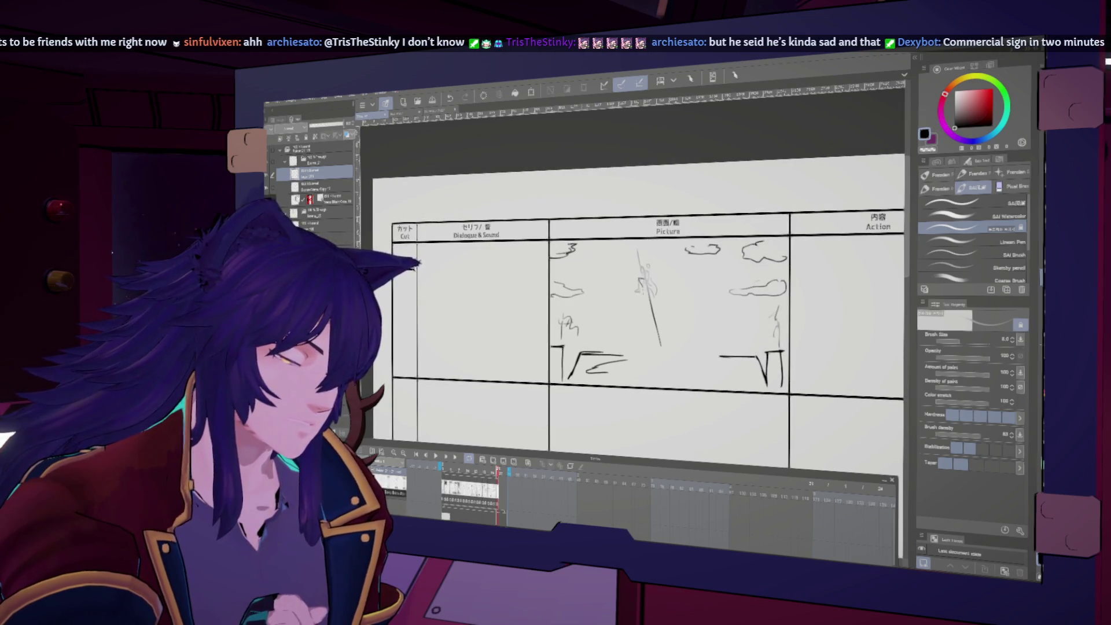
key("h")
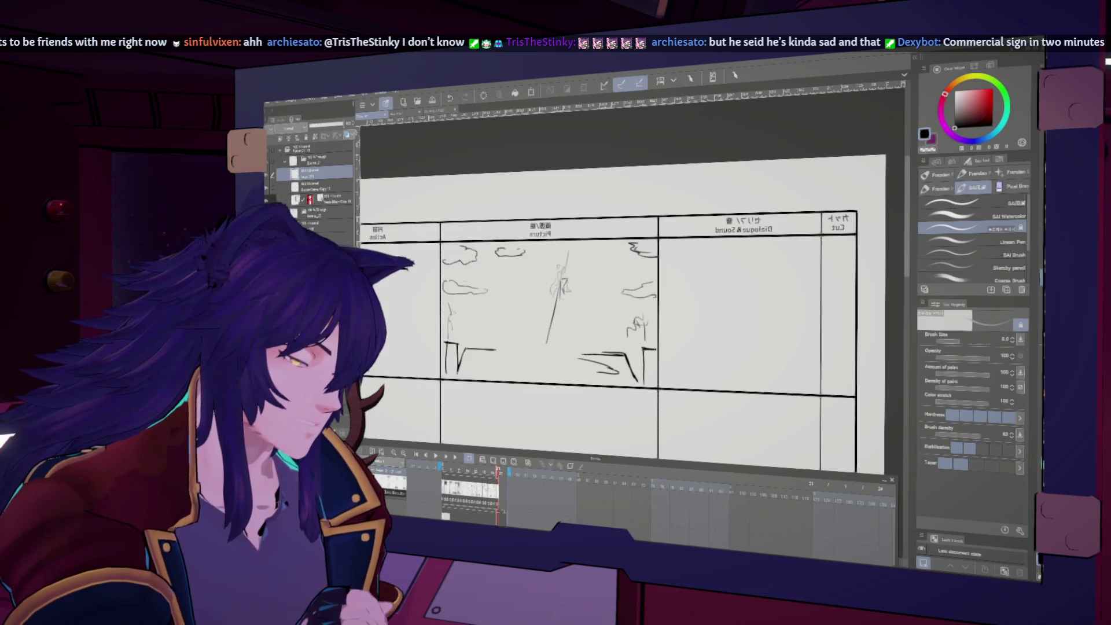
key("h")
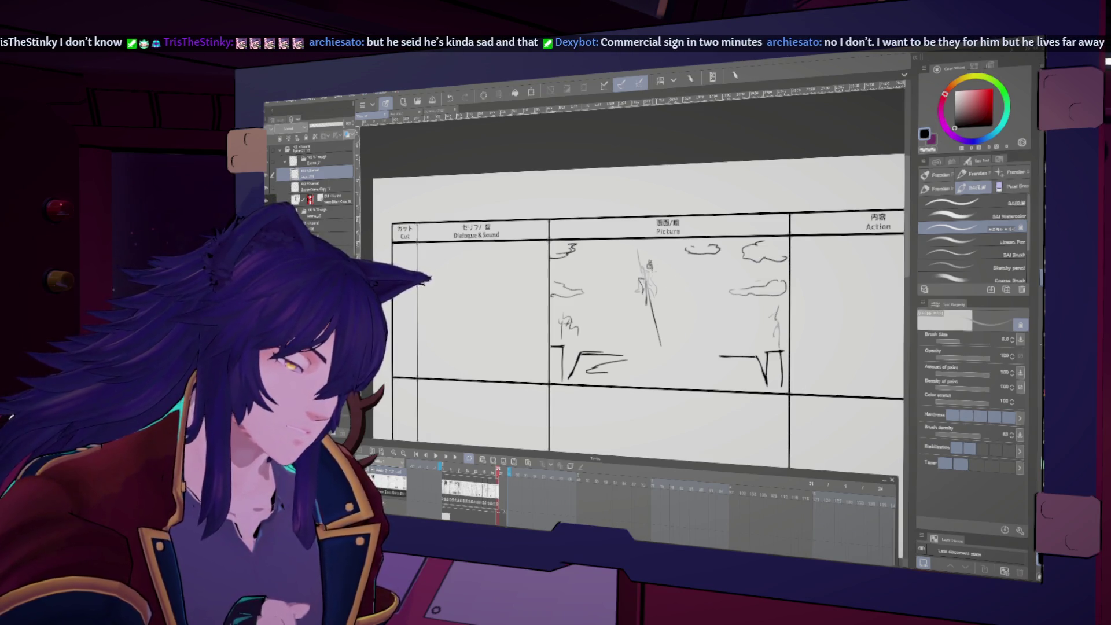
key("h")
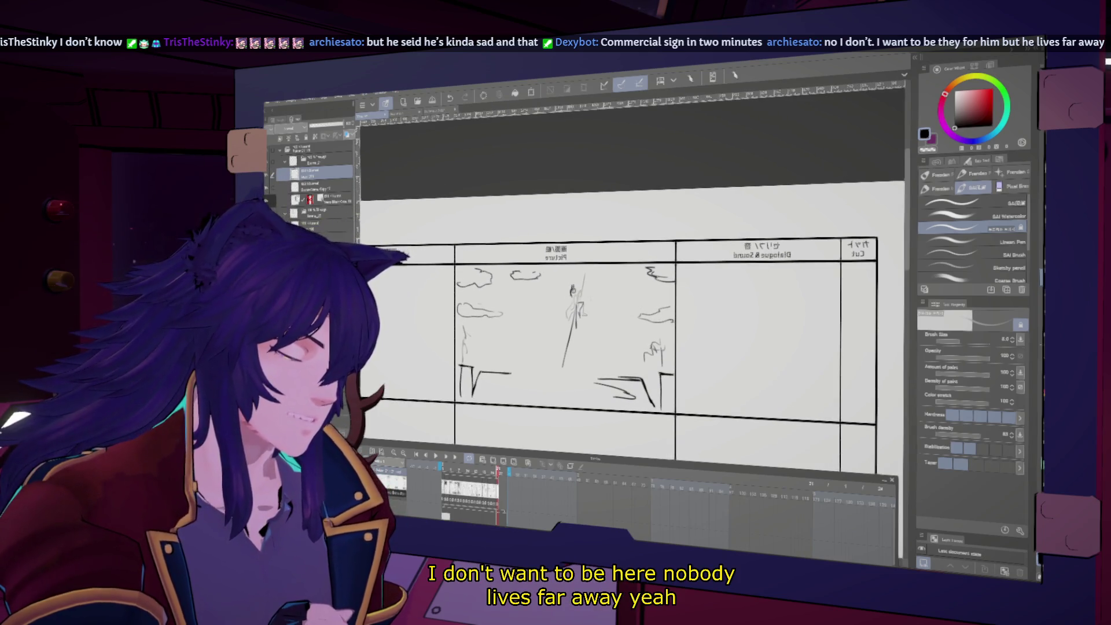
key("h")
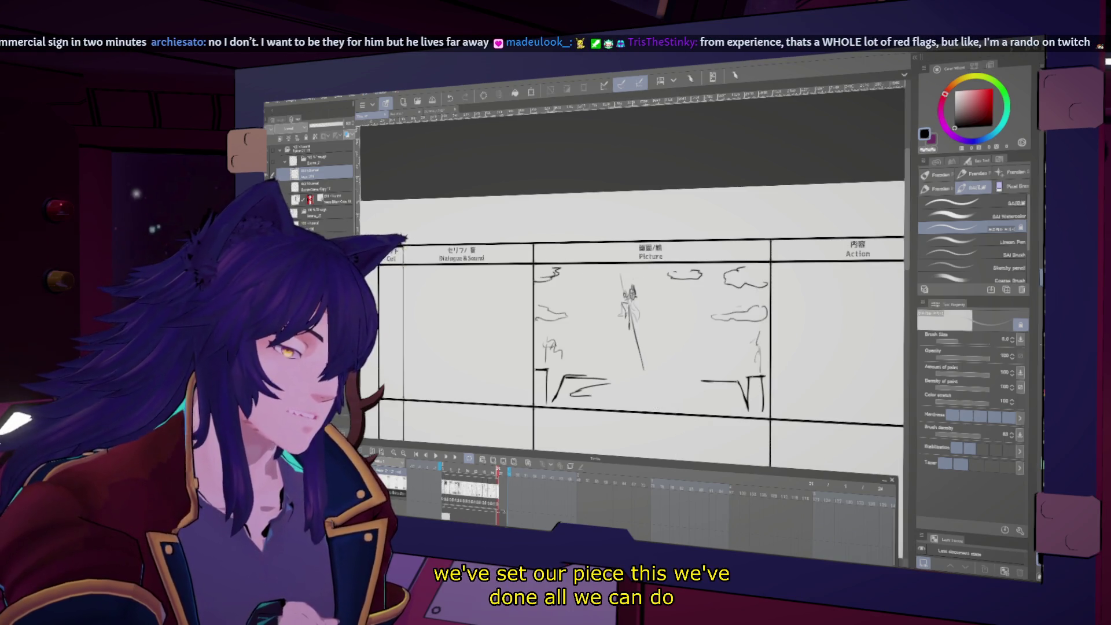
scroll(637, 335, "up", 2)
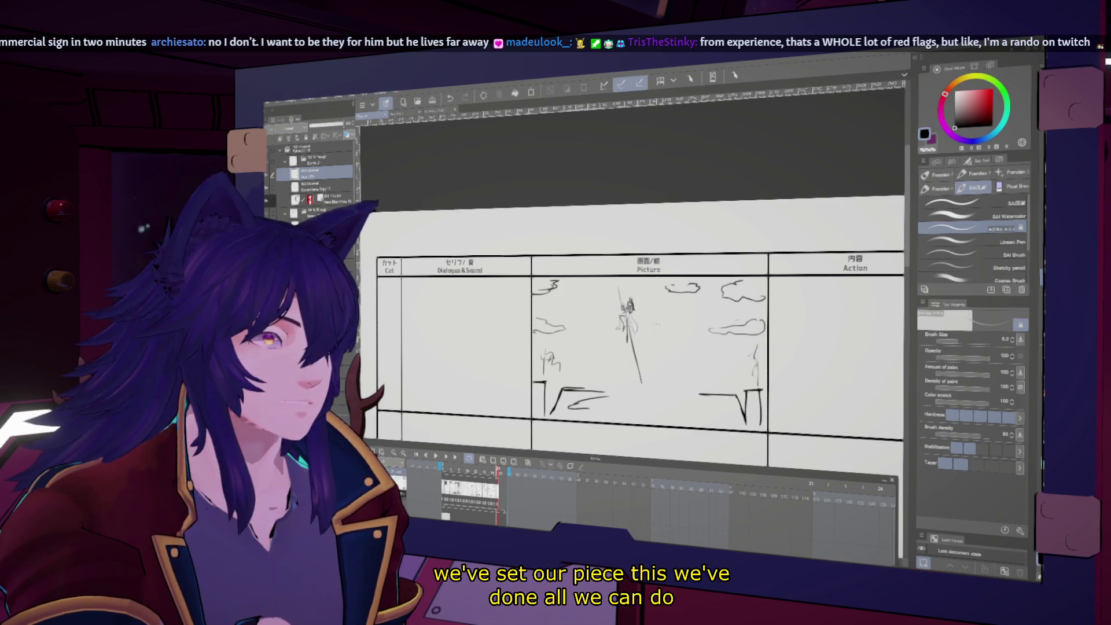
scroll(636, 347, "up", 2)
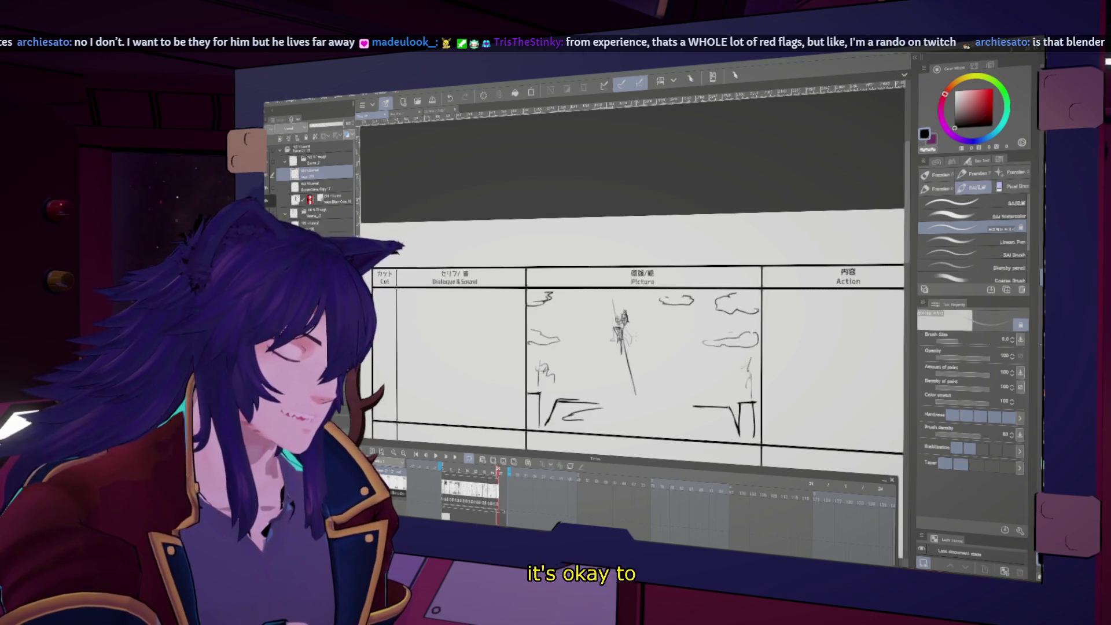
key("h")
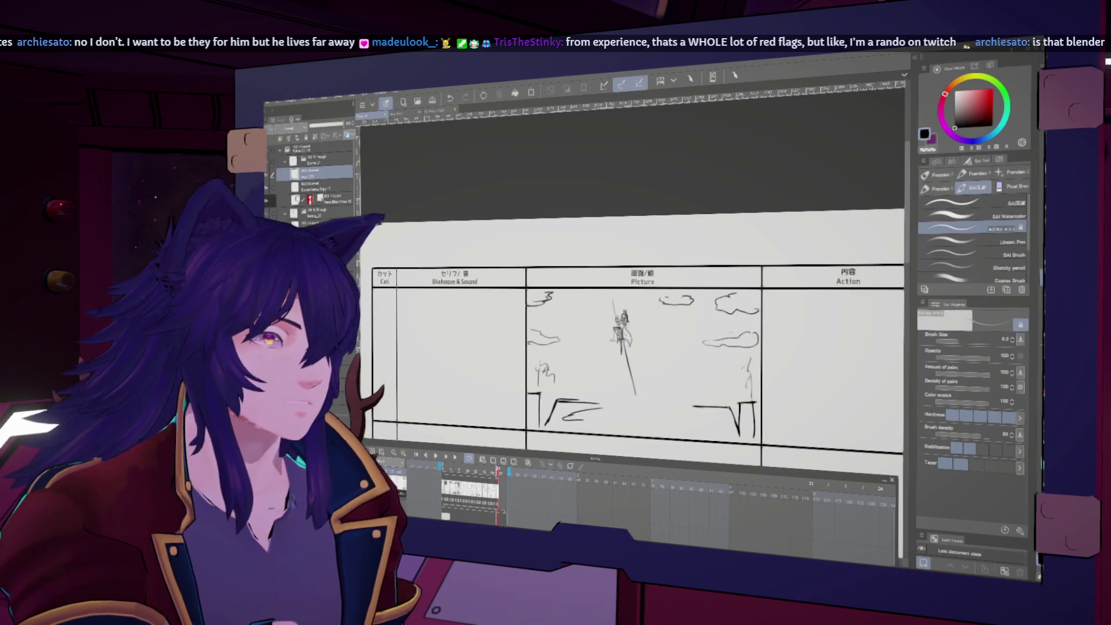
key("h")
scroll(631, 348, "up", 2)
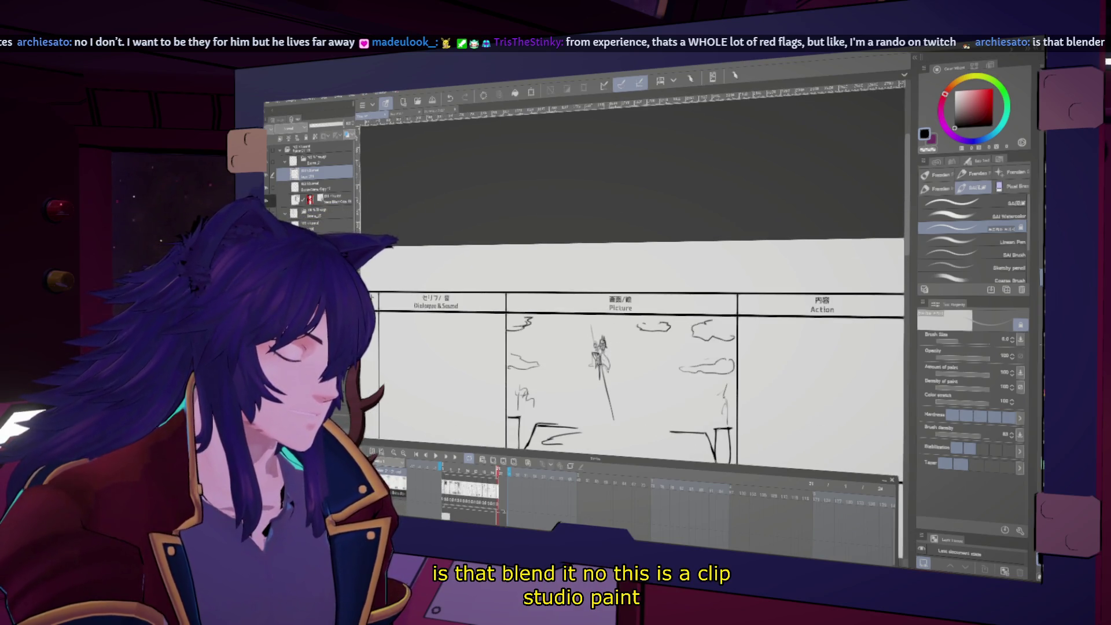
key("h")
key("h")
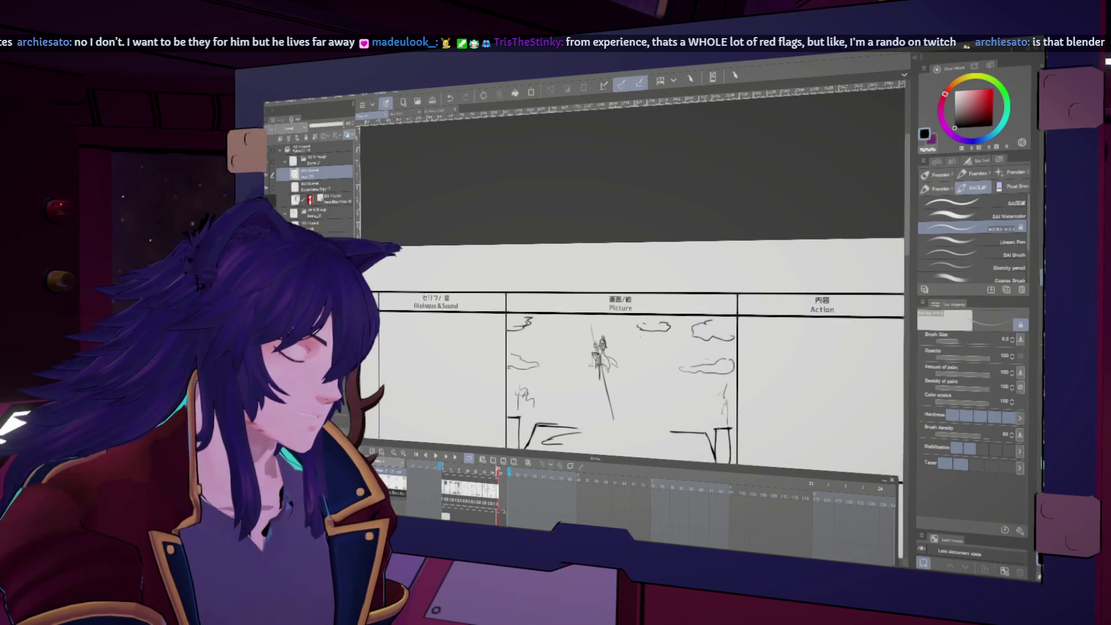
scroll(629, 339, "down", 1)
scroll(631, 347, "down", 3)
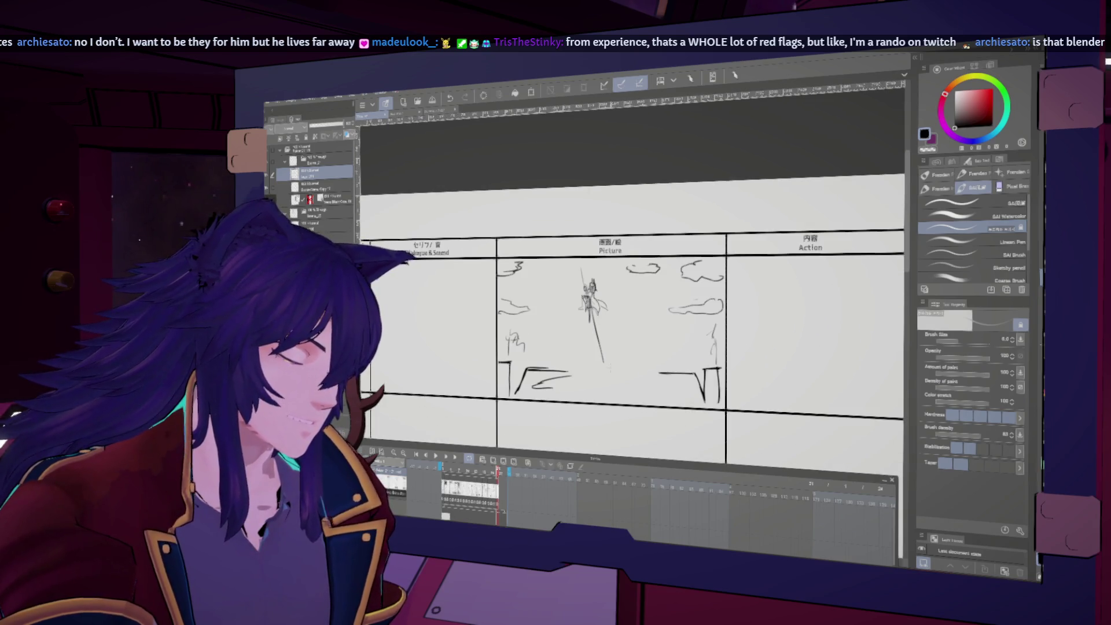
key("h")
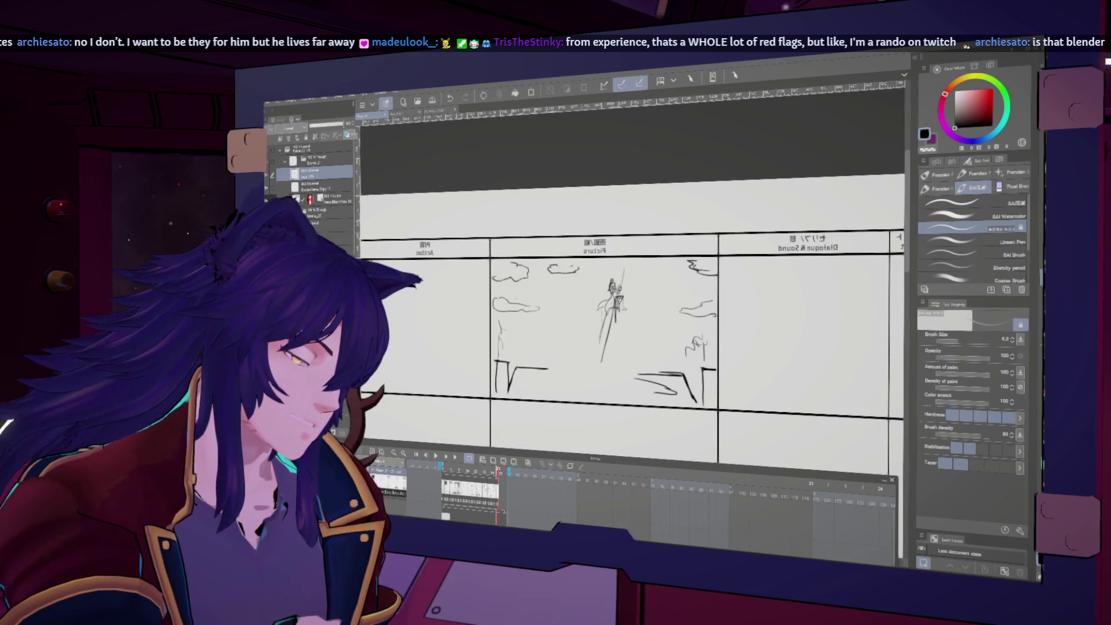
key("h")
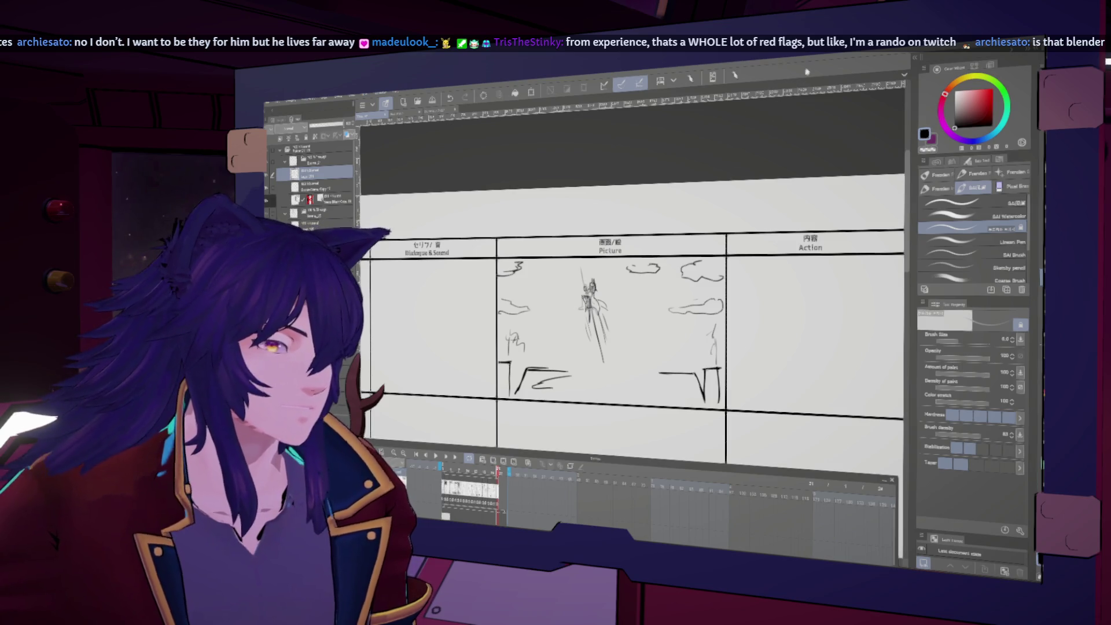
scroll(720, 283, "up", 1)
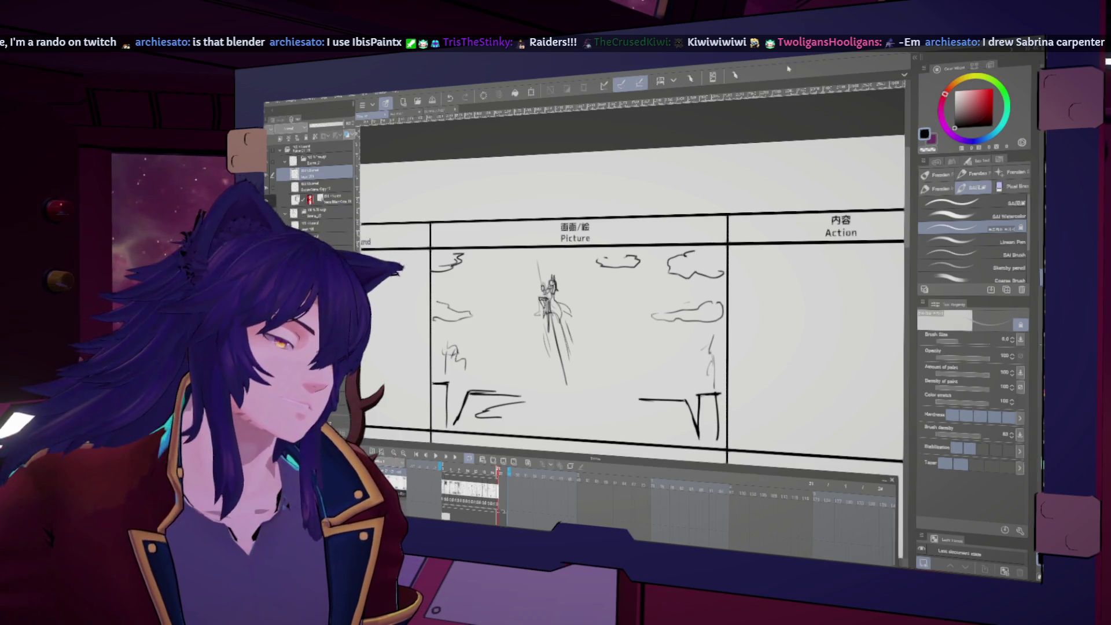
- Zoom in on the spear figure and mirror the view several times to check it
scroll(631, 347, "up", 2)
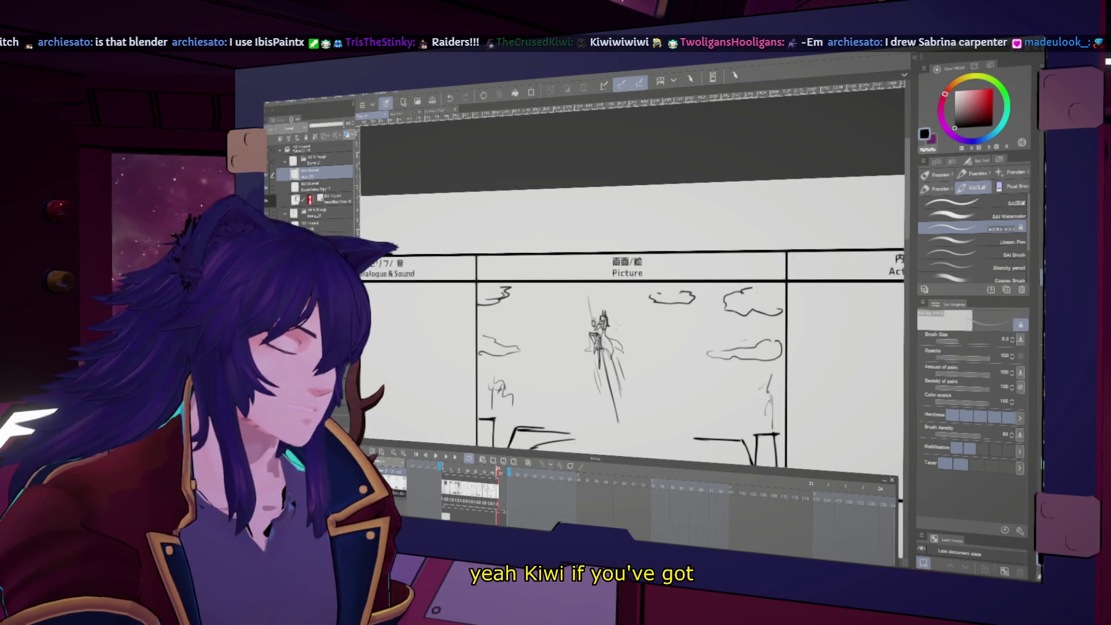
key("h")
key("h")
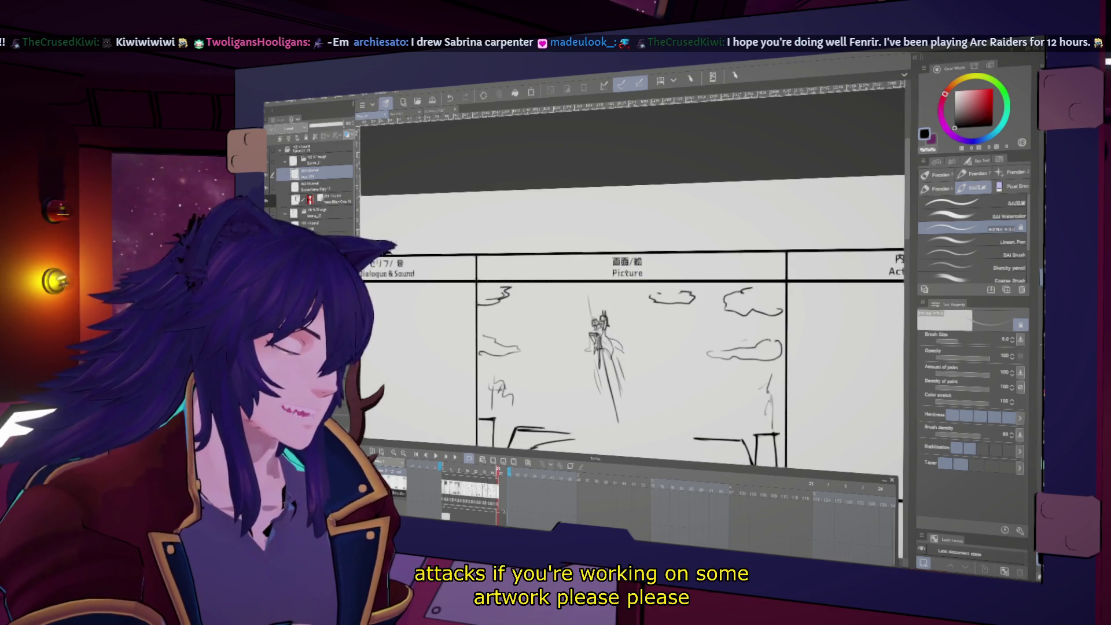
key("h")
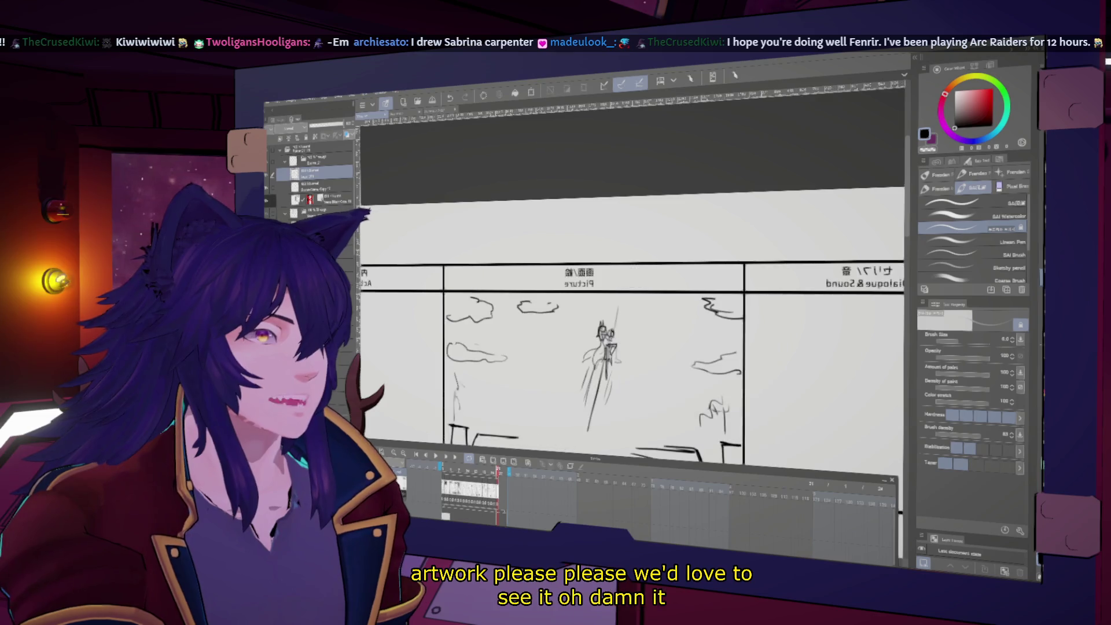
key("h")
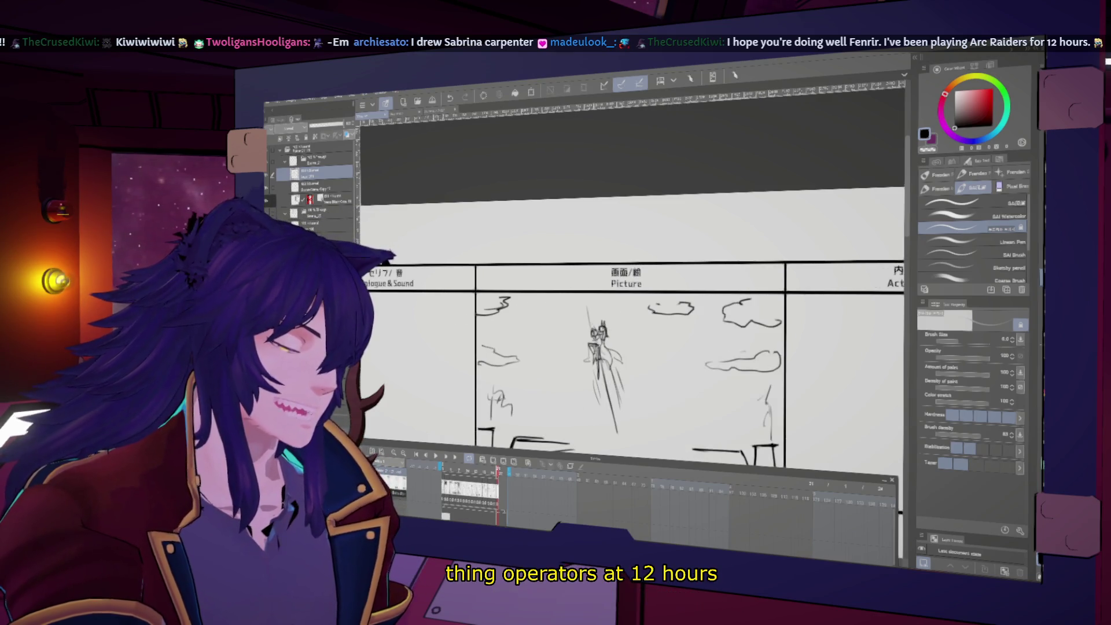
key("h")
key("h")
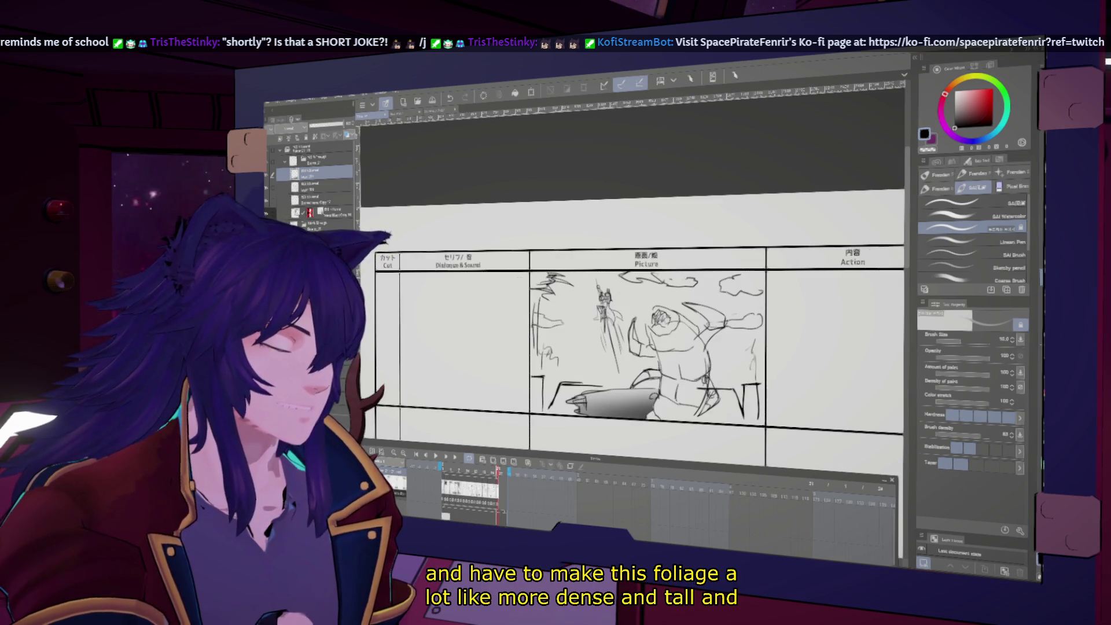
key("h")
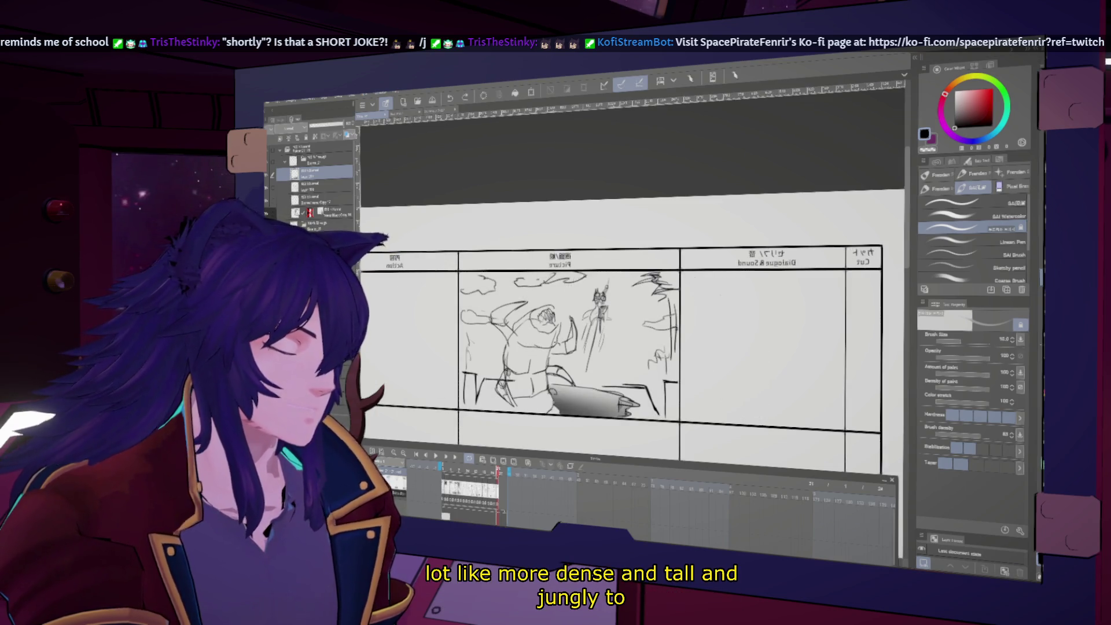
key("h")
key("h")
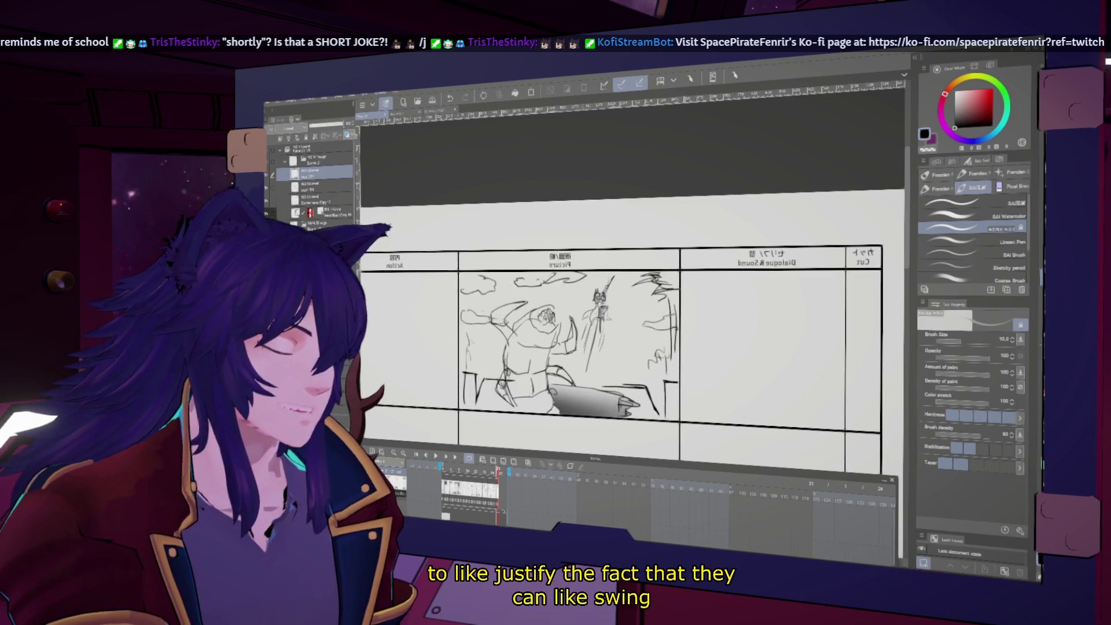
key("h")
scroll(637, 347, "up", 1)
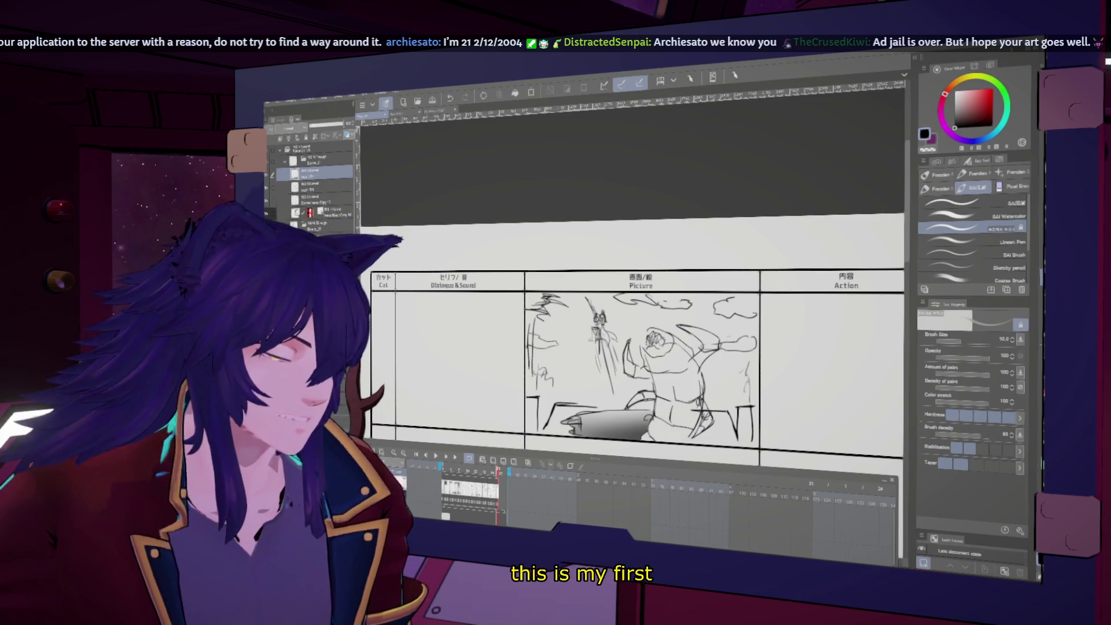
key("h")
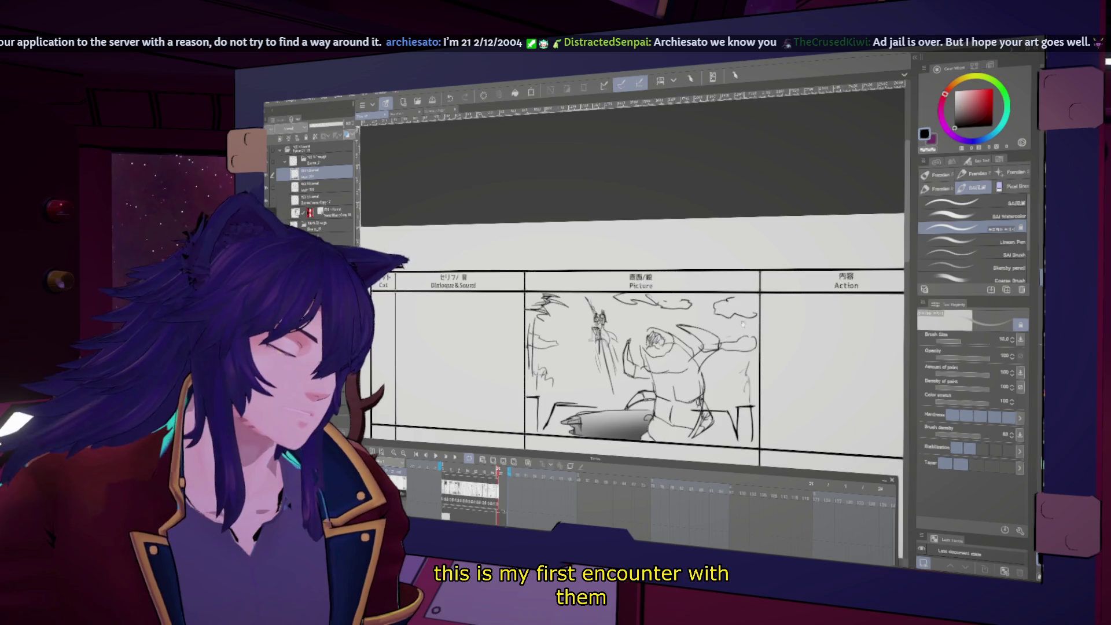
key("h")
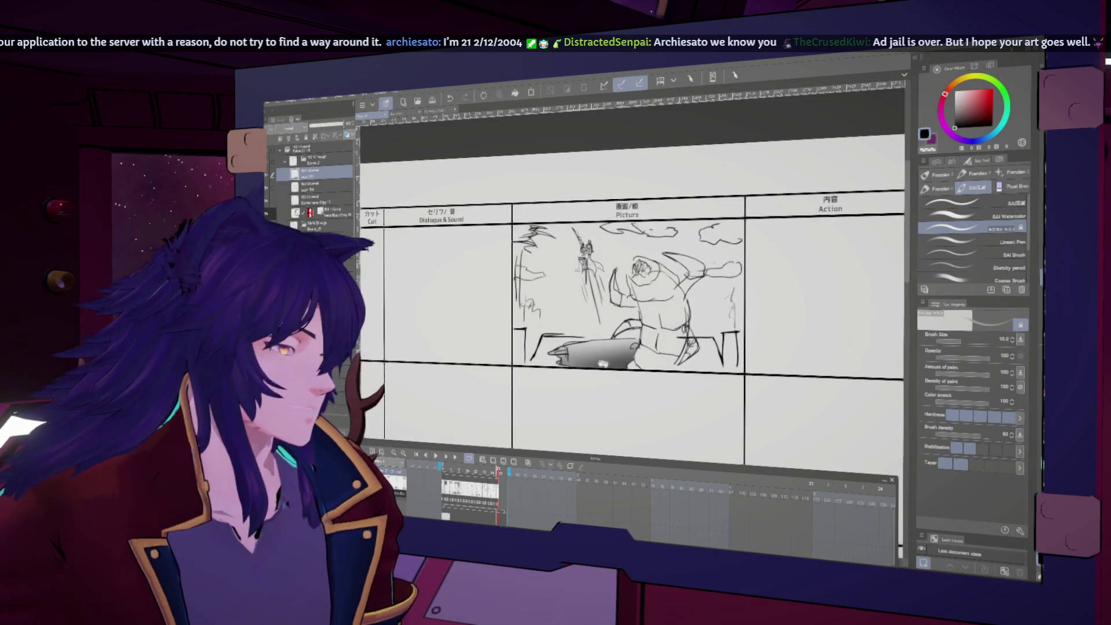
scroll(631, 301, "left", 5)
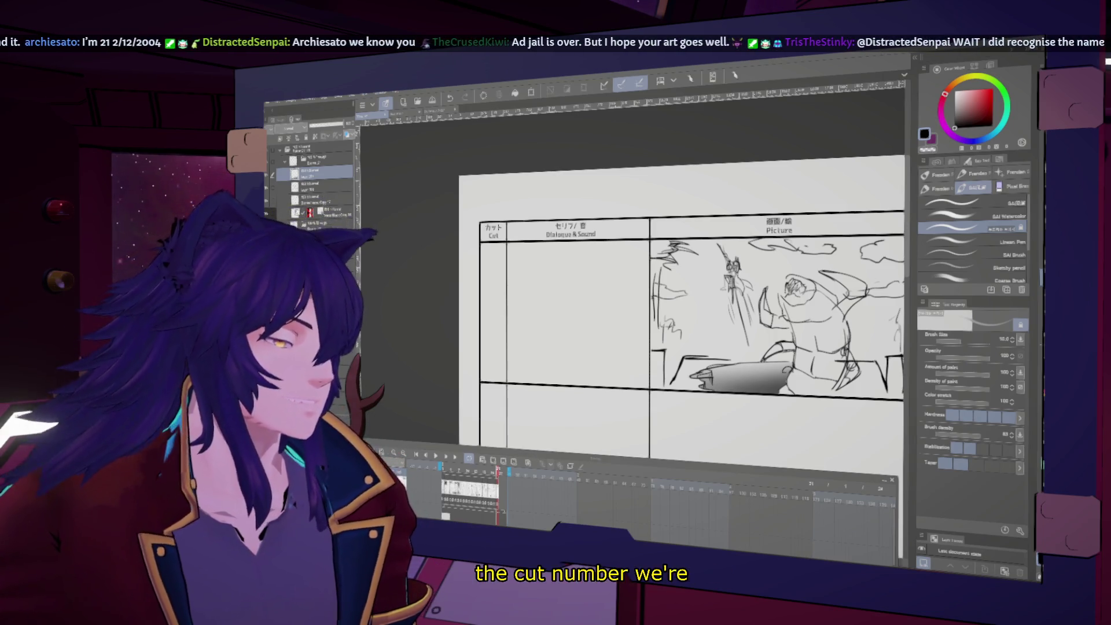
- Hand-write 66 in the first storyboard row's Cut box
scroll(684, 313, "up", 3)
left_click_drag(565, 287, 573, 296)
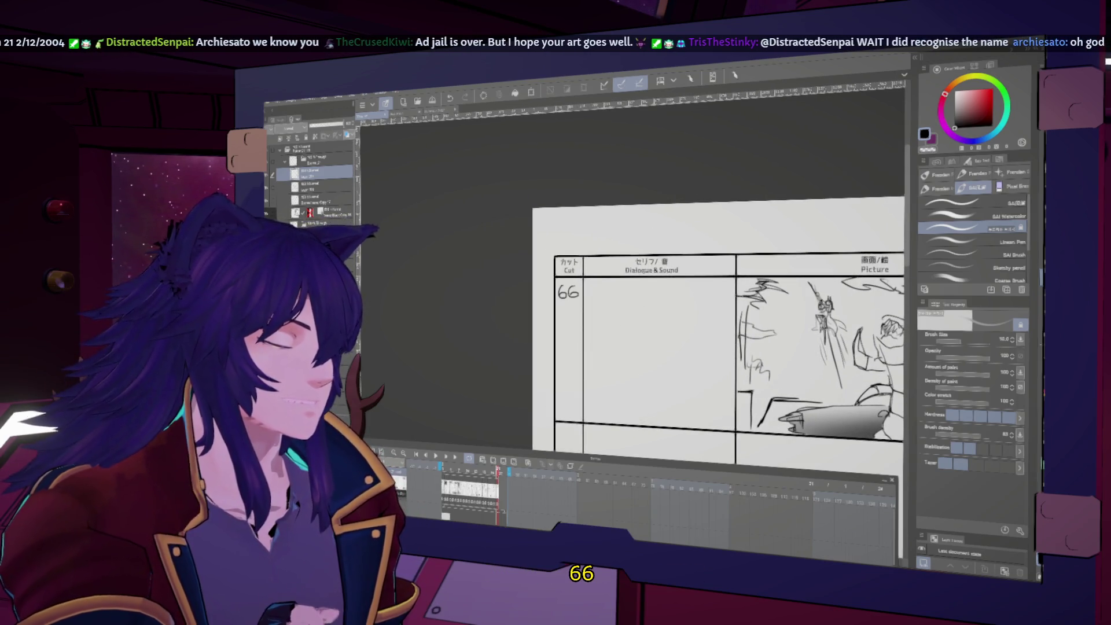
scroll(683, 313, "down", 2)
left_click_drag(929, 366, 849, 377)
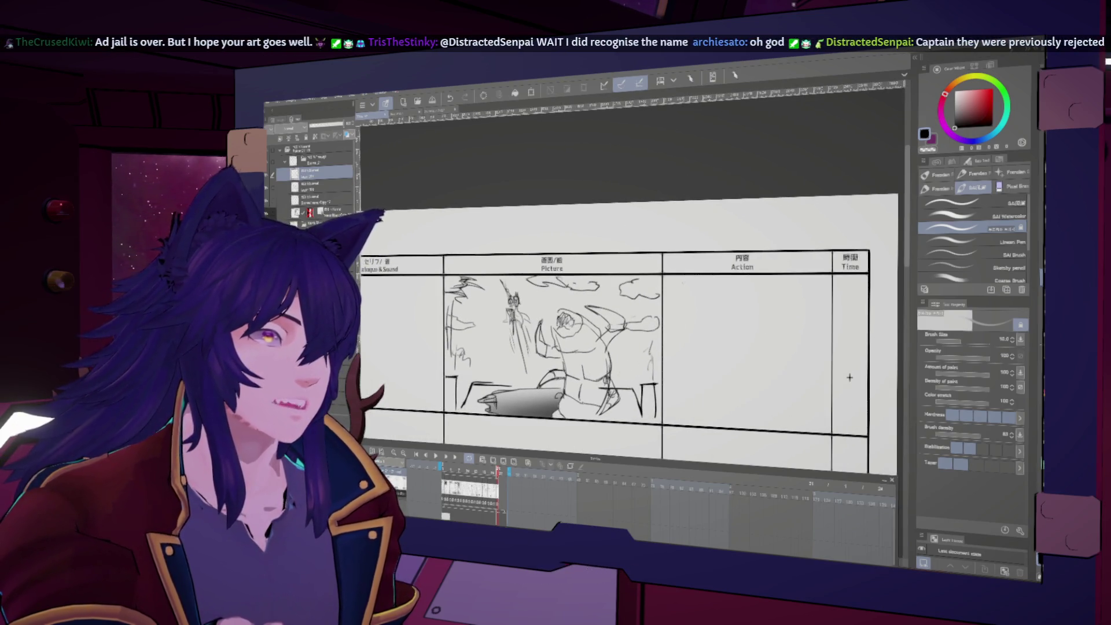
mouse_move(850, 377)
left_mouse_down()
mouse_move(853, 393)
mouse_move(871, 394)
mouse_move(871, 413)
left_mouse_up()
- Review the top panel row by mirroring the canvas and zooming out and back in
key("h")
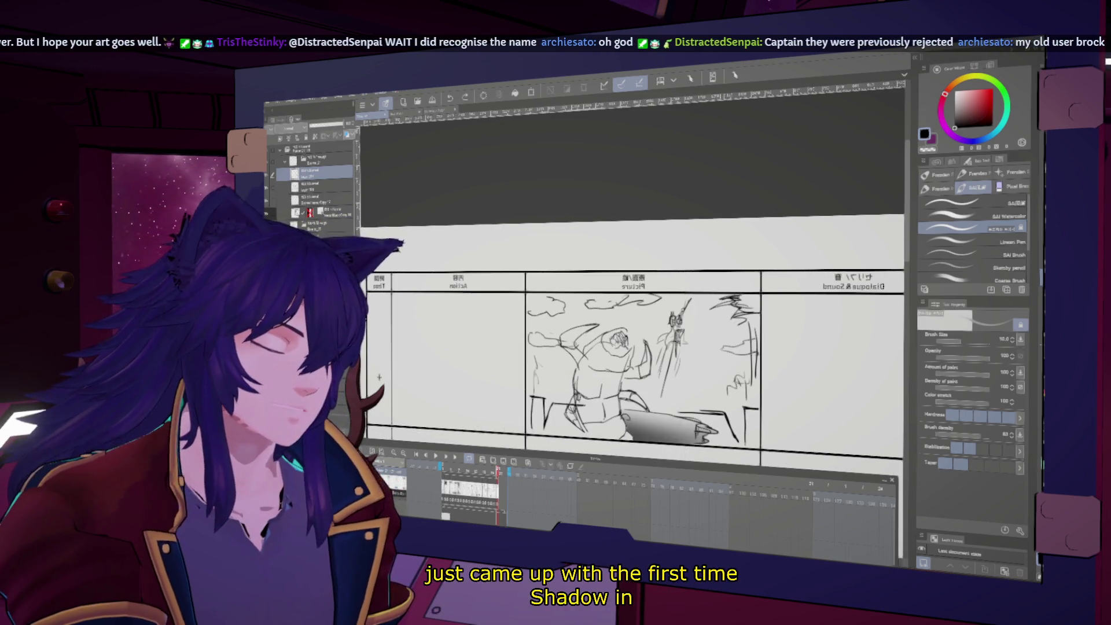
key("h")
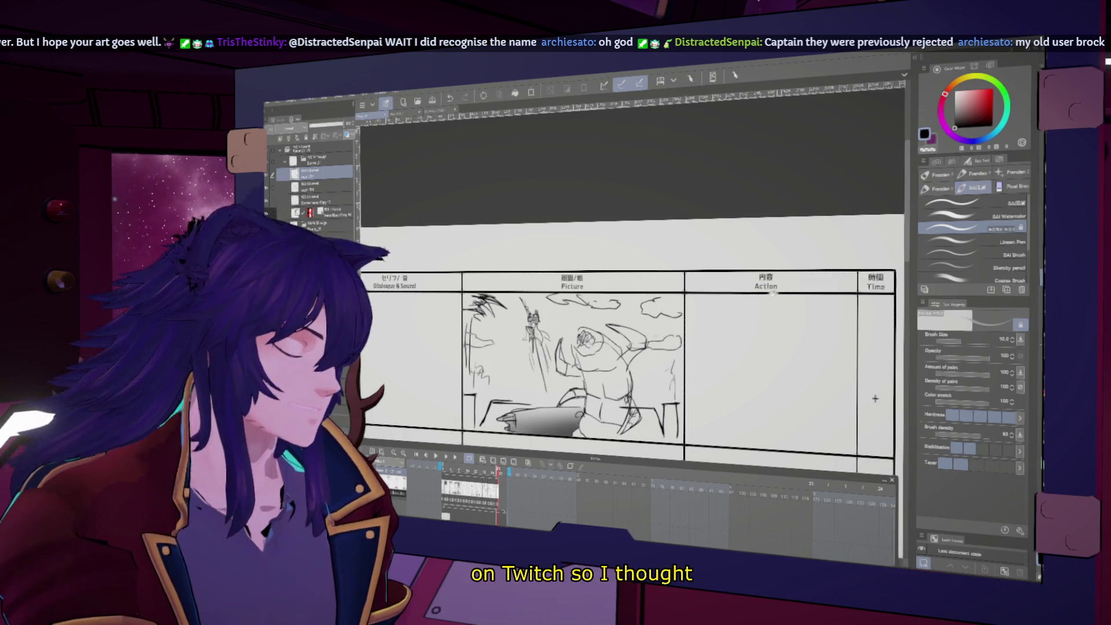
key("ctrl+minus")
key("ctrl+minus")
key("ctrl+plus")
key("ctrl+plus")
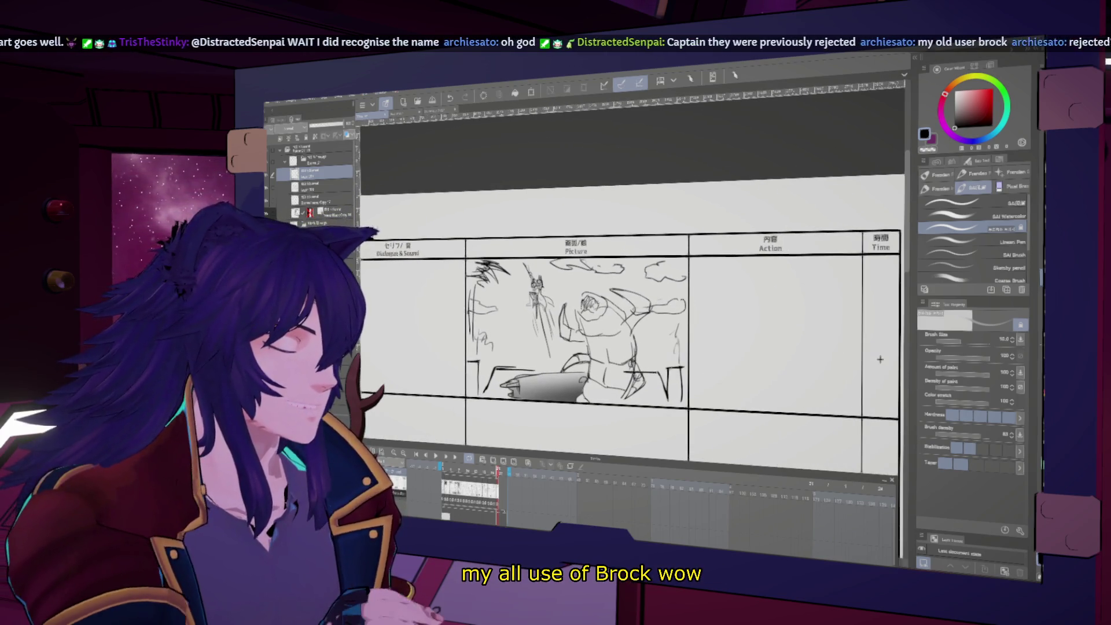
key("h")
key("h")
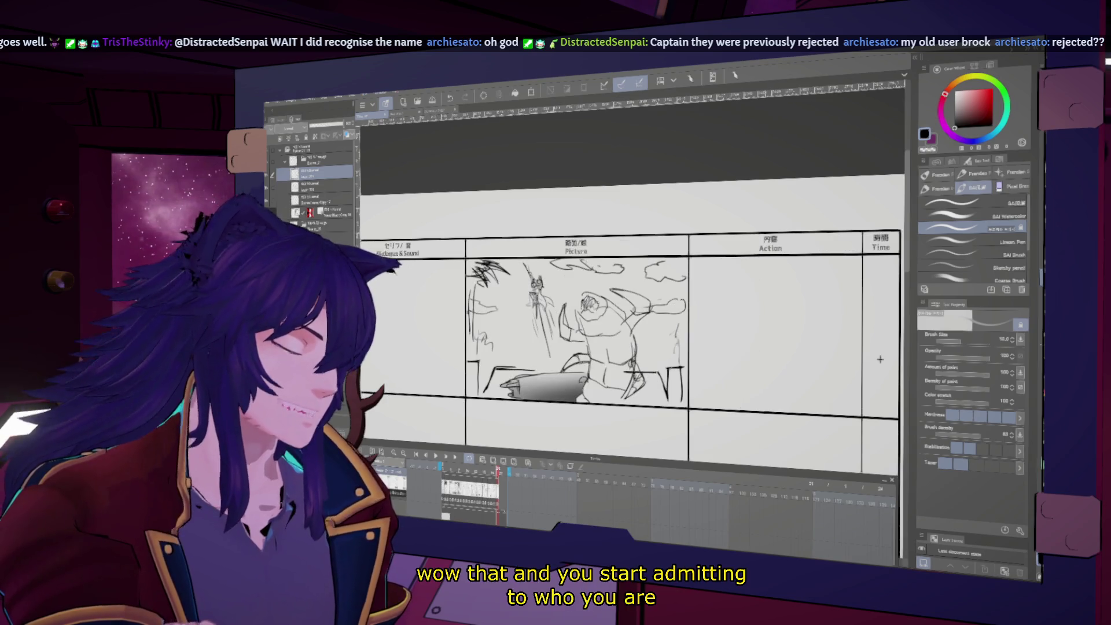
key("h")
key("h")
key("ctrl+0")
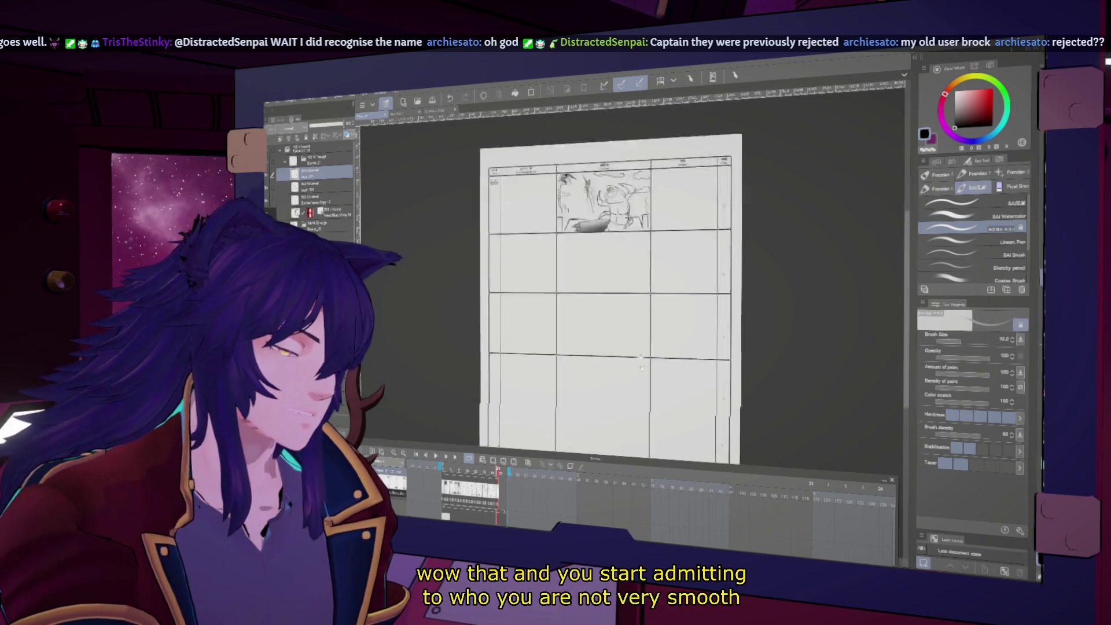
key("ctrl+plus")
key("ctrl+plus")
key("ctrl+plus")
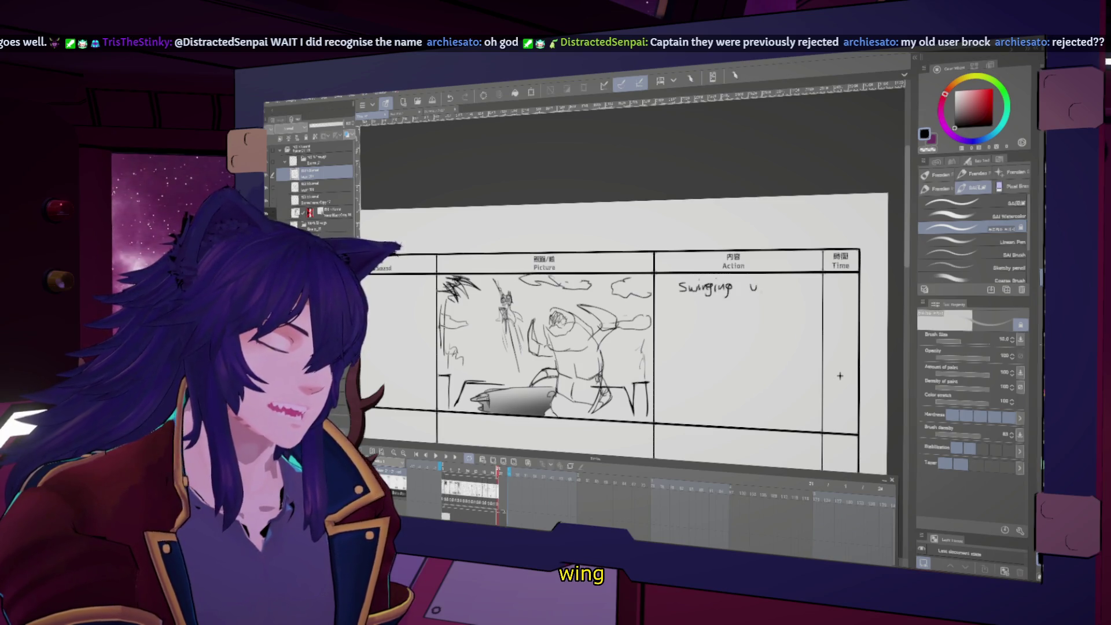
- Finish the two-line Action note 'Swinging up on the vine' beside the spear-and-creature sketch
left_click_drag(776, 284, 798, 290)
left_click_drag(799, 281, 805, 287)
left_click_drag(671, 302, 671, 309)
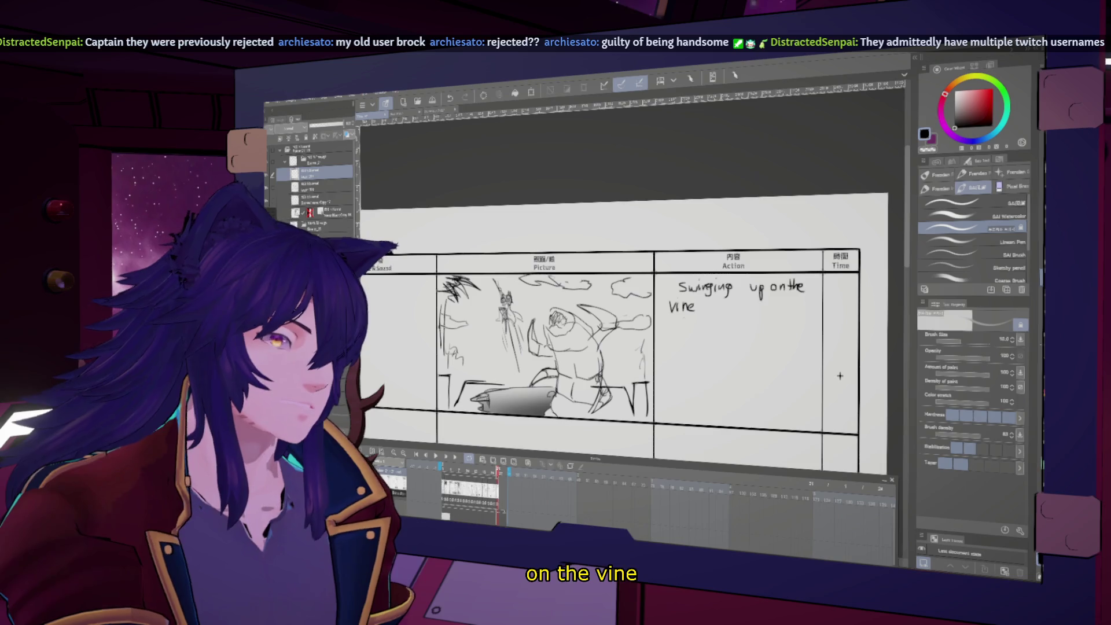
mouse_move(840, 376)
left_mouse_down()
mouse_move(873, 351)
mouse_move(888, 317)
left_mouse_up()
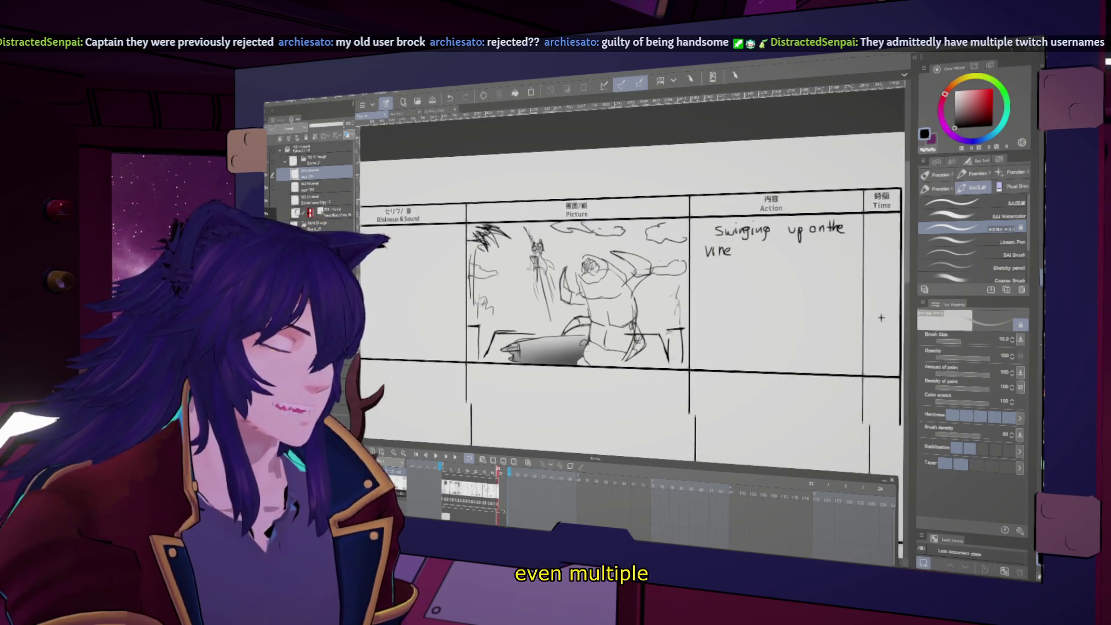
scroll(713, 335, "down", 5)
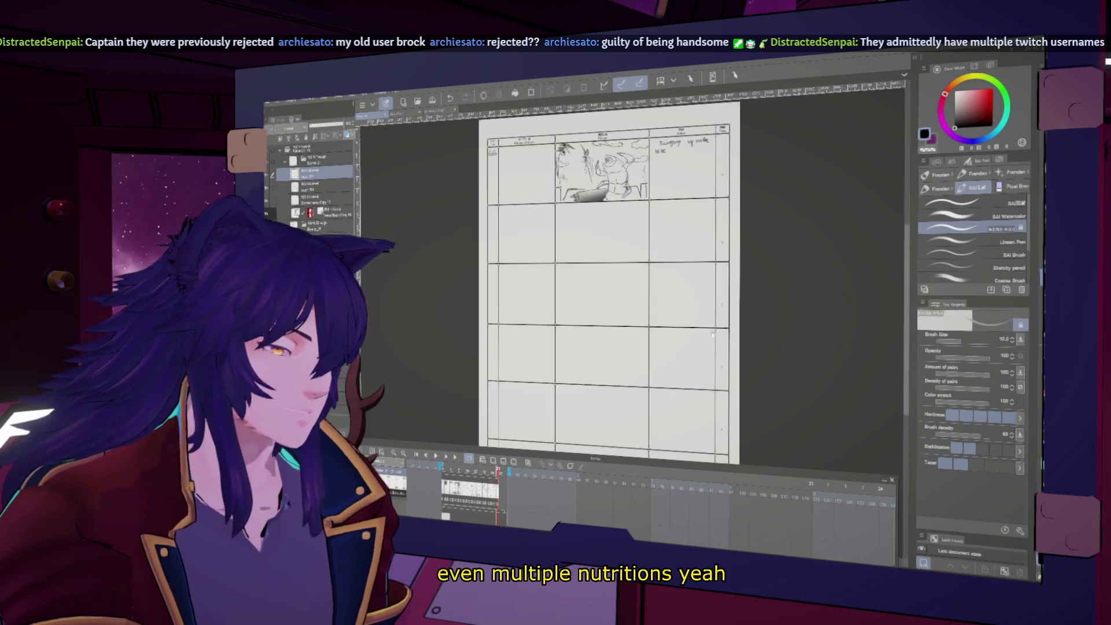
scroll(714, 334, "up", 1)
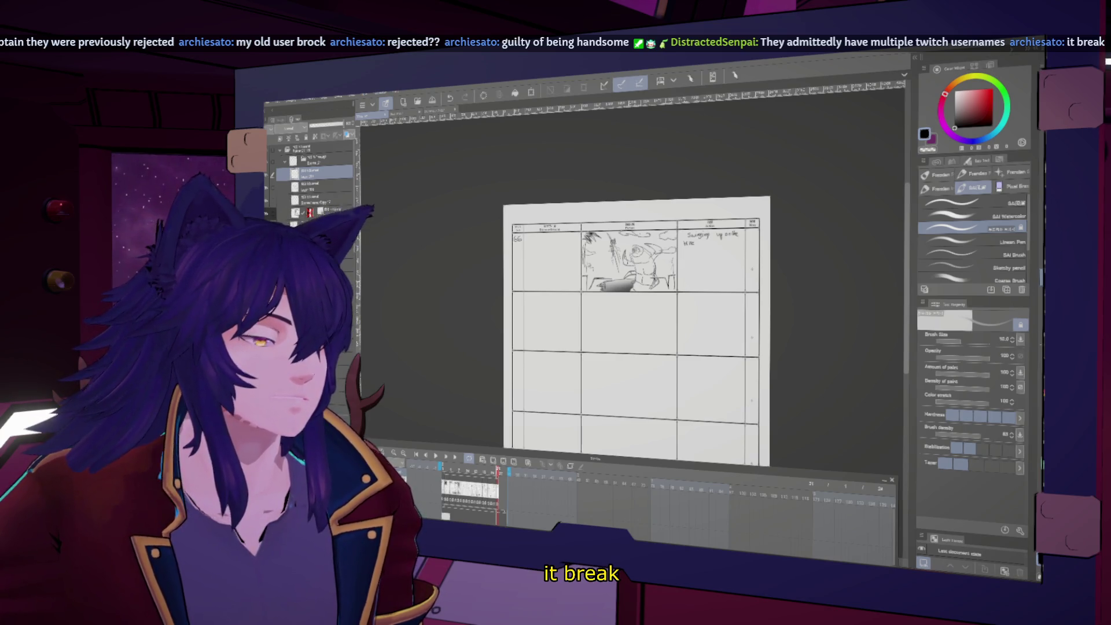
scroll(749, 261, "up", 1)
scroll(749, 261, "up", 1)
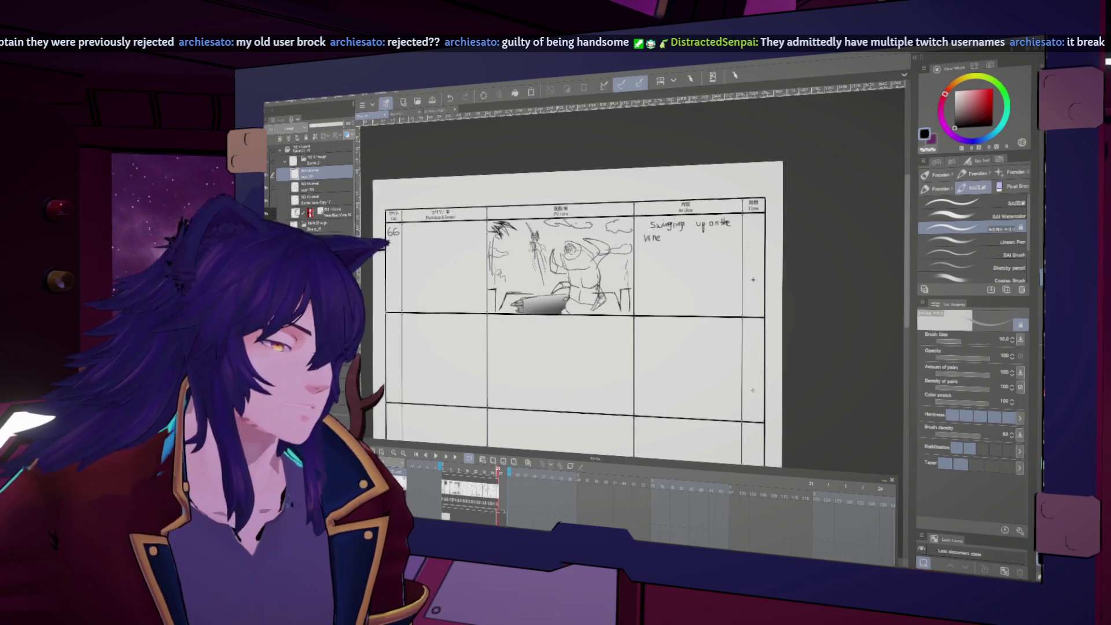
scroll(728, 364, "up", 1)
mouse_move(728, 364)
left_mouse_down()
mouse_move(752, 404)
mouse_move(746, 384)
left_mouse_up()
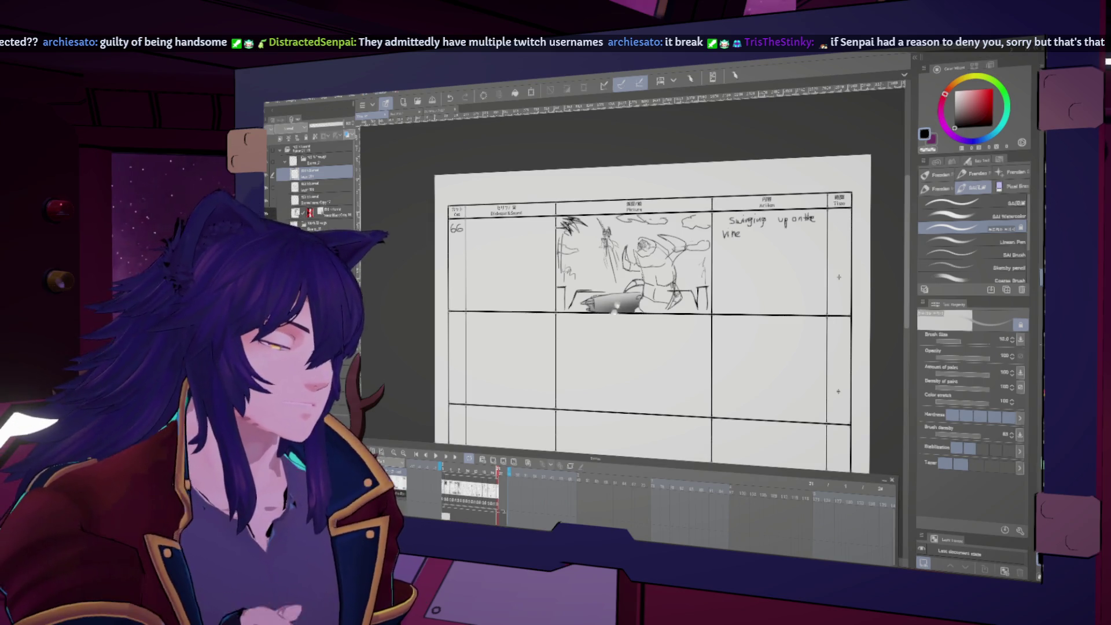
- Write 67 in the next Cut box and start sketching the figure's head
key("ctrl+plus")
key("ctrl+plus")
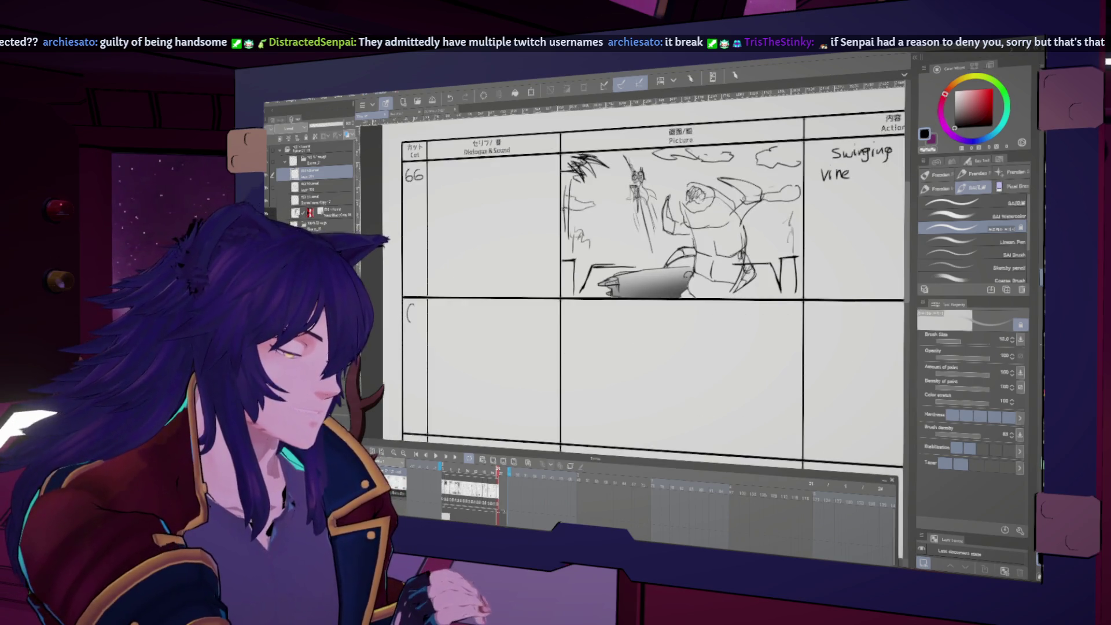
type("67")
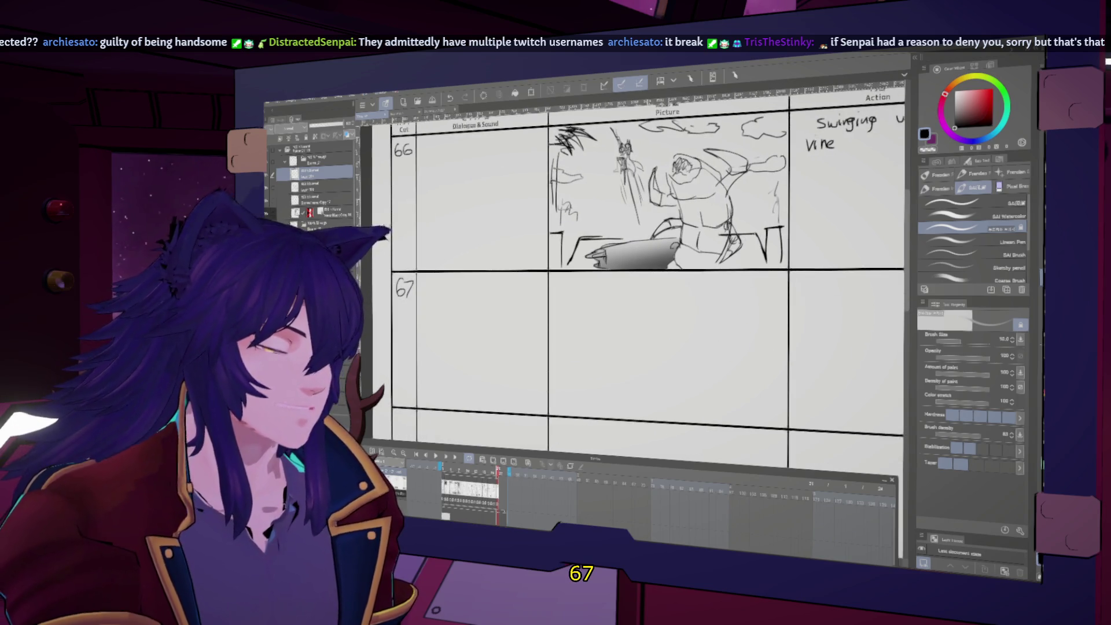
mouse_move(615, 284)
left_mouse_down()
mouse_move(604, 300)
mouse_move(613, 280)
mouse_move(642, 336)
left_mouse_up()
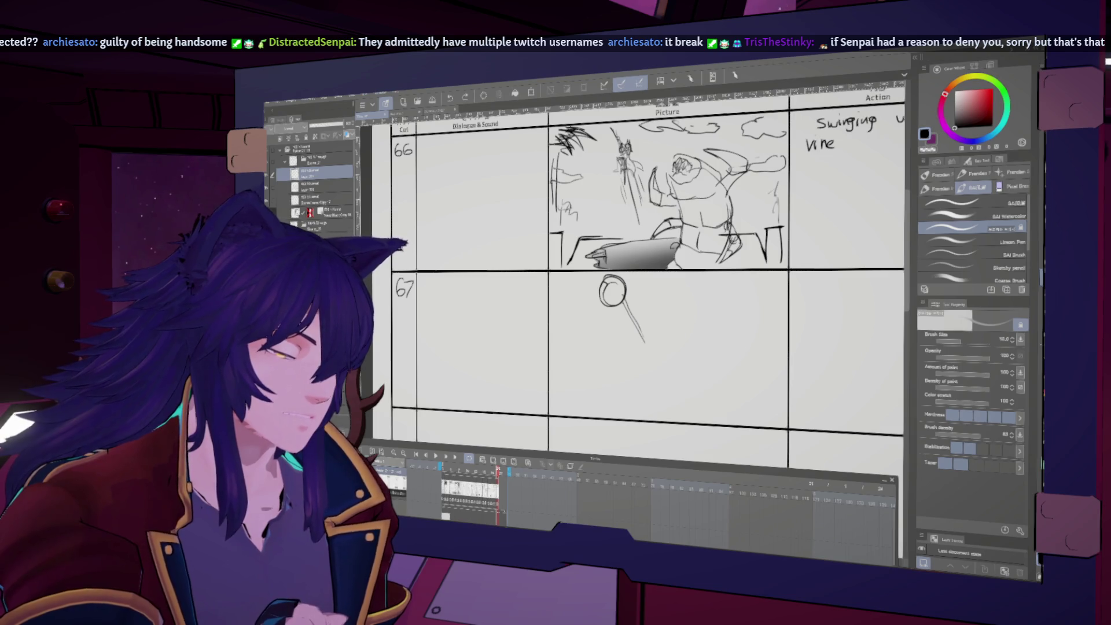
key("h")
mouse_move(585, 280)
left_mouse_down()
mouse_move(576, 295)
mouse_move(600, 304)
left_mouse_up()
key("h")
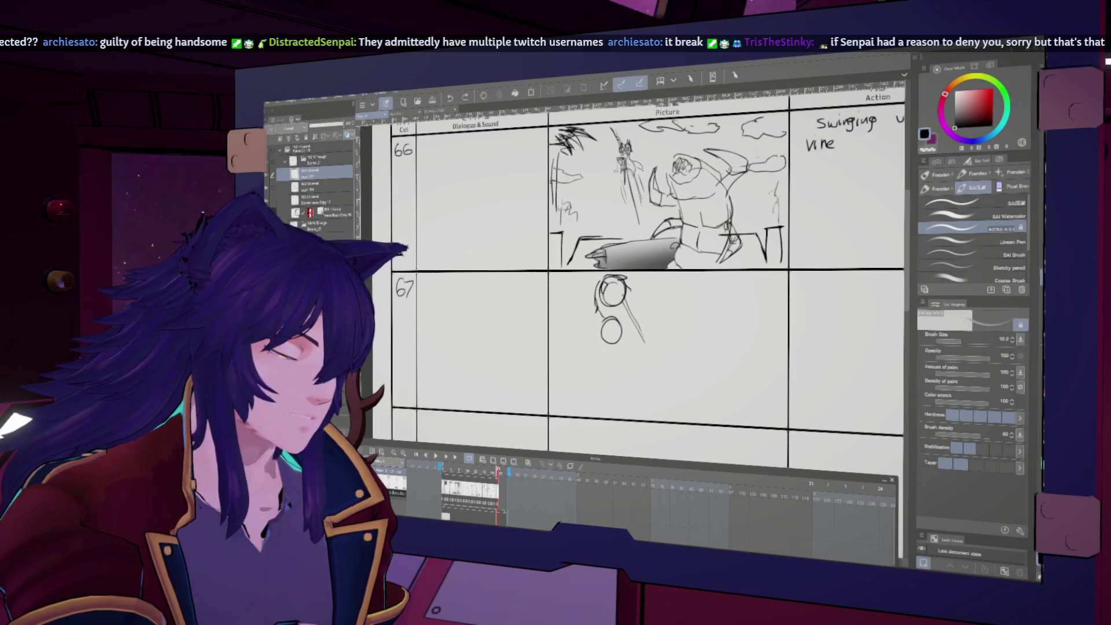
key("h")
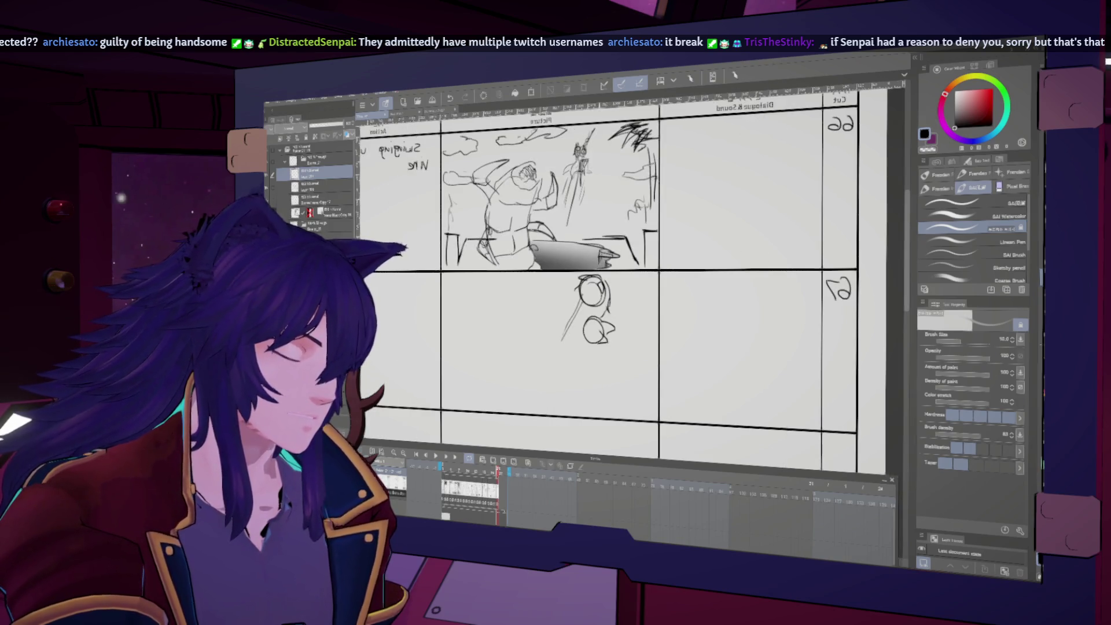
key("h")
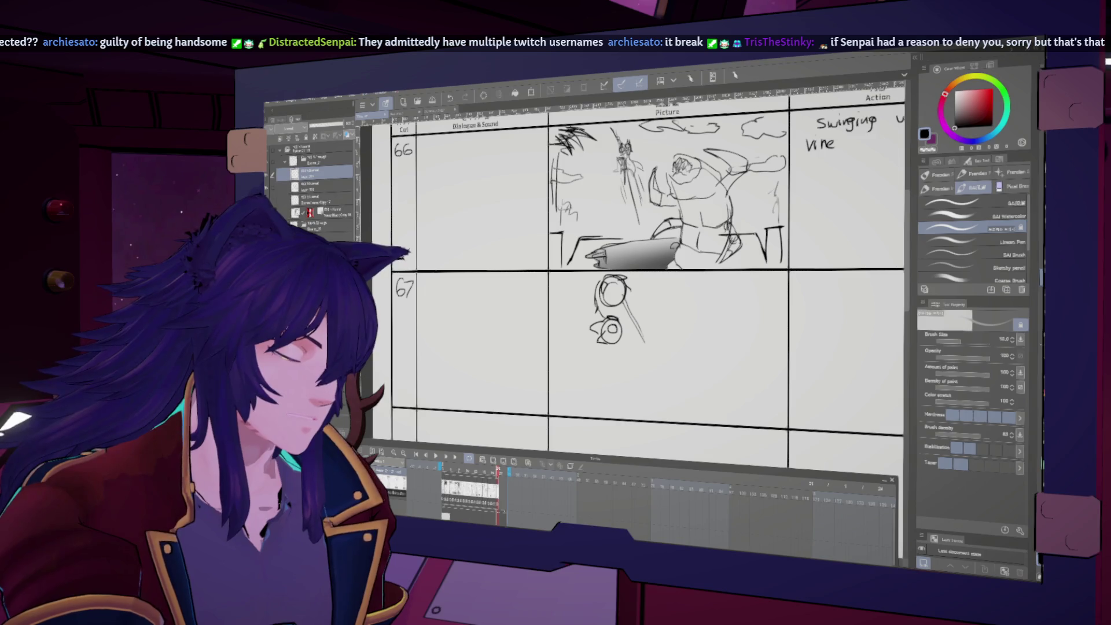
- Draw a line through the figure's lower circle and enlarge the brush, checking mirrored
left_click_drag(615, 317, 617, 347)
key("h")
key("h")
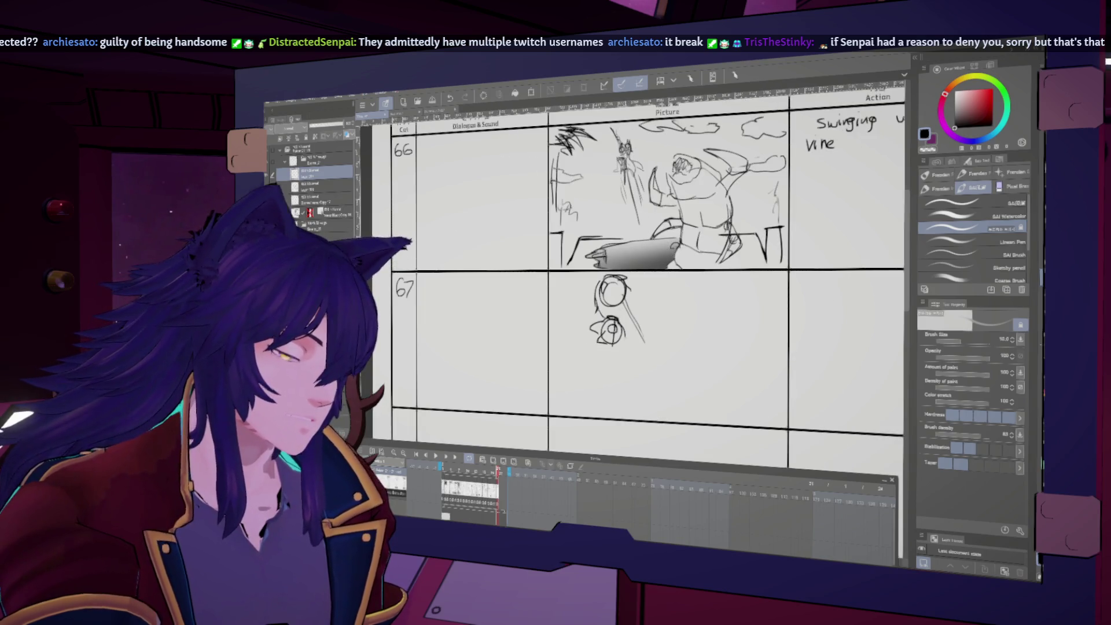
key("h")
key("h")
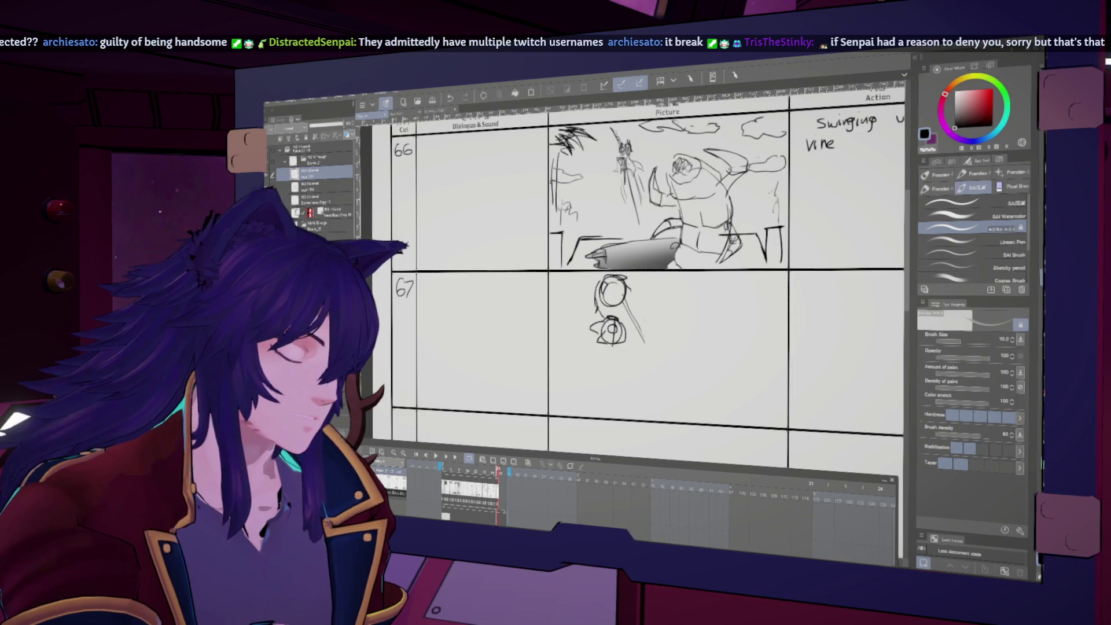
key("h")
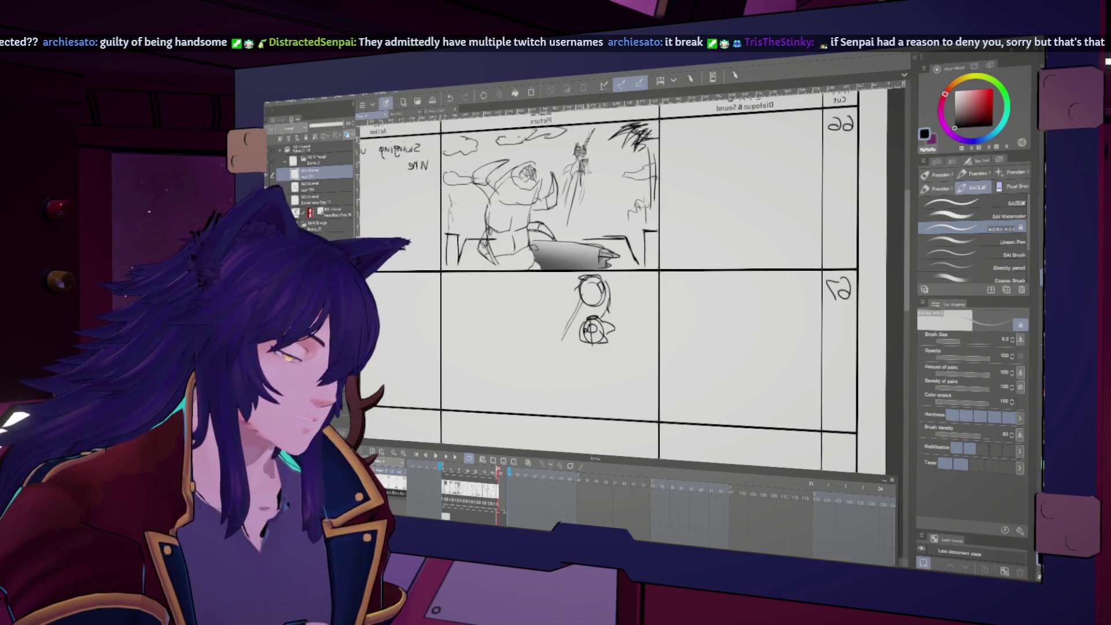
key("h")
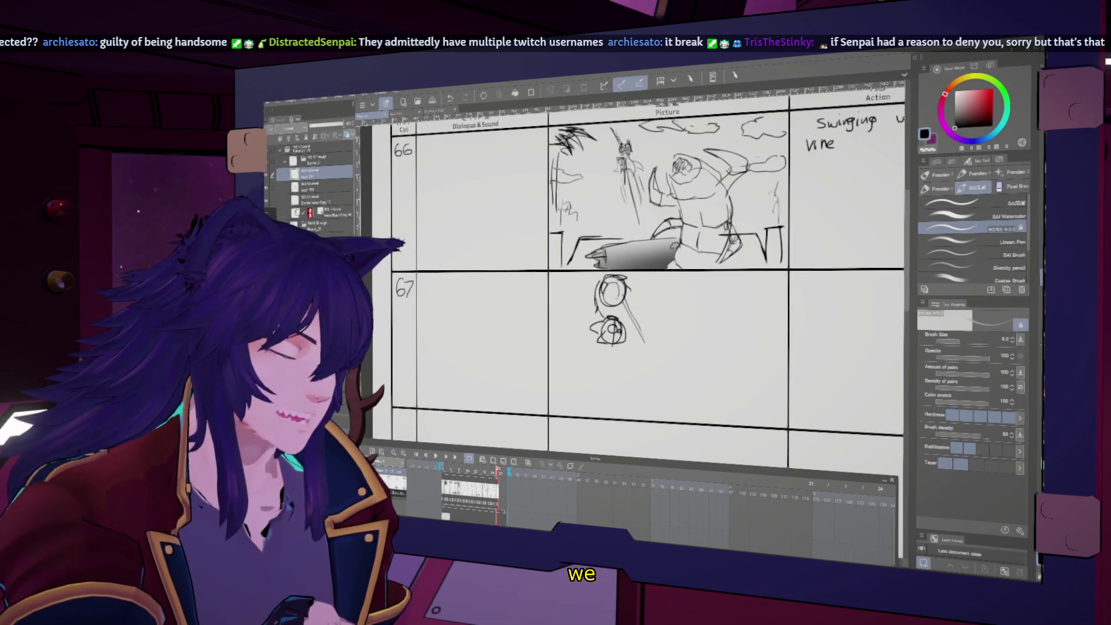
key("h")
key("bracketright")
key("h")
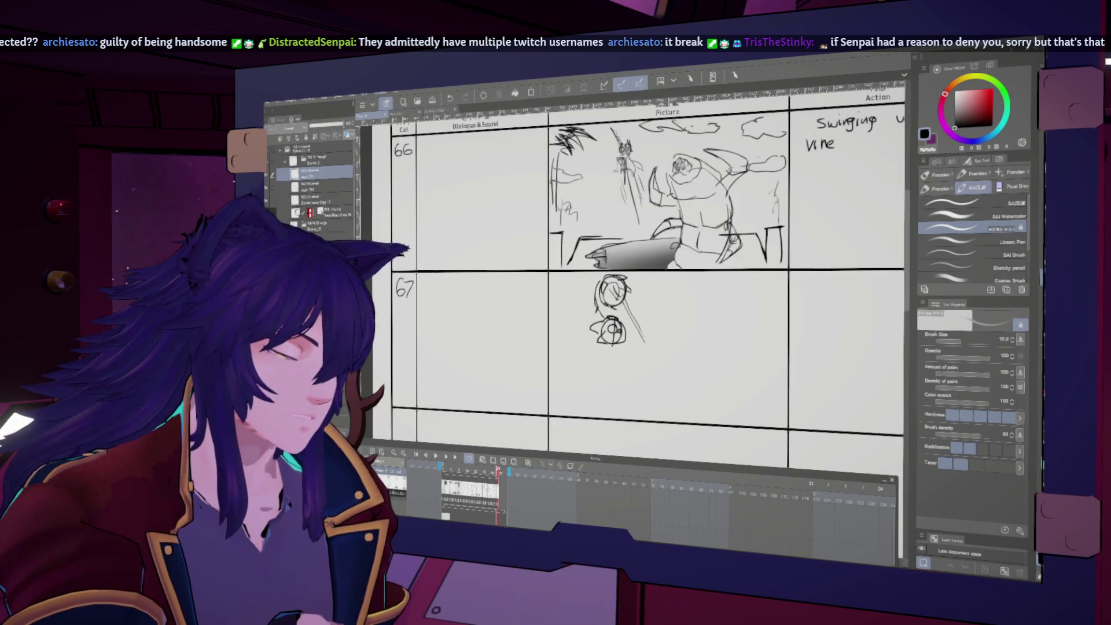
key("h")
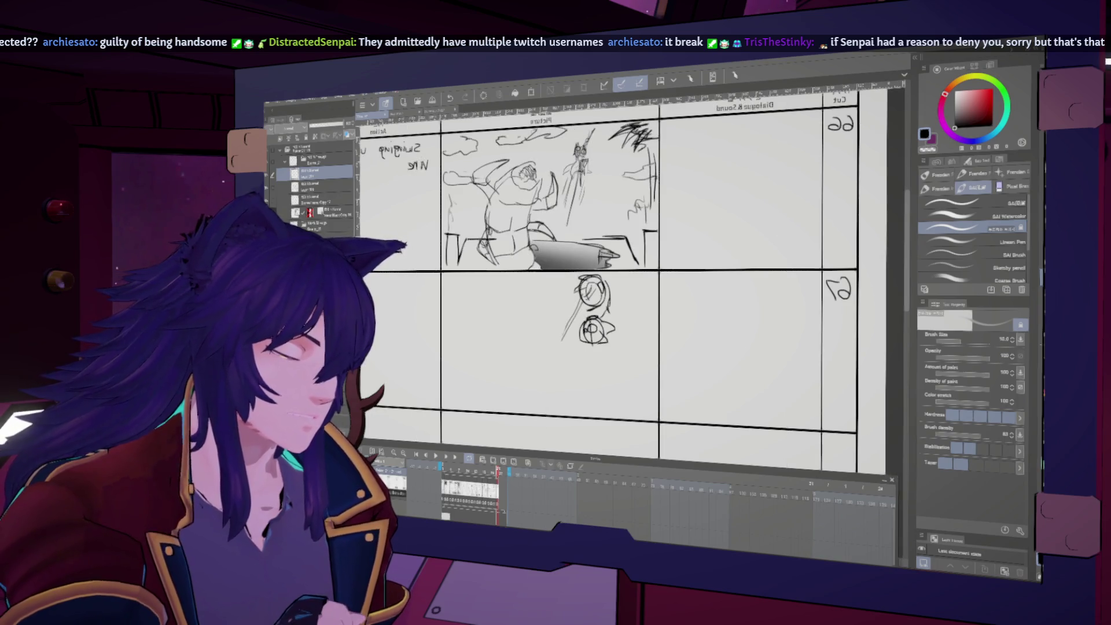
key("h")
- Add a stroke left of the head and undo the stray long stroke under the figure
left_click_drag(592, 291, 586, 310)
key("h")
key("h")
key("bracketright")
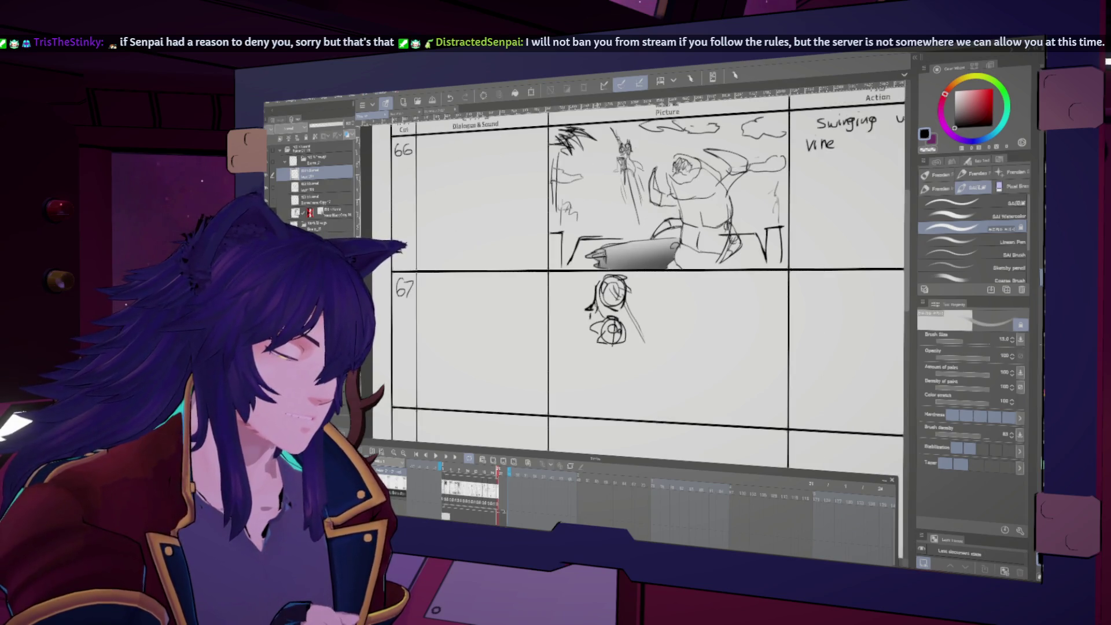
key("h")
key("h")
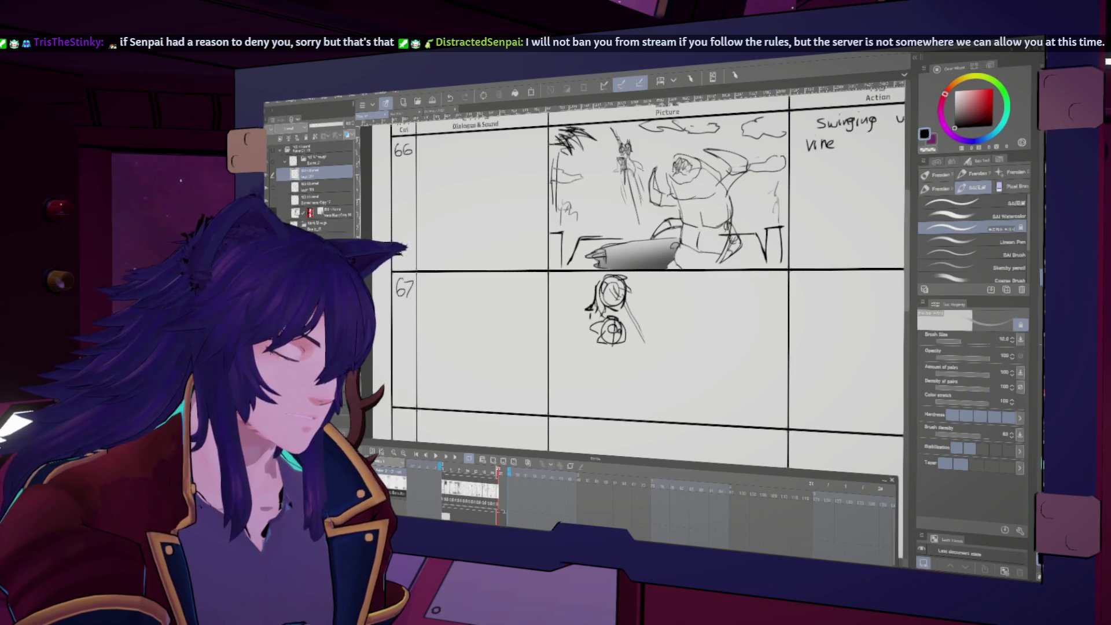
key("h")
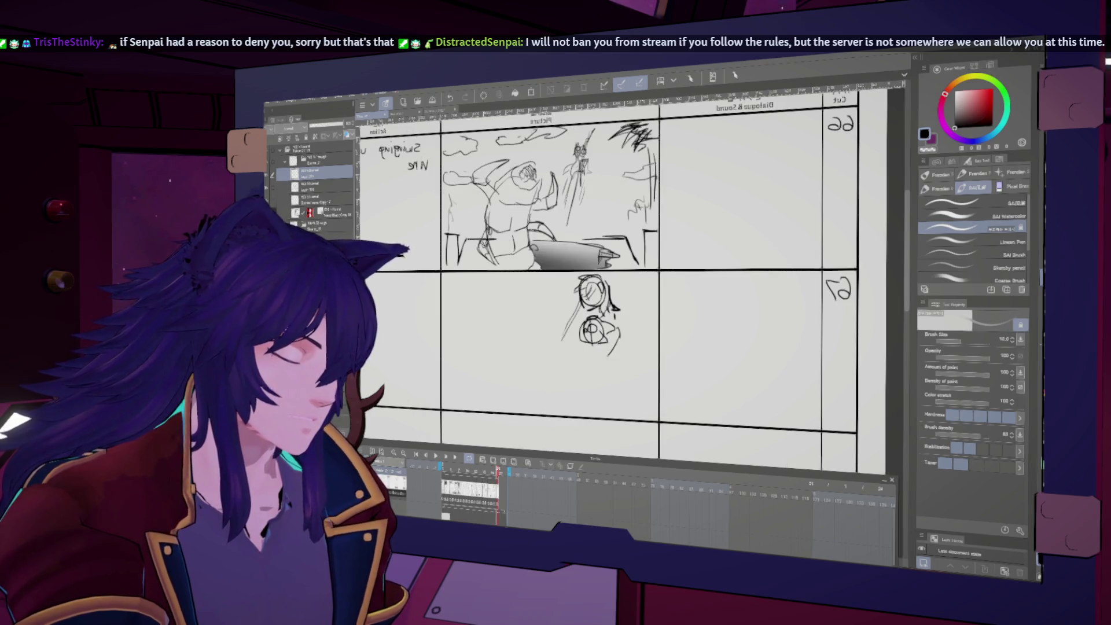
key("h")
key("ctrl+z")
key("h")
key("h")
key("h")
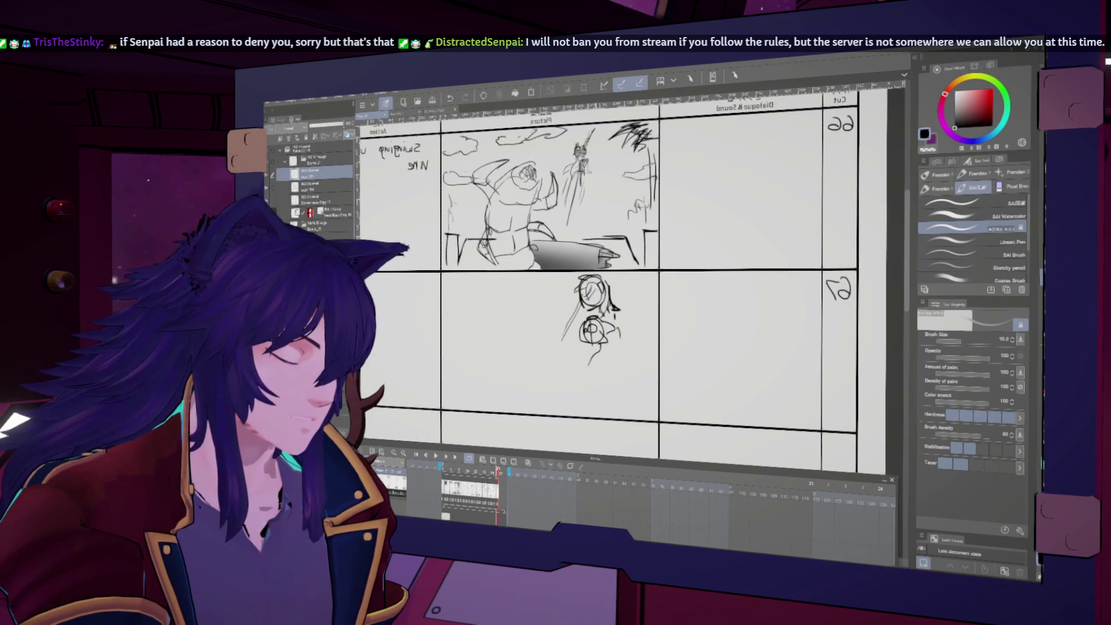
key("h")
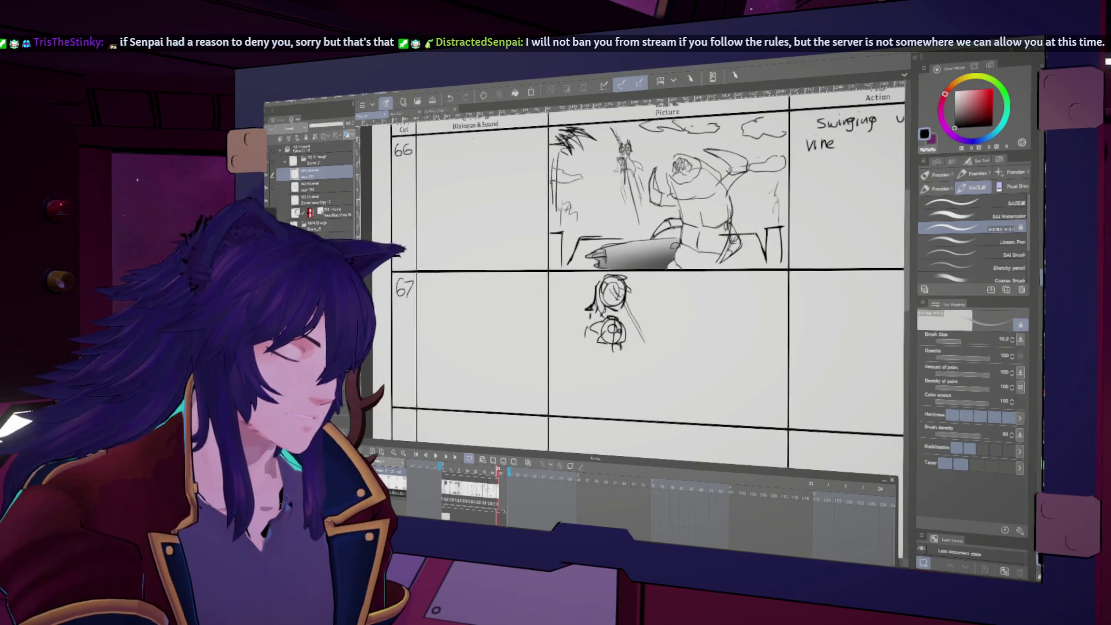
key("h")
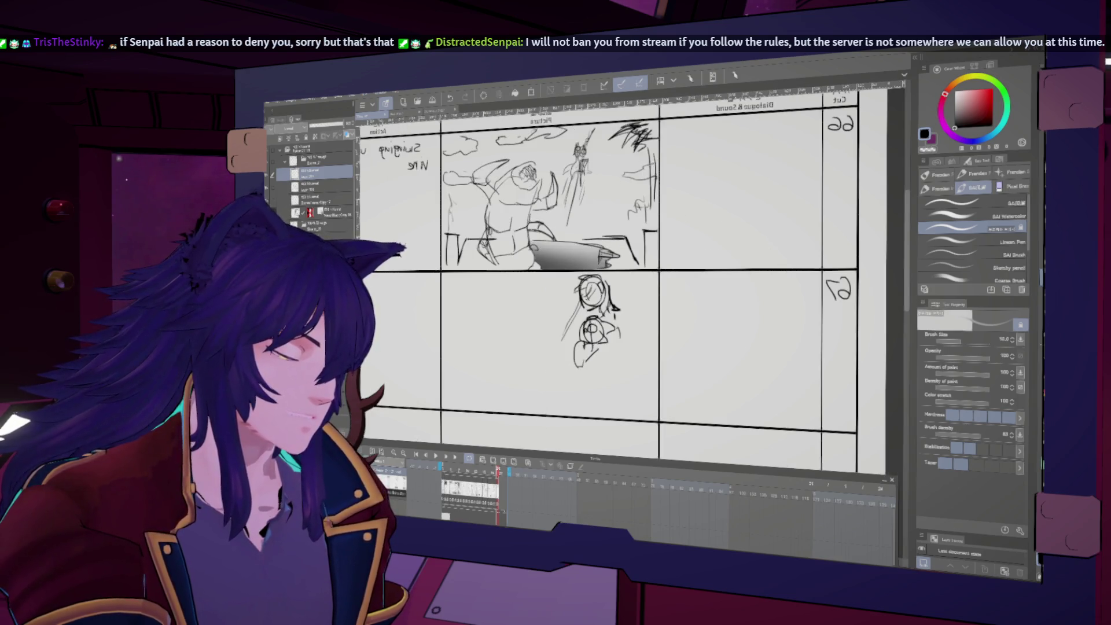
key("h")
key("h")
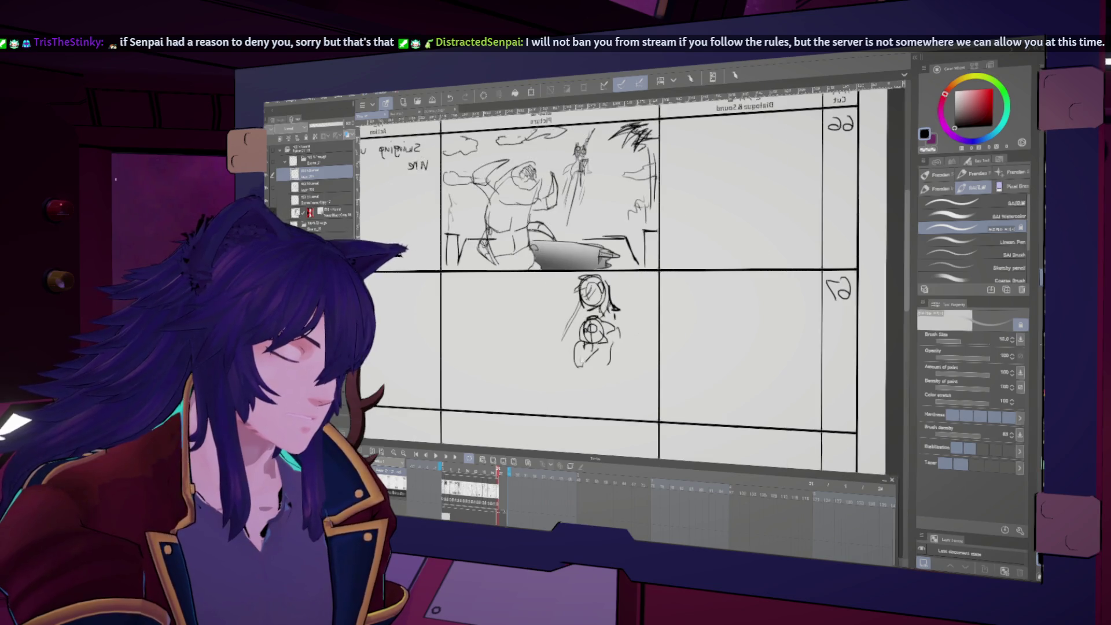
key("h")
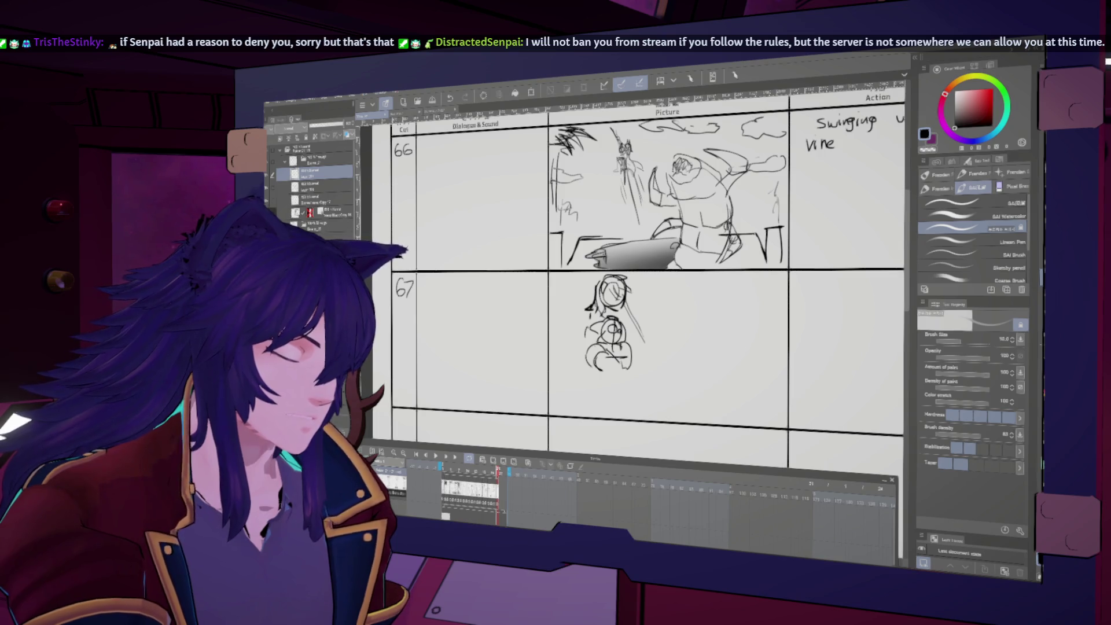
key("h")
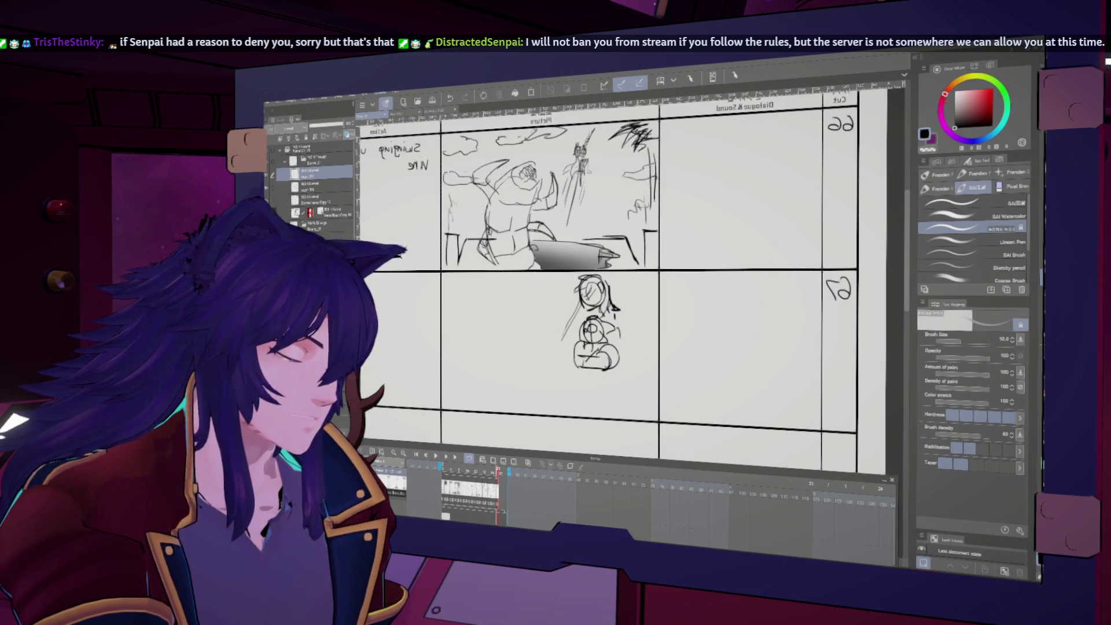
key("h")
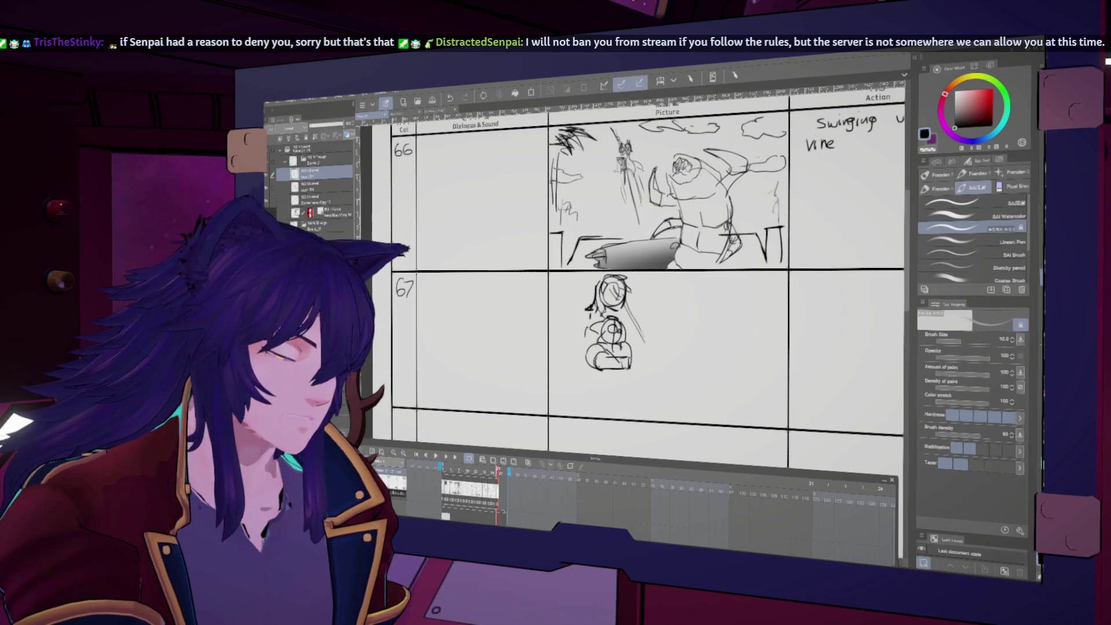
key("h")
key("h")
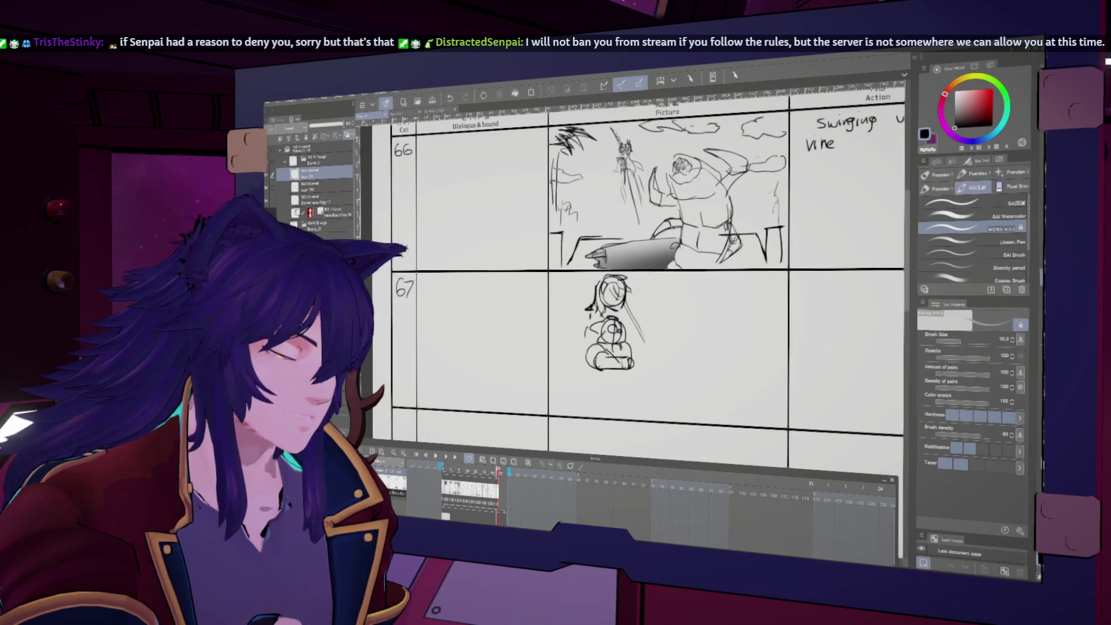
- Add curved strokes beside the head and draw the long diagonal spear across the figure
left_click_drag(644, 275, 647, 288)
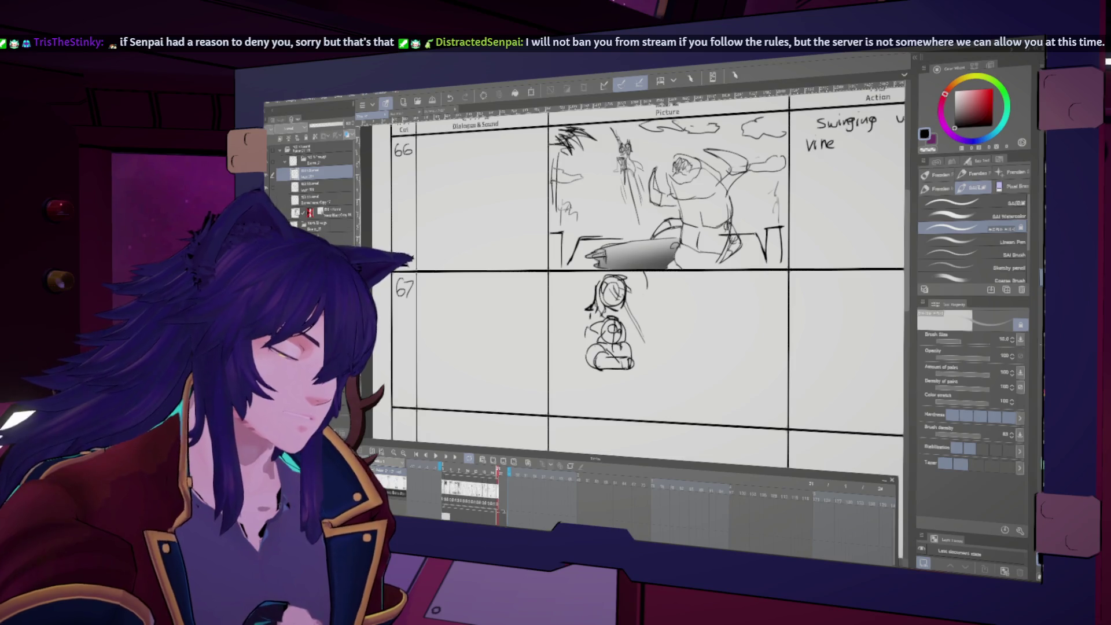
key("h")
key("h")
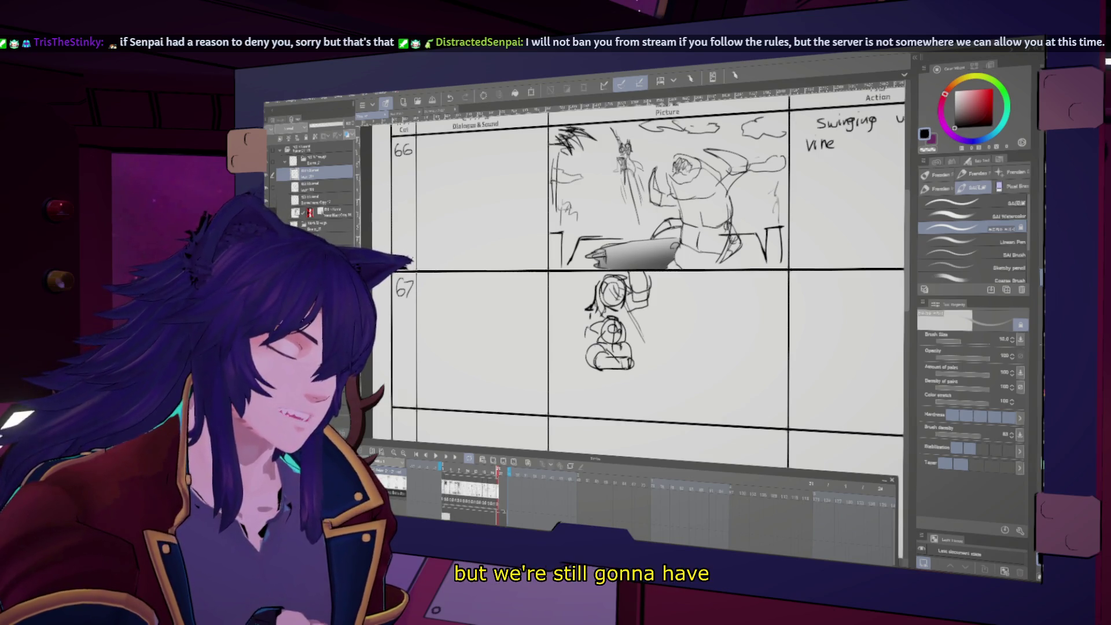
left_click_drag(642, 324, 646, 347)
key("h")
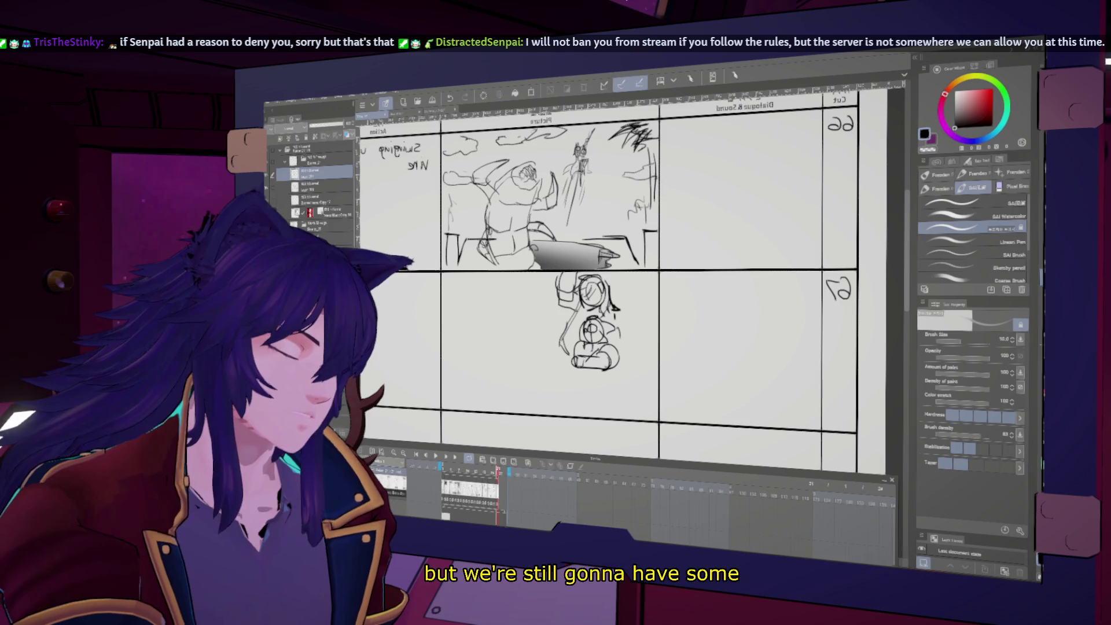
left_click_drag(569, 301, 549, 371)
key("h")
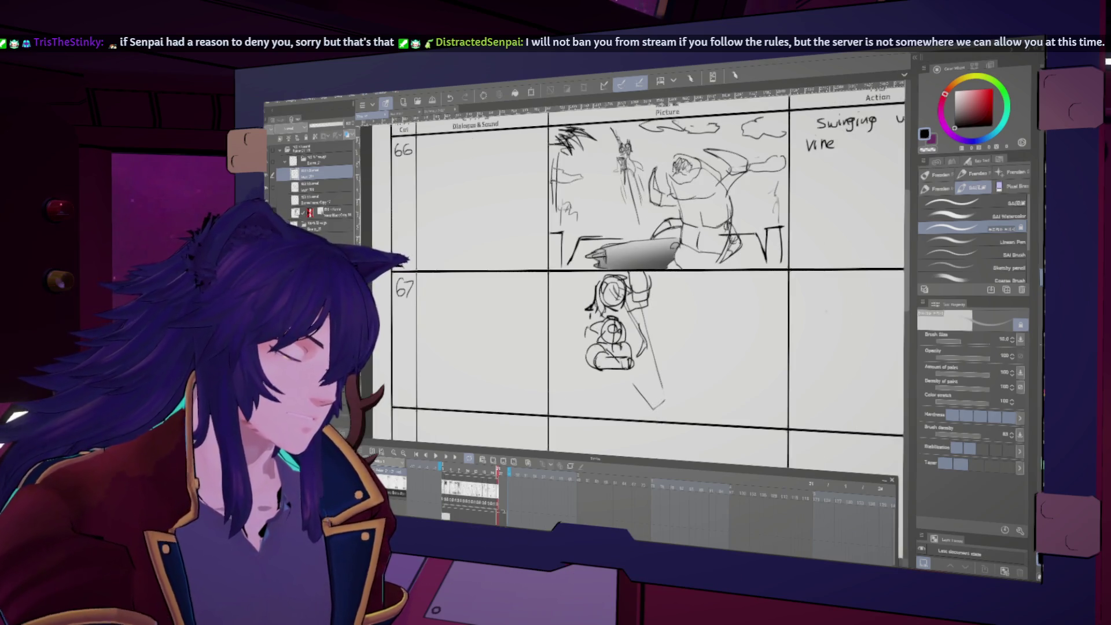
key("j")
left_click(973, 355)
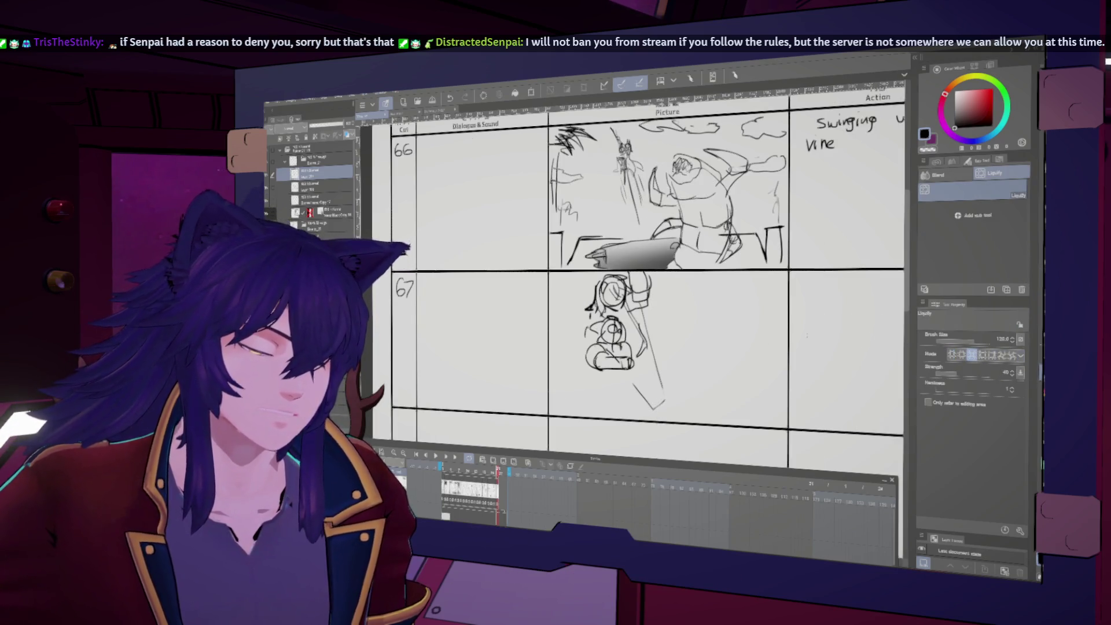
- Liquify the cut 67 figure at brush size 800, then lasso it and warp the selection again
mouse_move(614, 342)
left_mouse_down()
mouse_move(642, 356)
mouse_move(622, 333)
left_mouse_up()
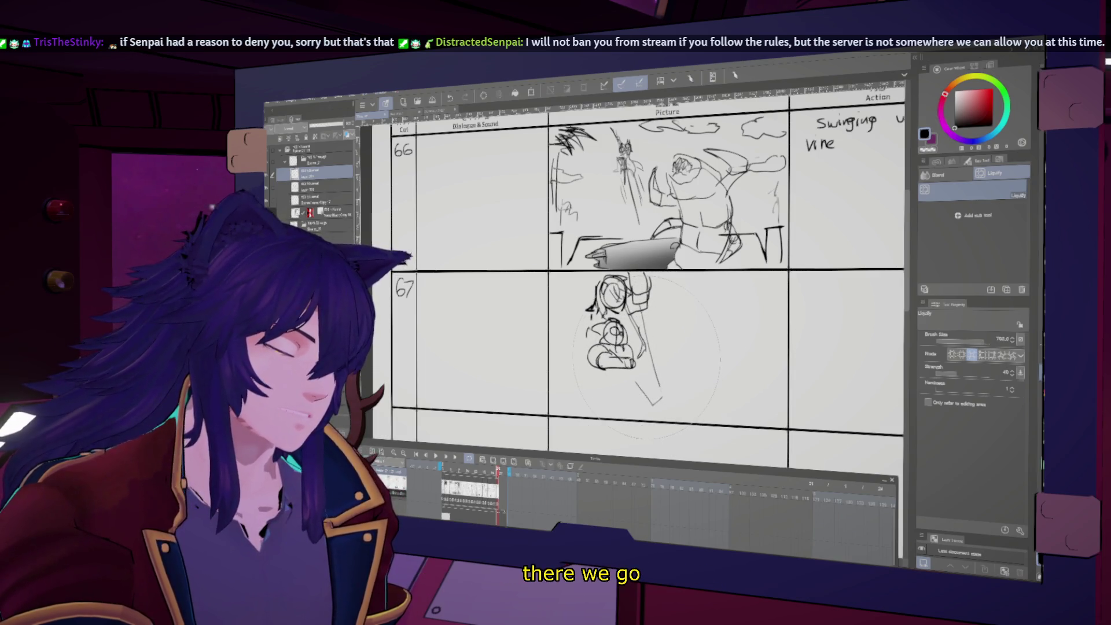
key("bracketright")
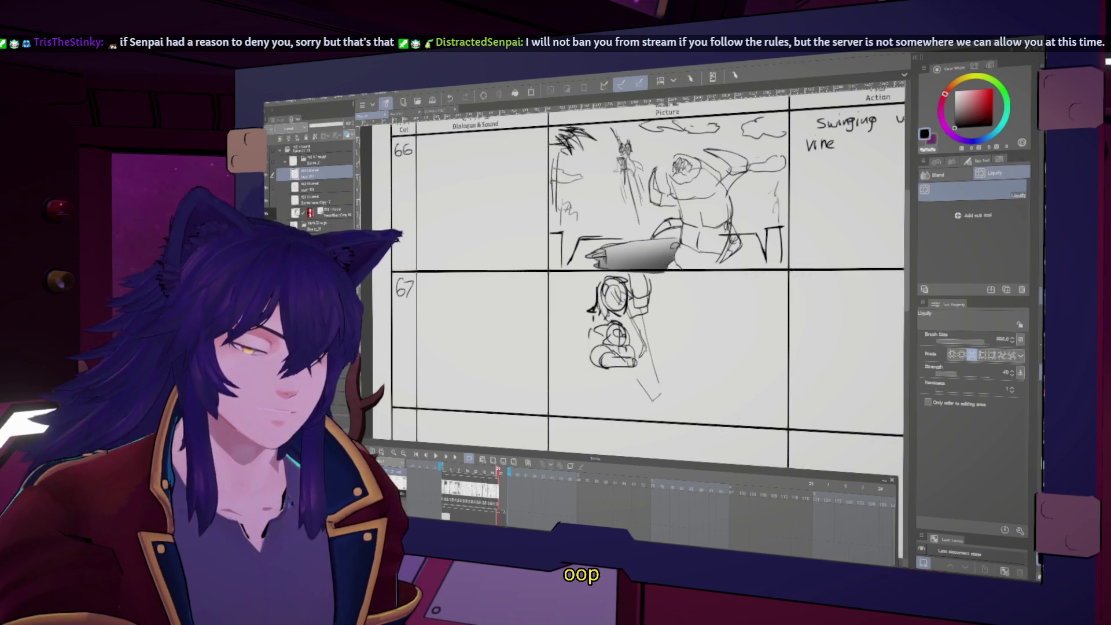
key("m")
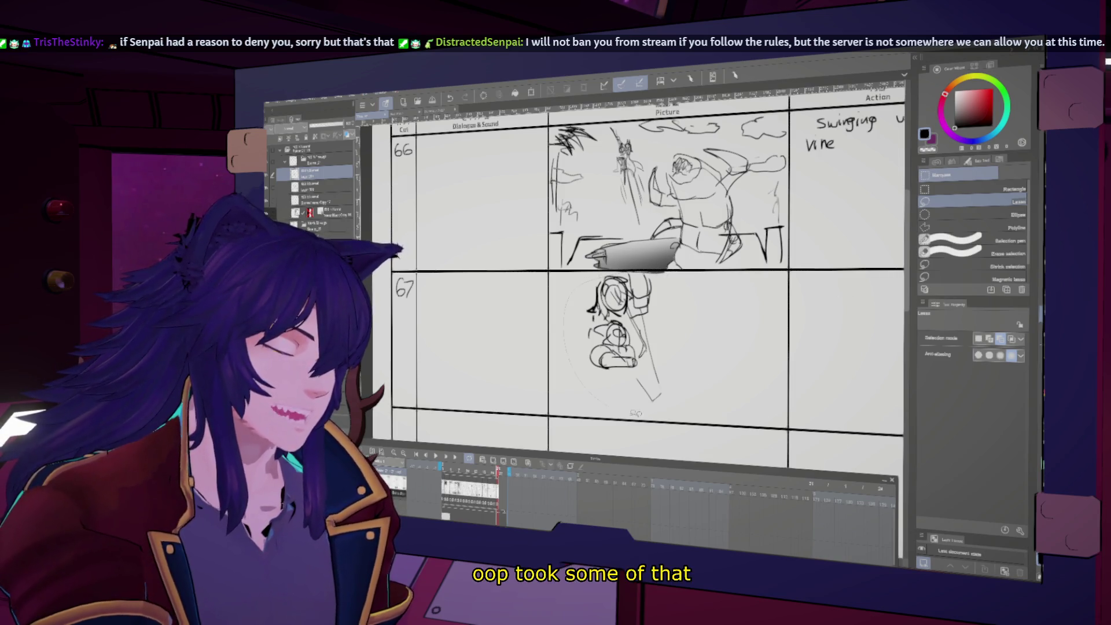
left_click_drag(689, 287, 721, 347)
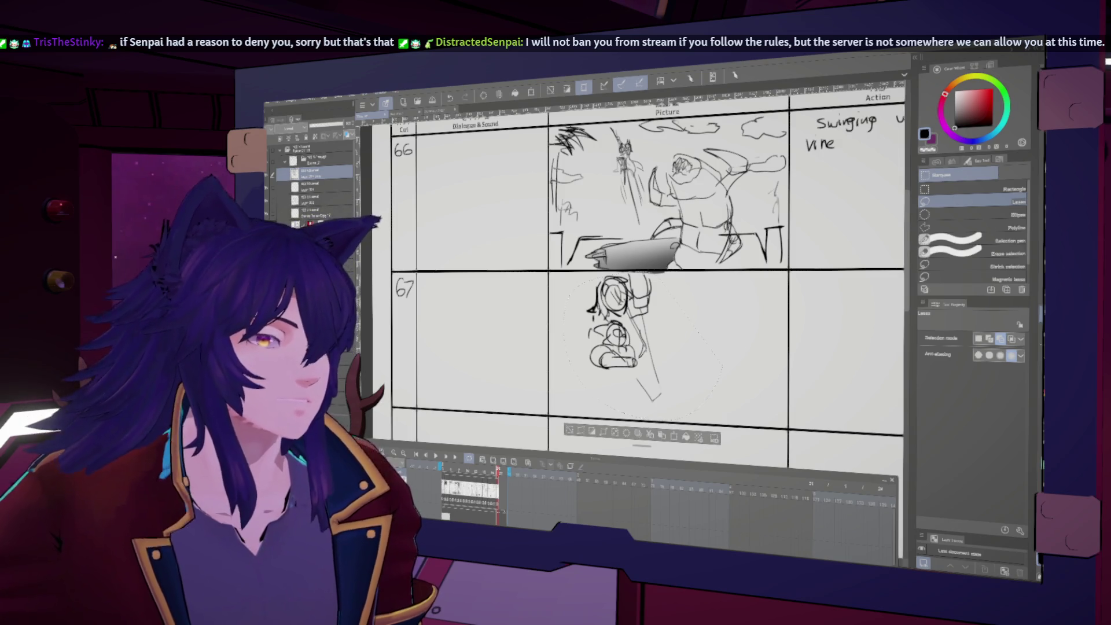
key("j")
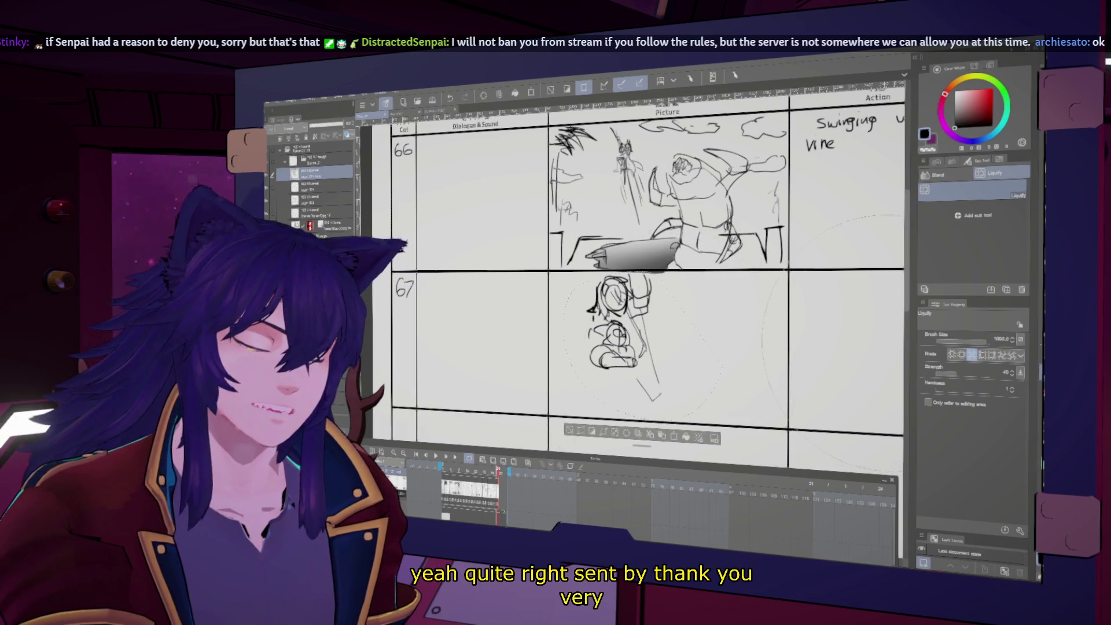
left_click_drag(625, 325, 619, 342)
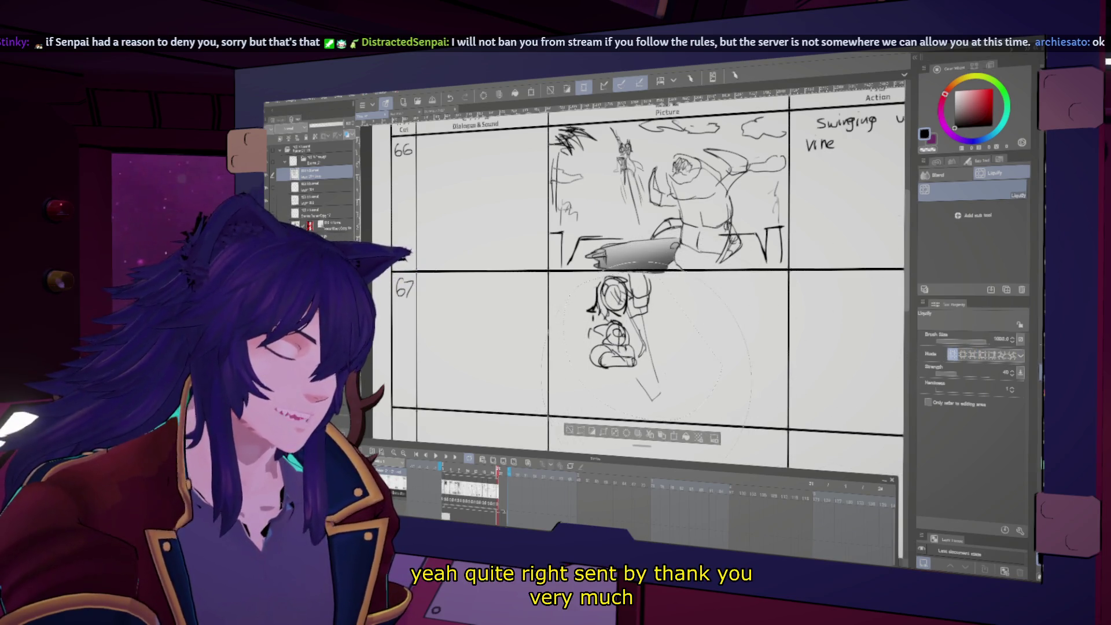
key("h")
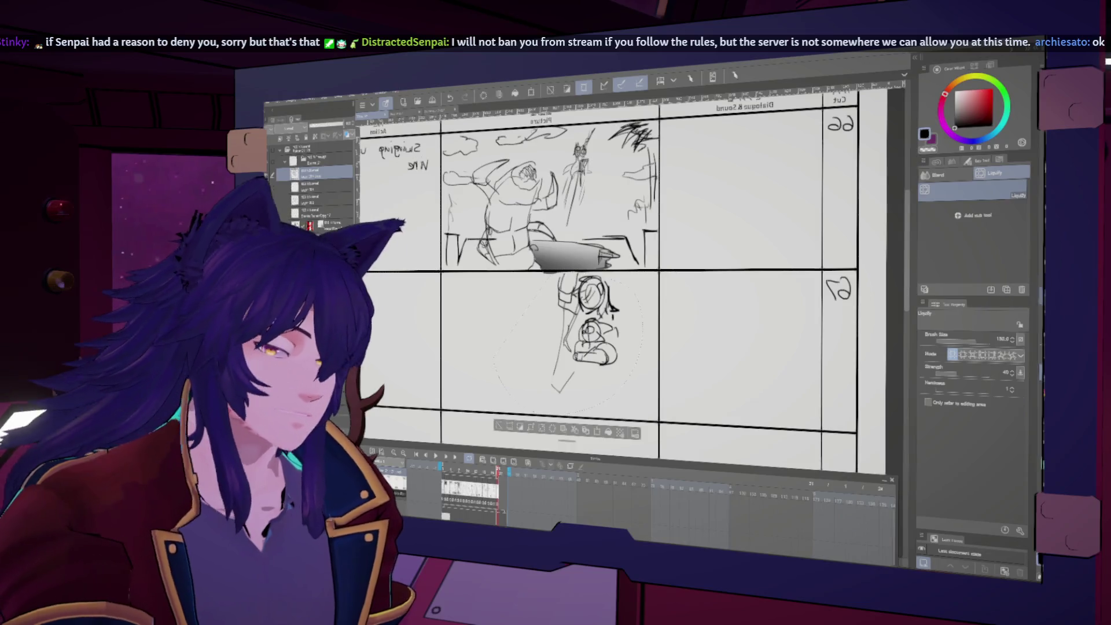
key("b")
key("h")
key("h")
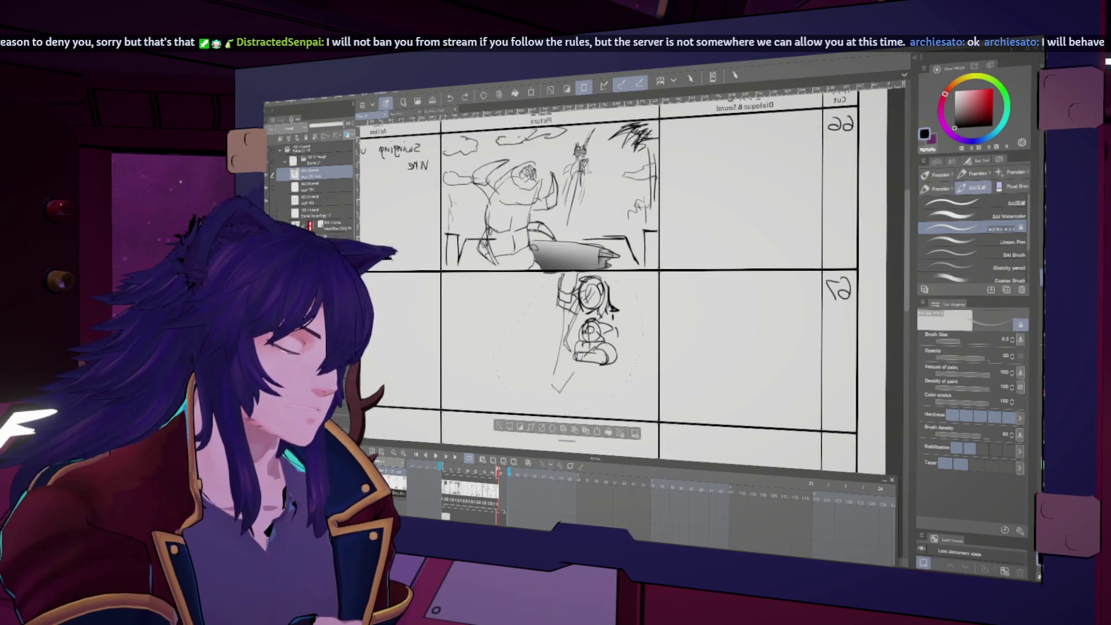
- Compare mirrored and normal views of the cut 67 sketch and raise the brush size to 10
key("h")
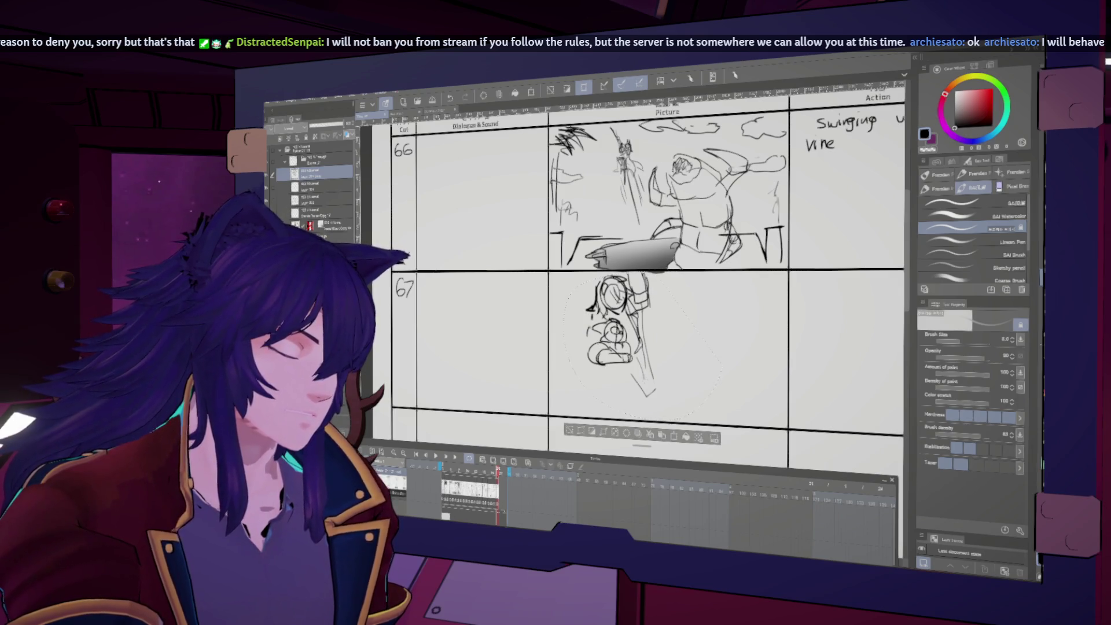
key("h")
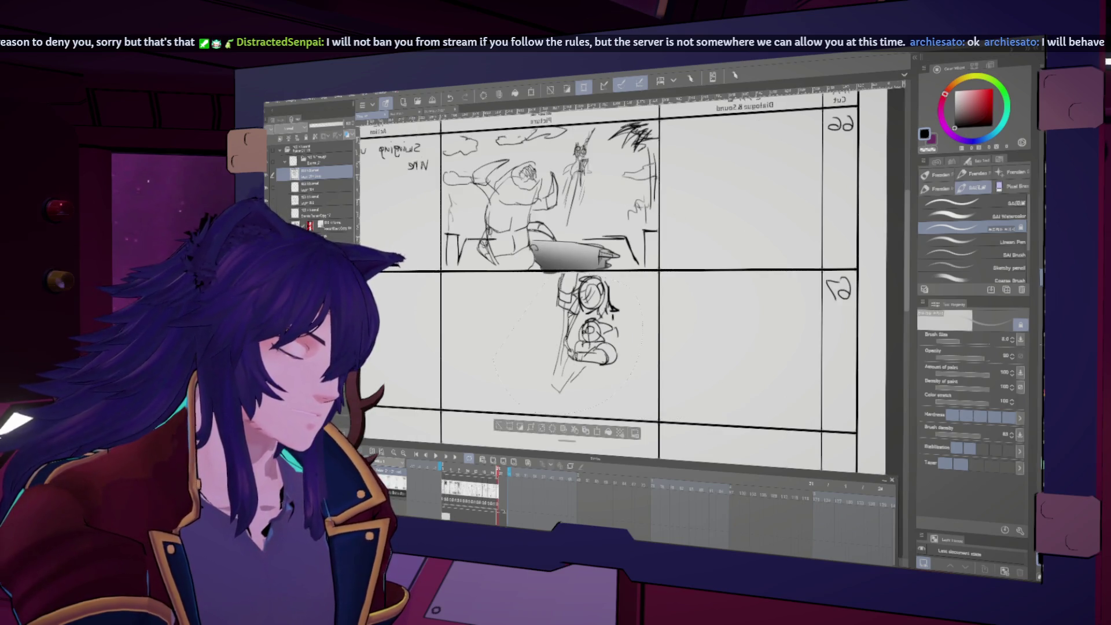
key("h")
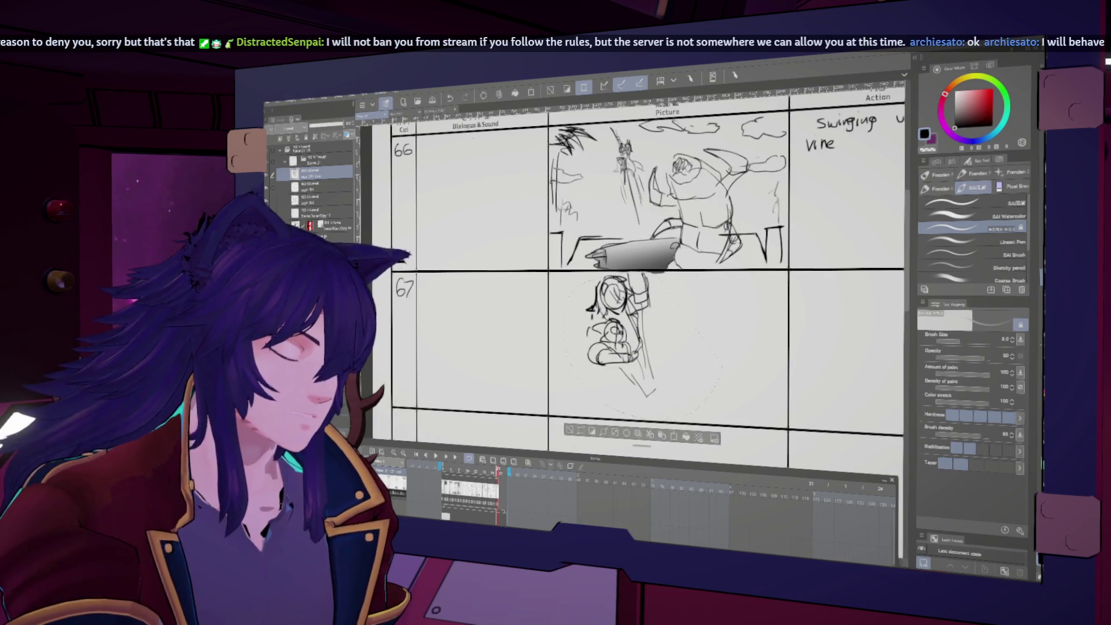
key("h")
key("h")
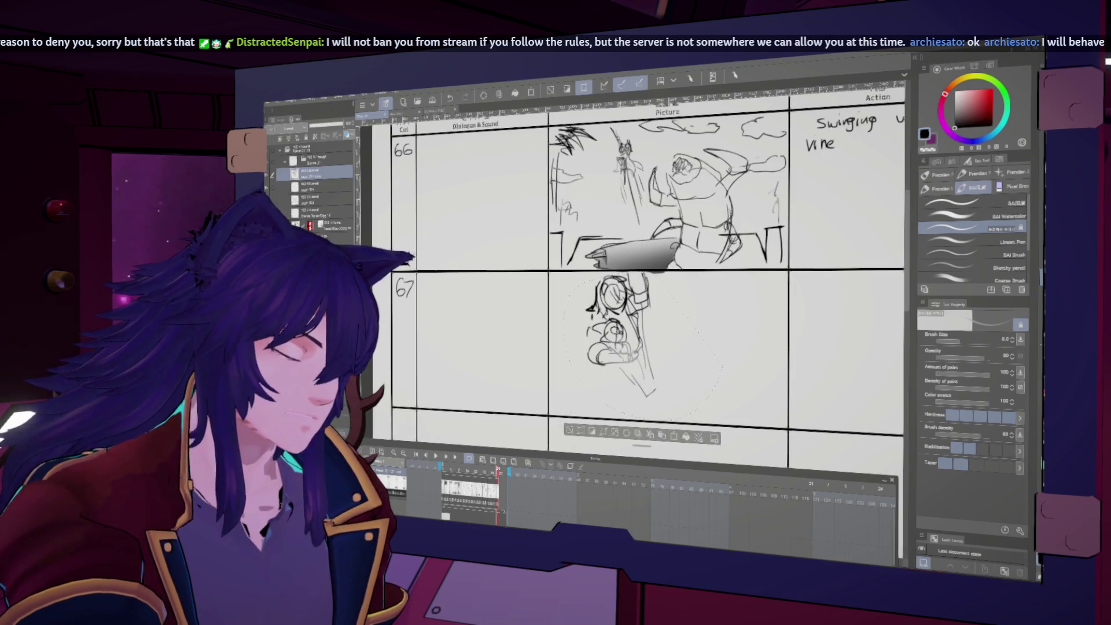
key("h")
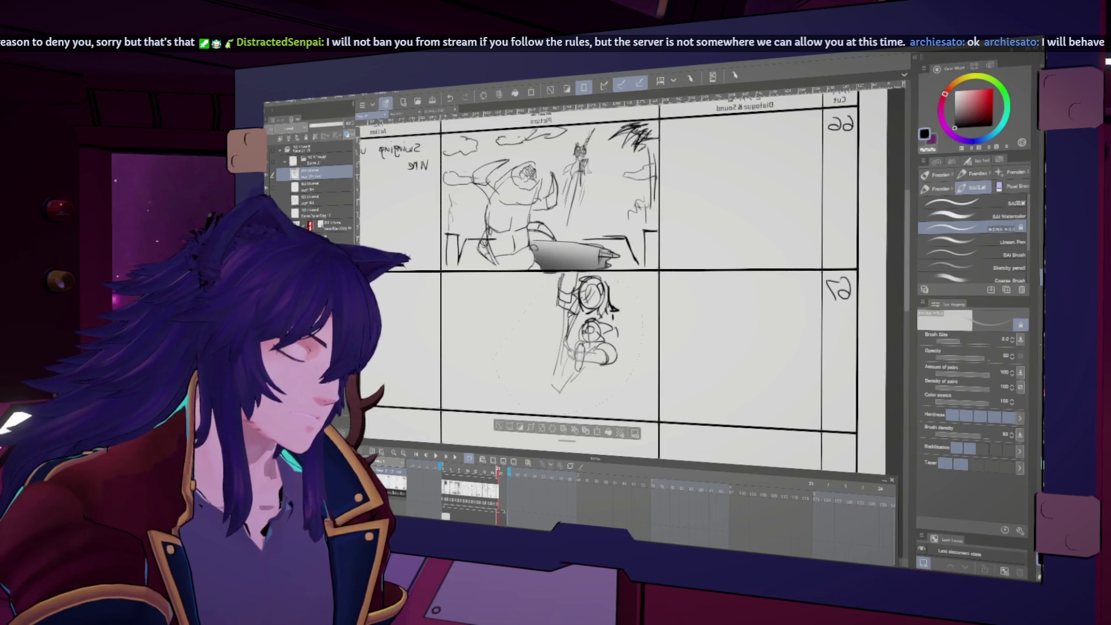
key("h")
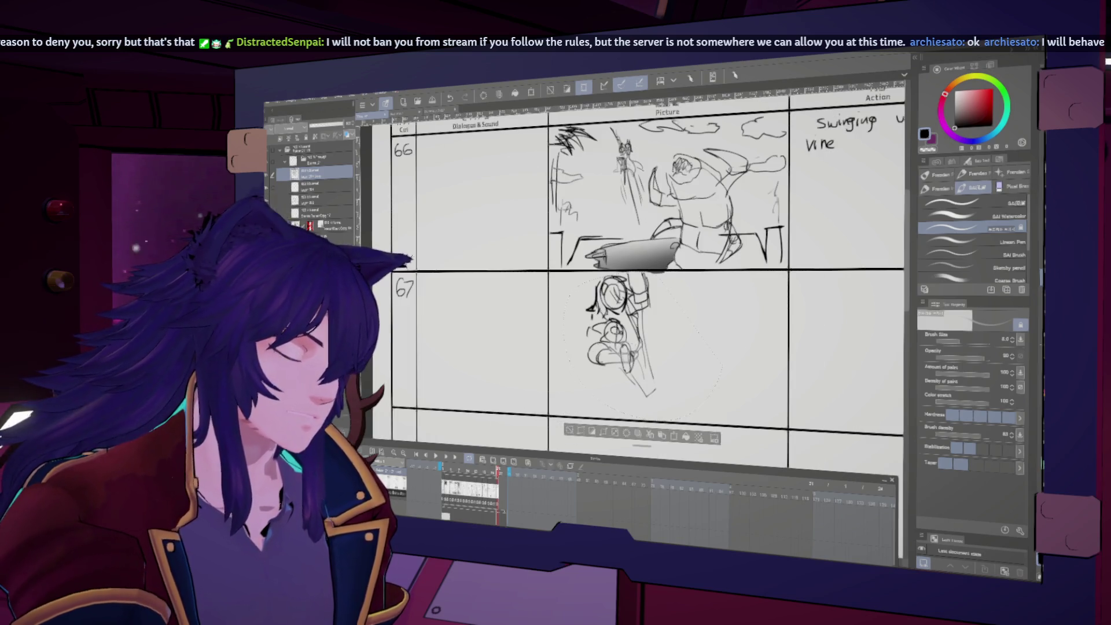
key("bracketright")
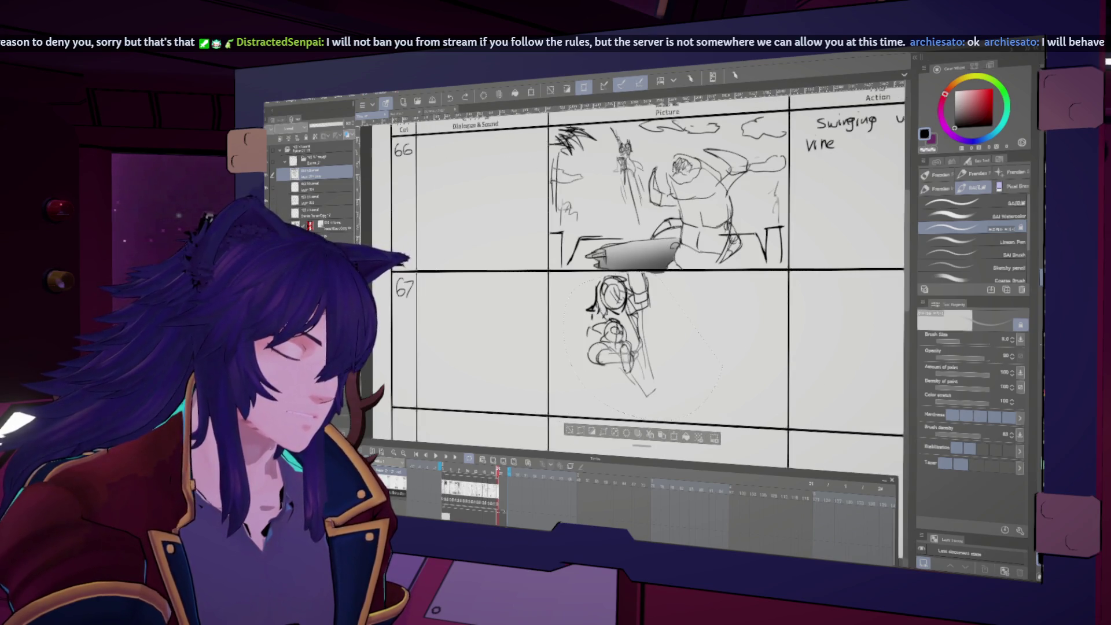
key("h")
key("h")
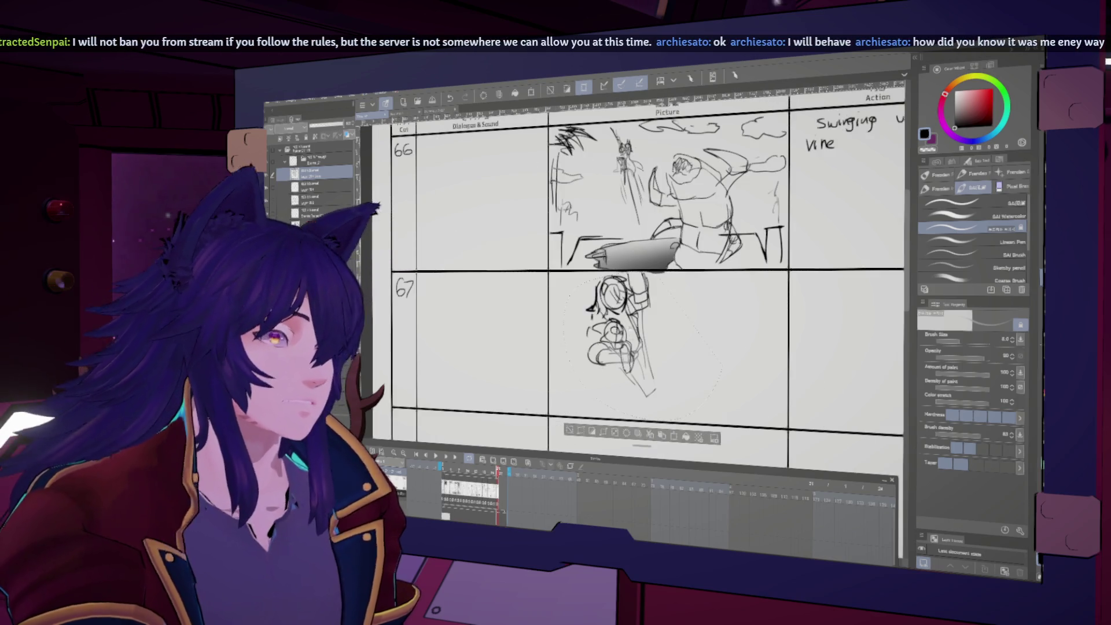
scroll(631, 347, "down", 1)
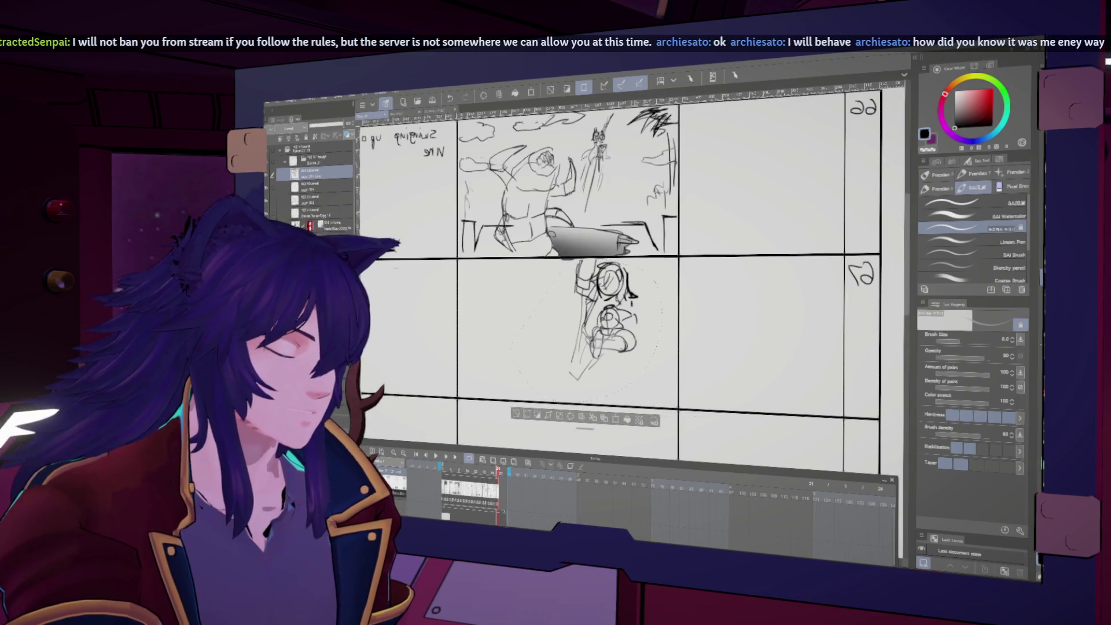
key("bracketright")
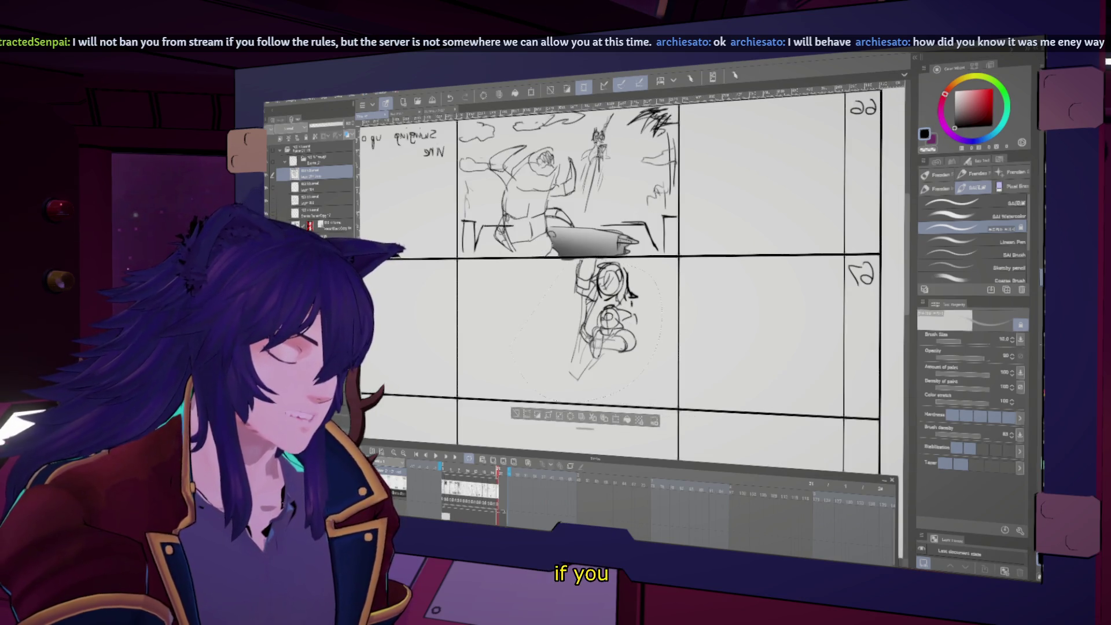
key("h")
key("h")
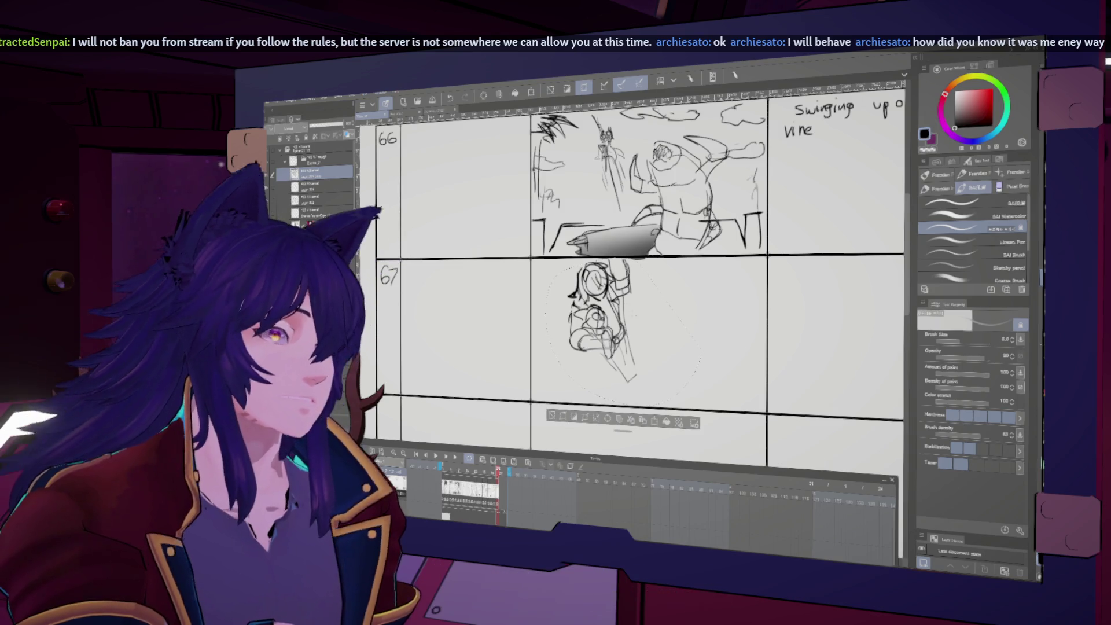
- Add pencil strokes to the cut 67 figure's legs, checking proportions in mirrored view
left_click_drag(623, 333, 616, 321)
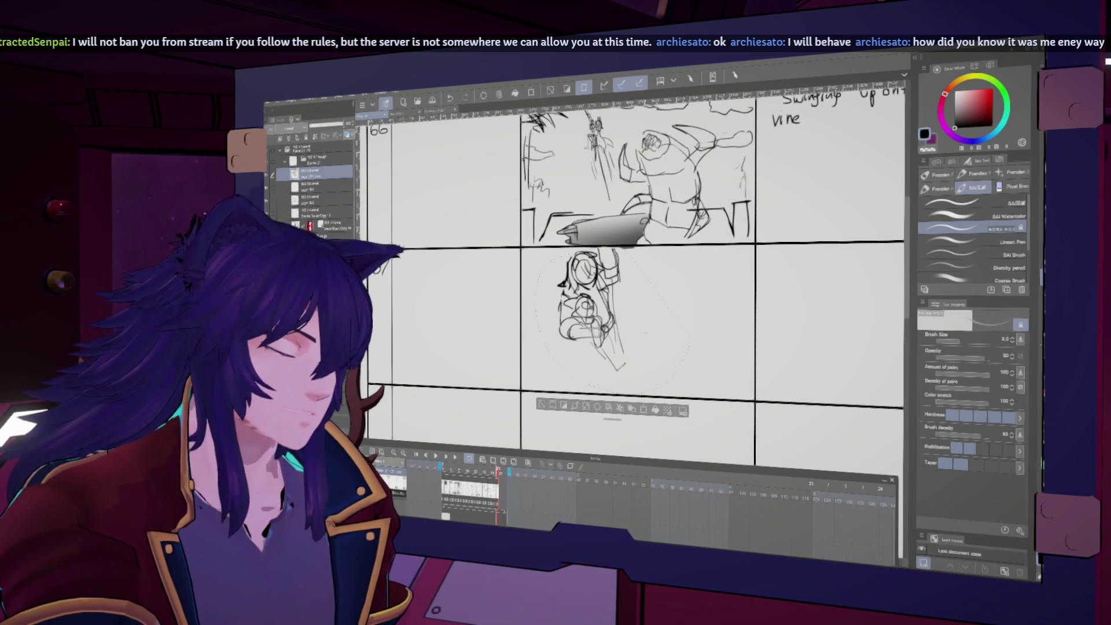
key("h")
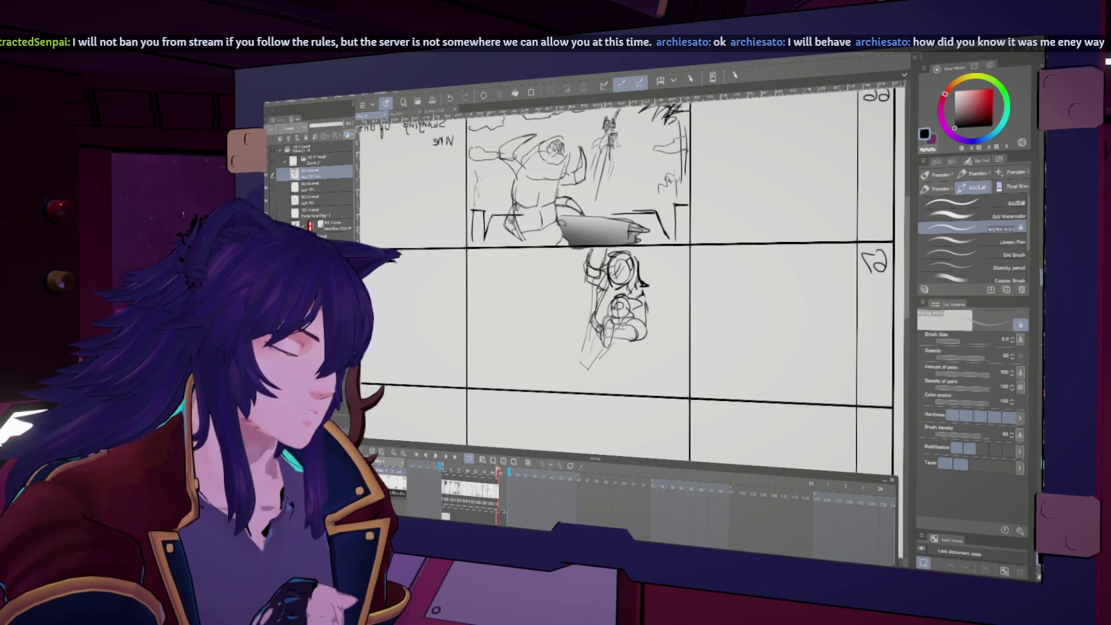
key("h")
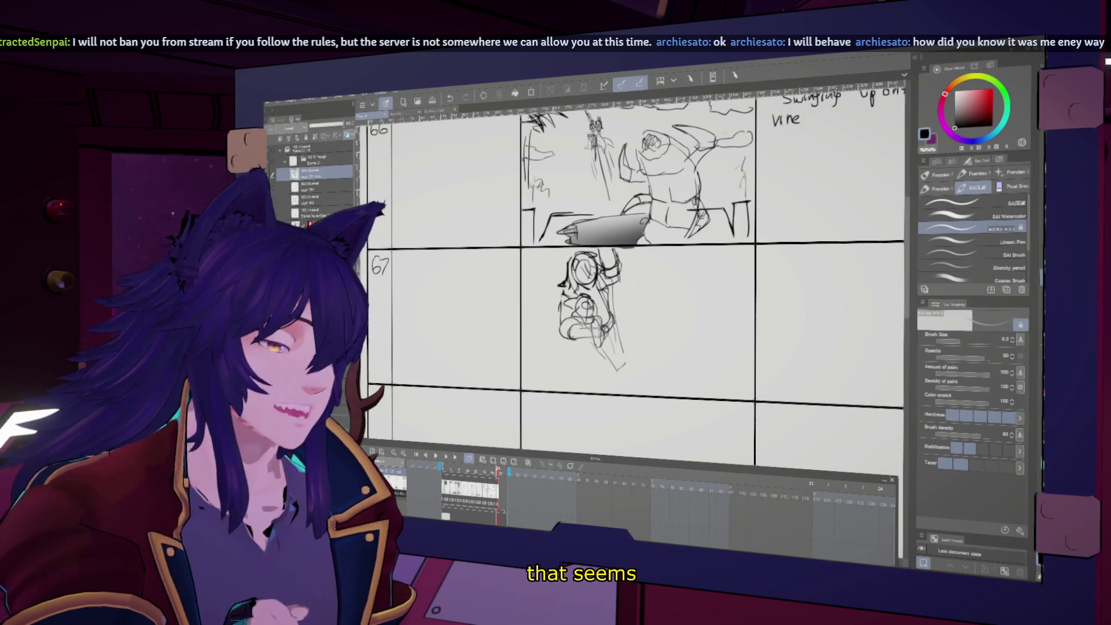
key("h")
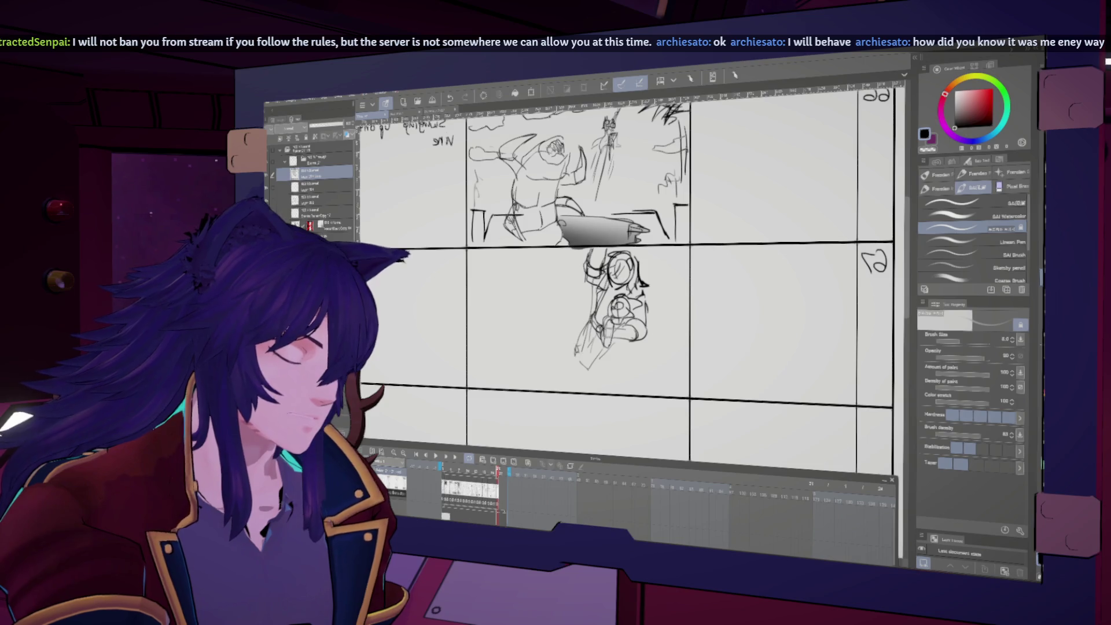
key("h")
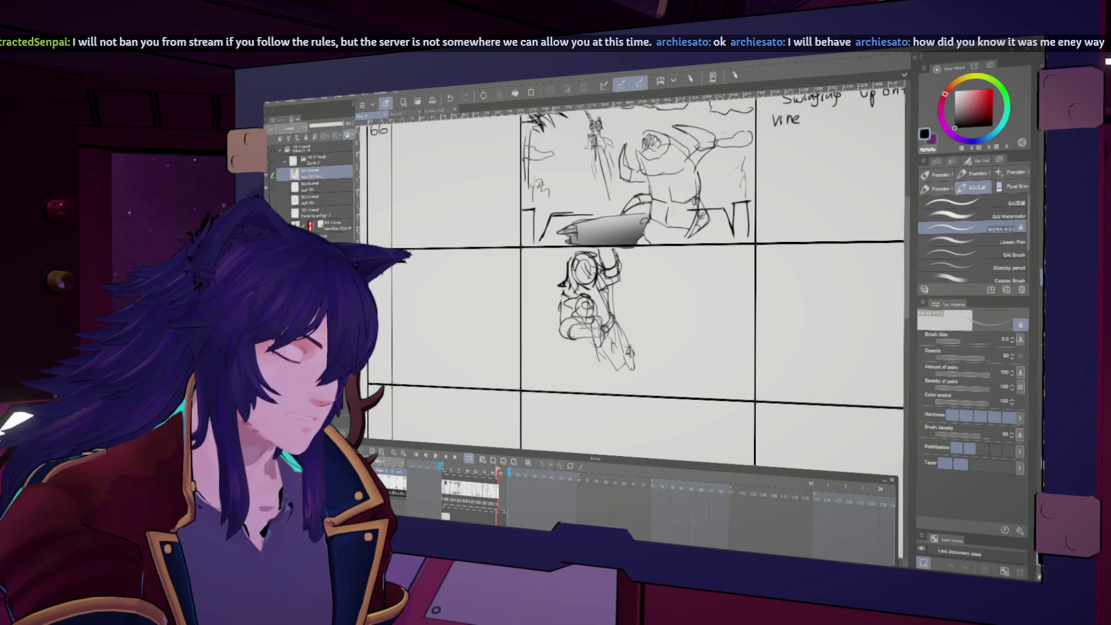
key("h")
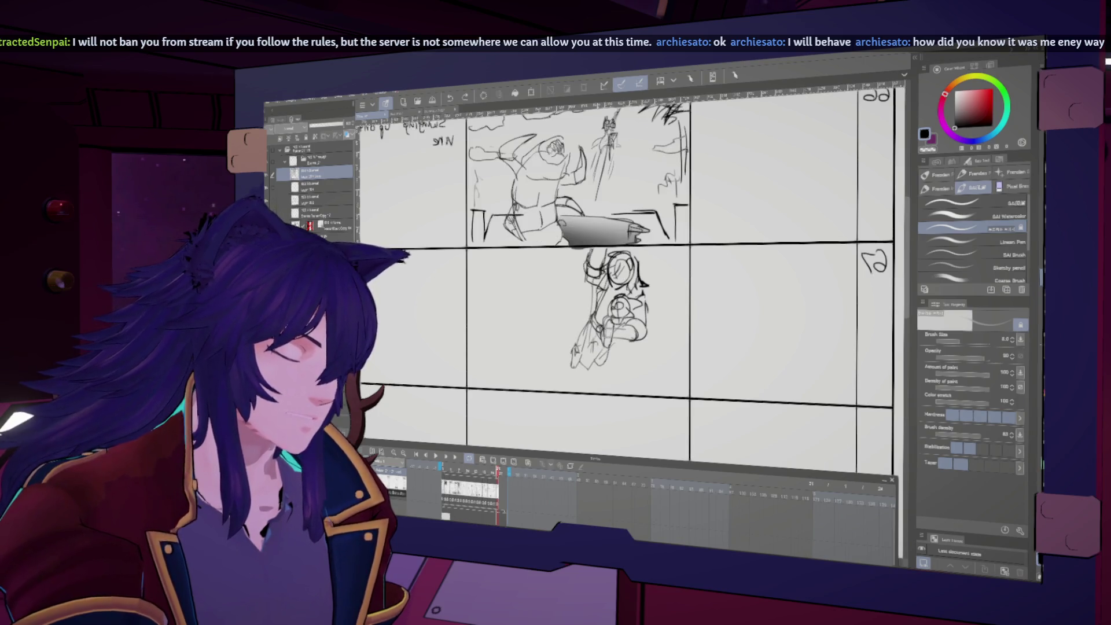
key("h")
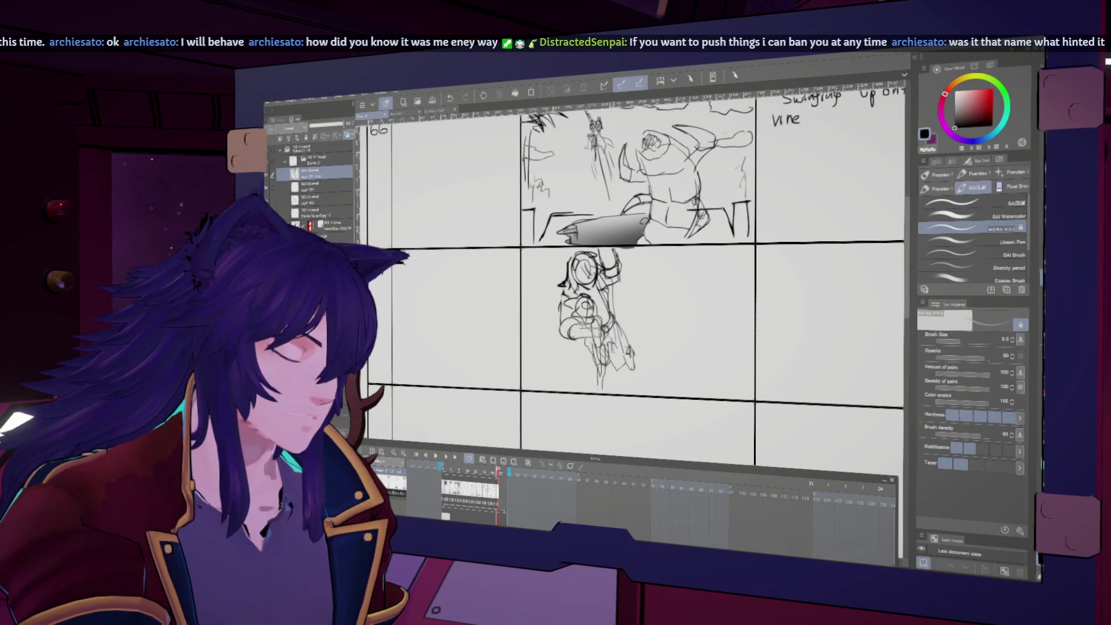
key("h")
left_click_drag(602, 347, 600, 385)
key("h")
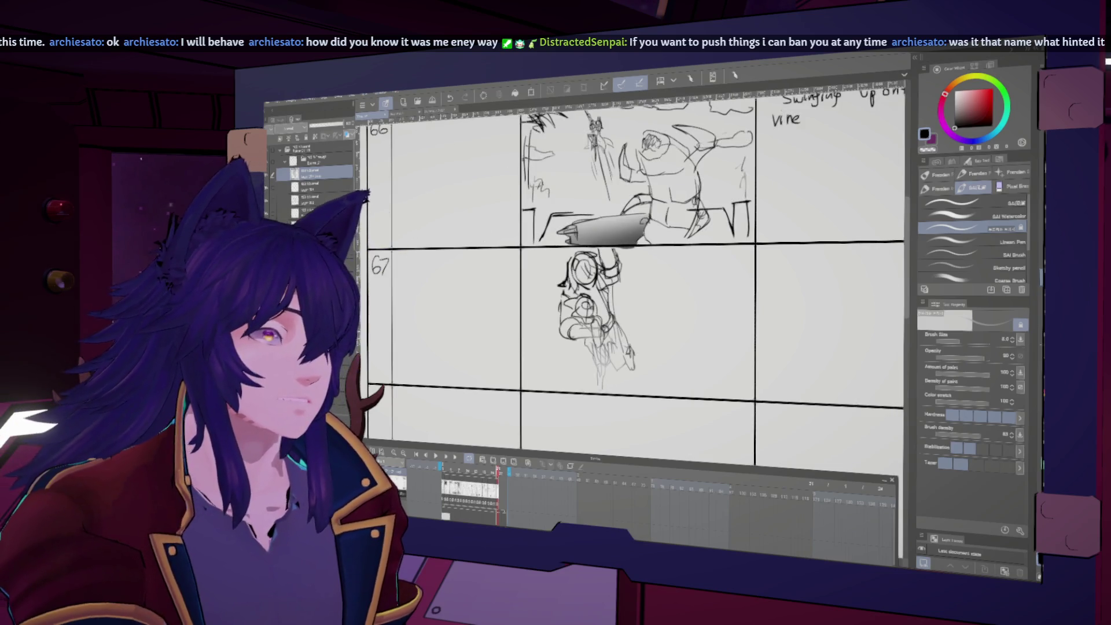
- Add a new drawing layer and set the brush size to 10, comparing mirrored views
key("h")
key("h")
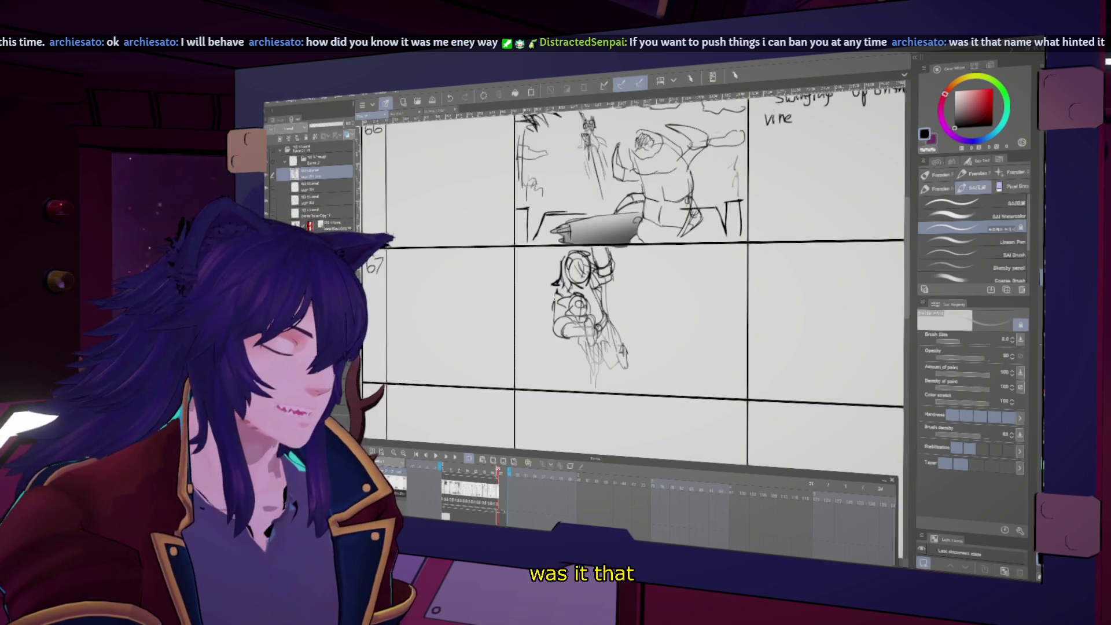
key("h")
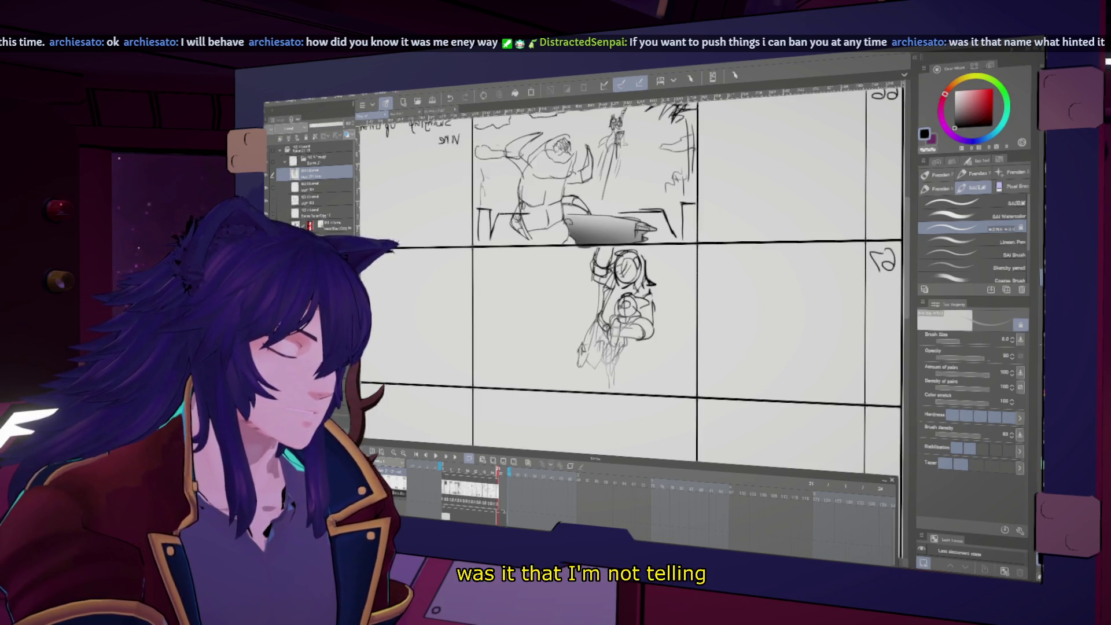
key("h")
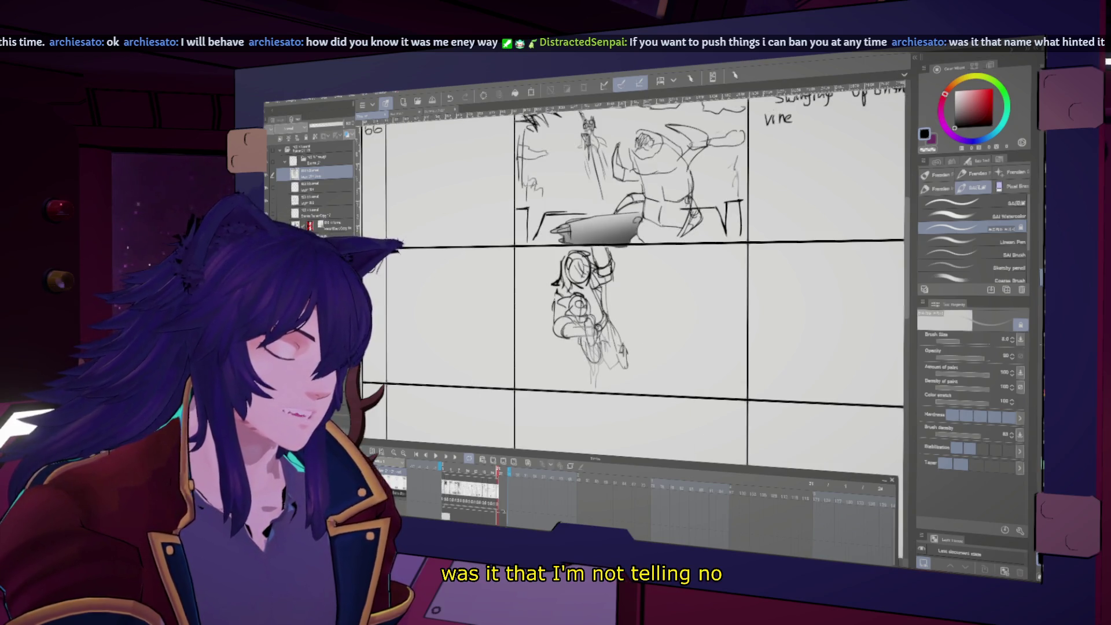
key("h")
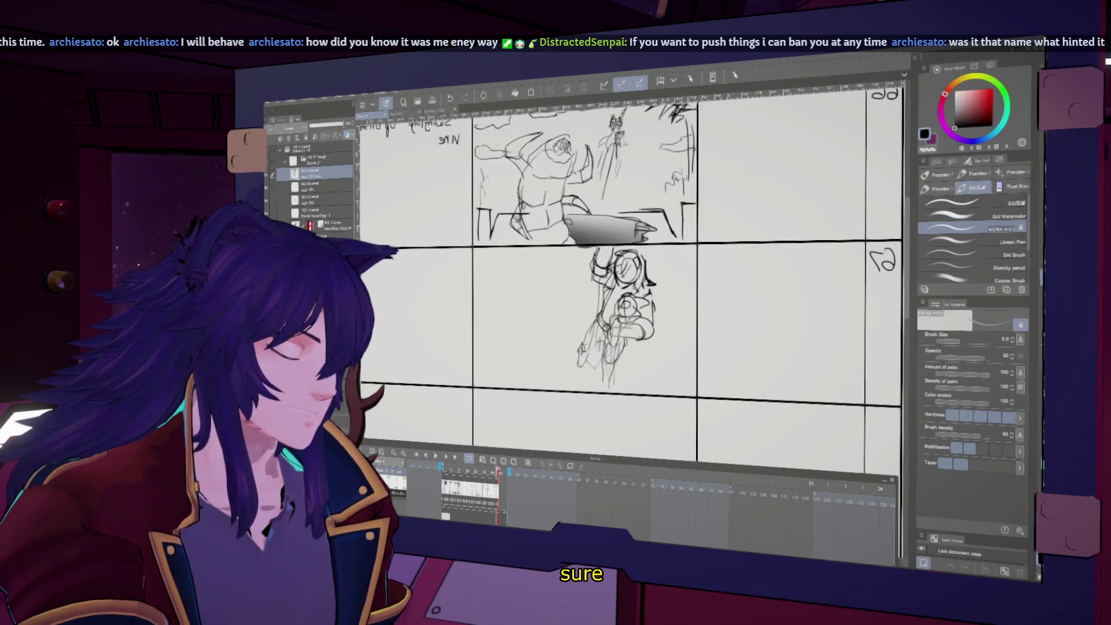
key("h")
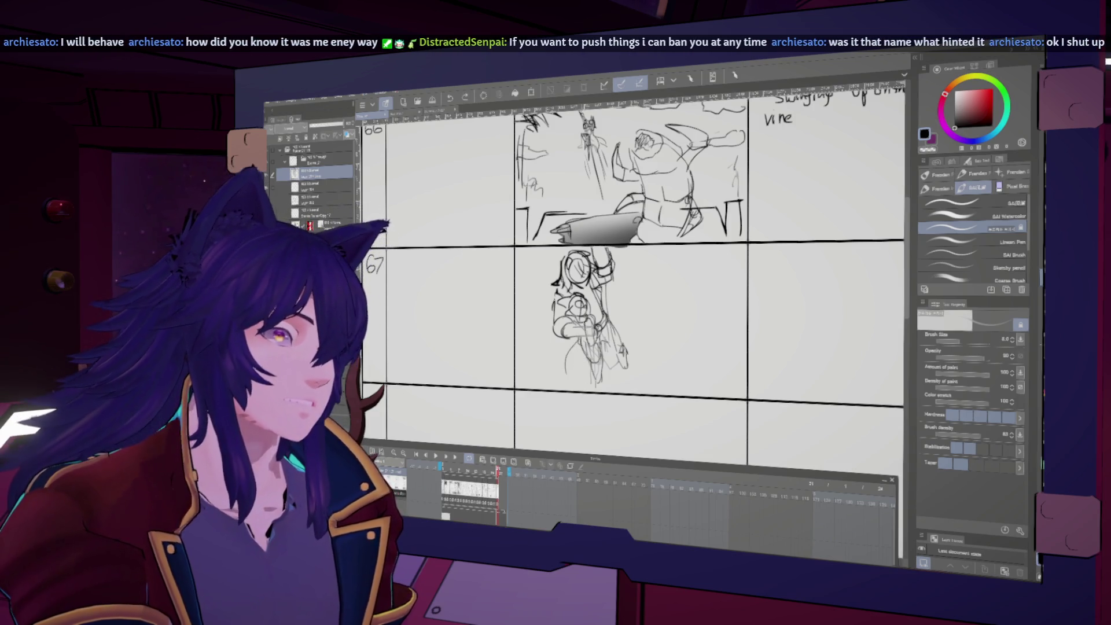
key("h")
key("h")
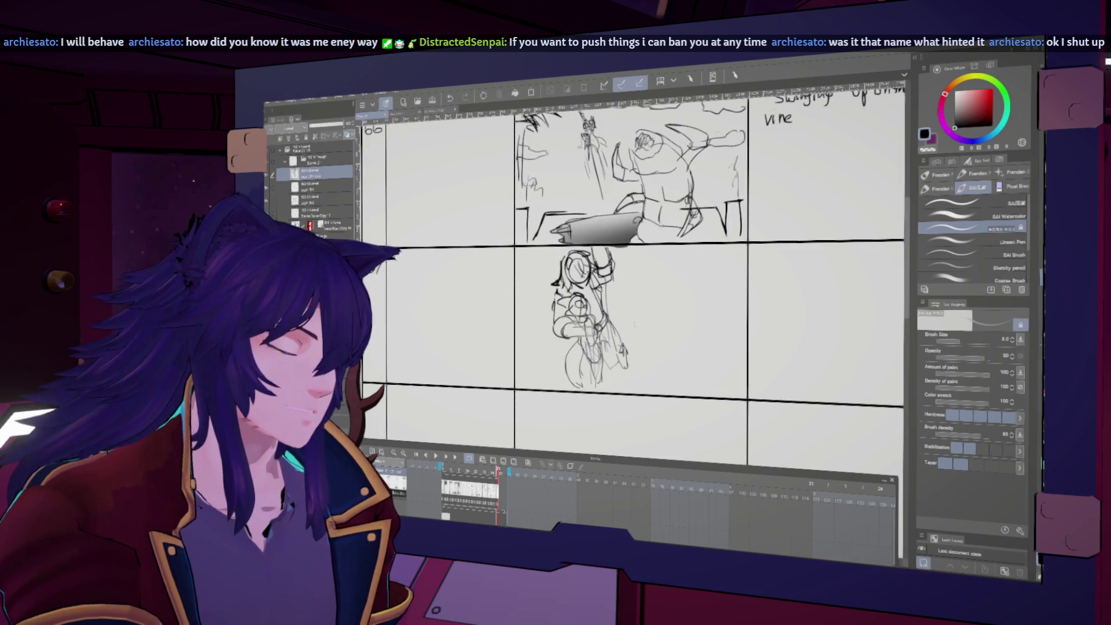
key("h")
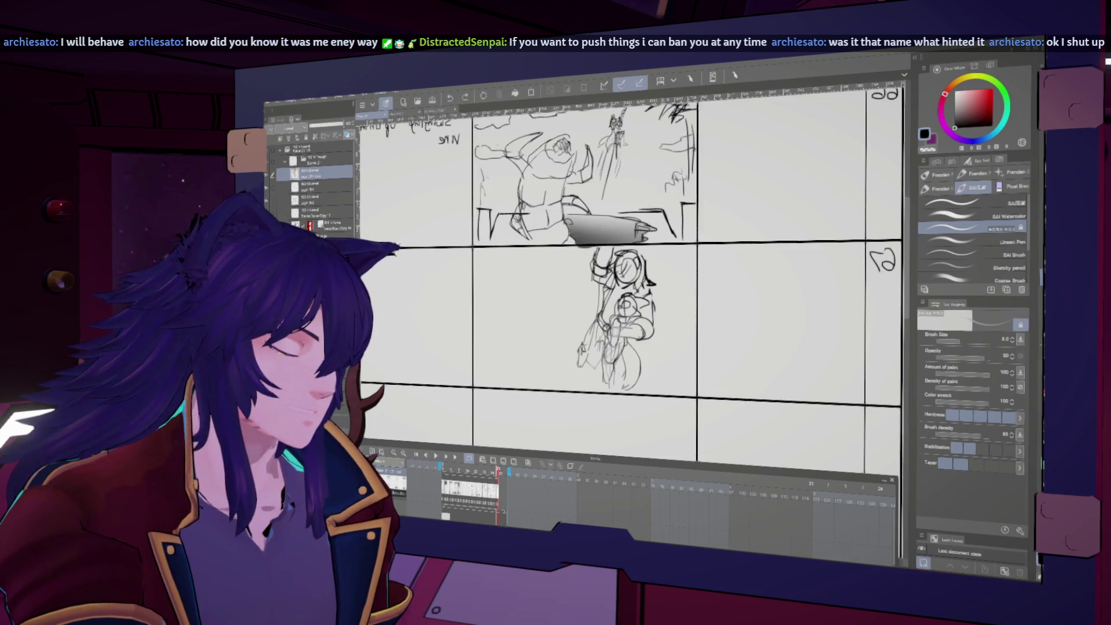
key("h")
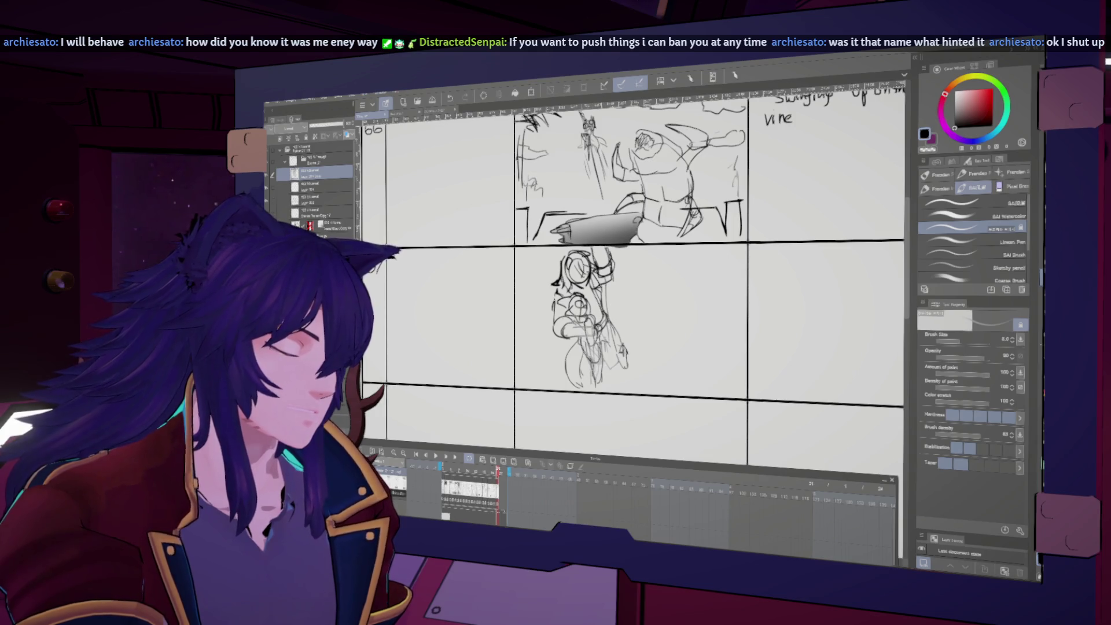
key("h")
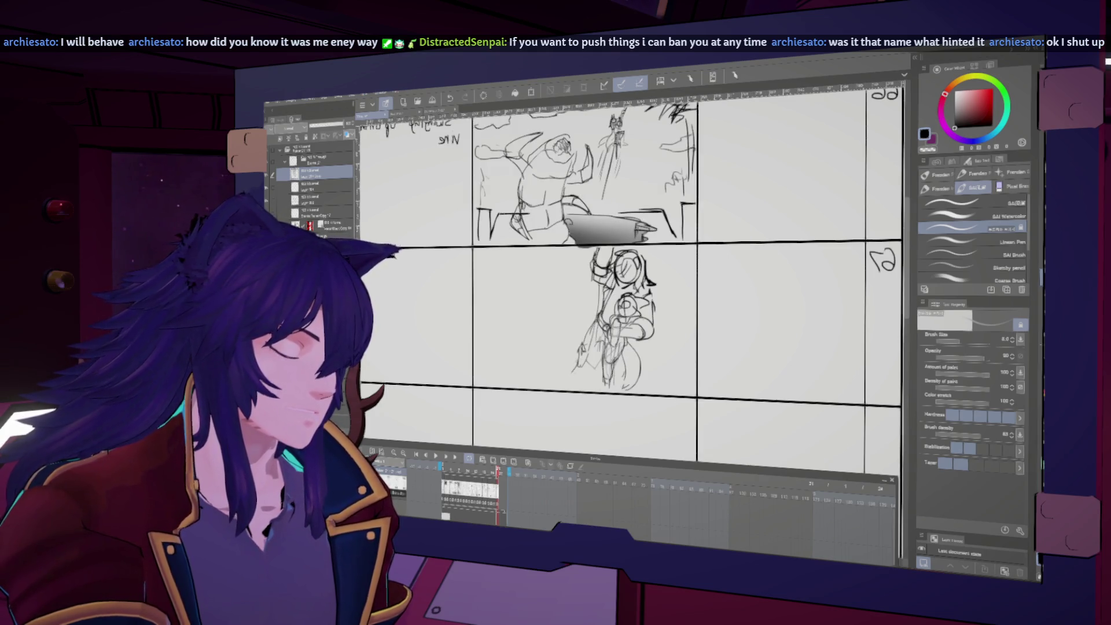
key("h")
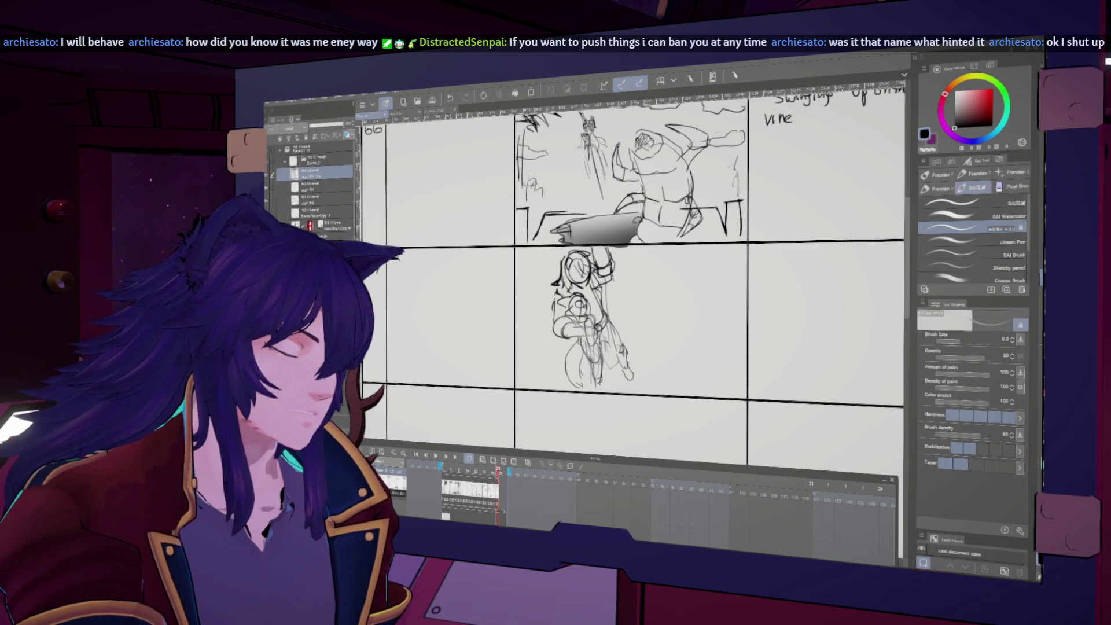
key("h")
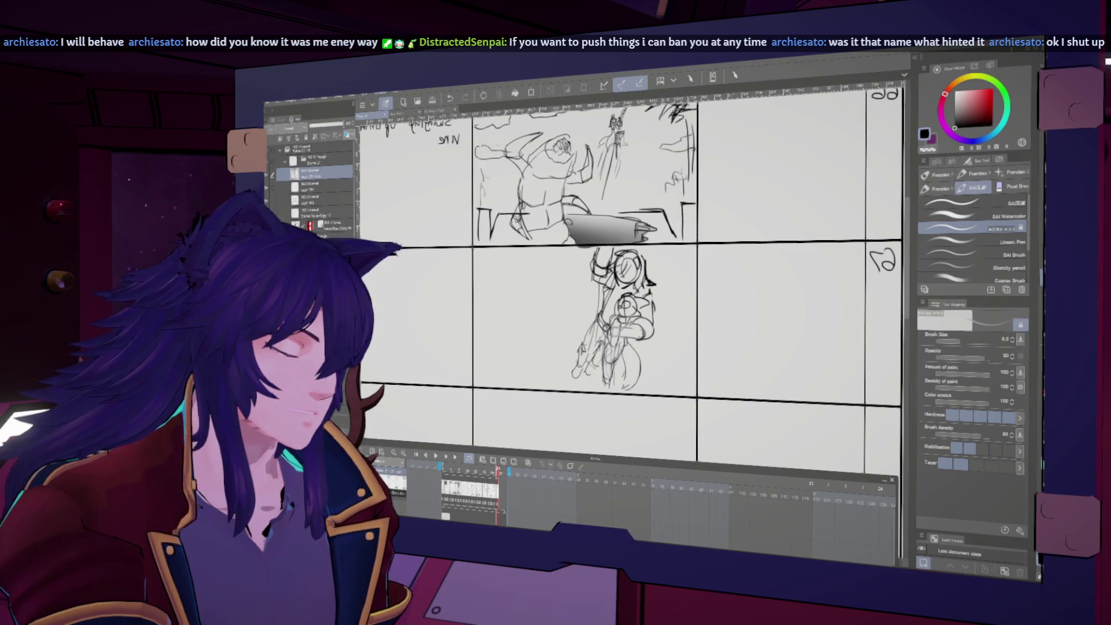
key("h")
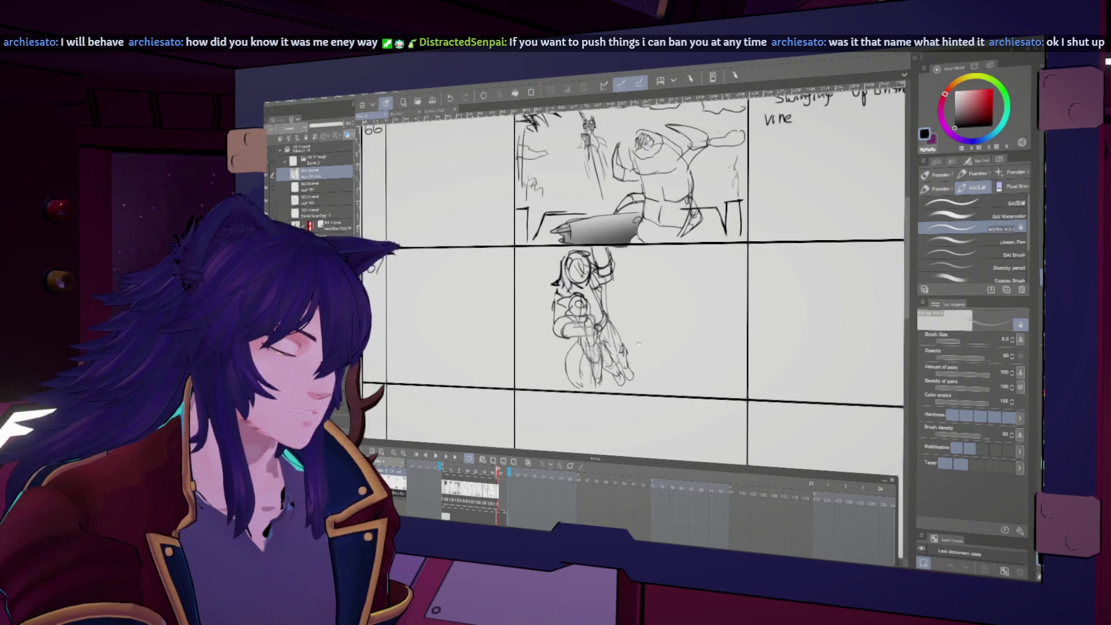
scroll(637, 278, "up", 1)
key("h")
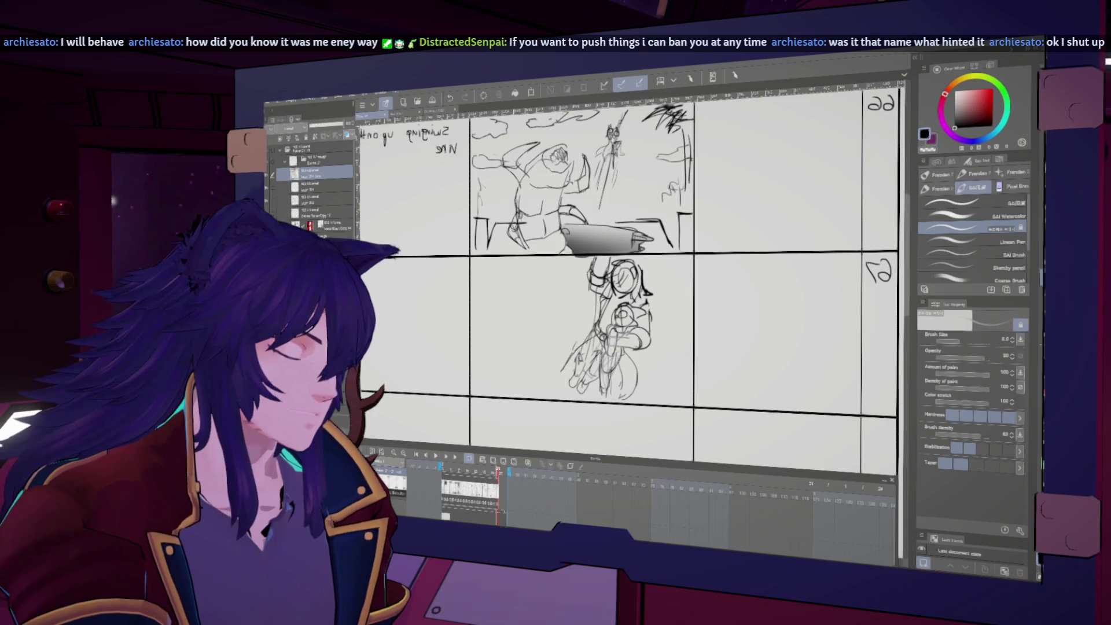
key("h")
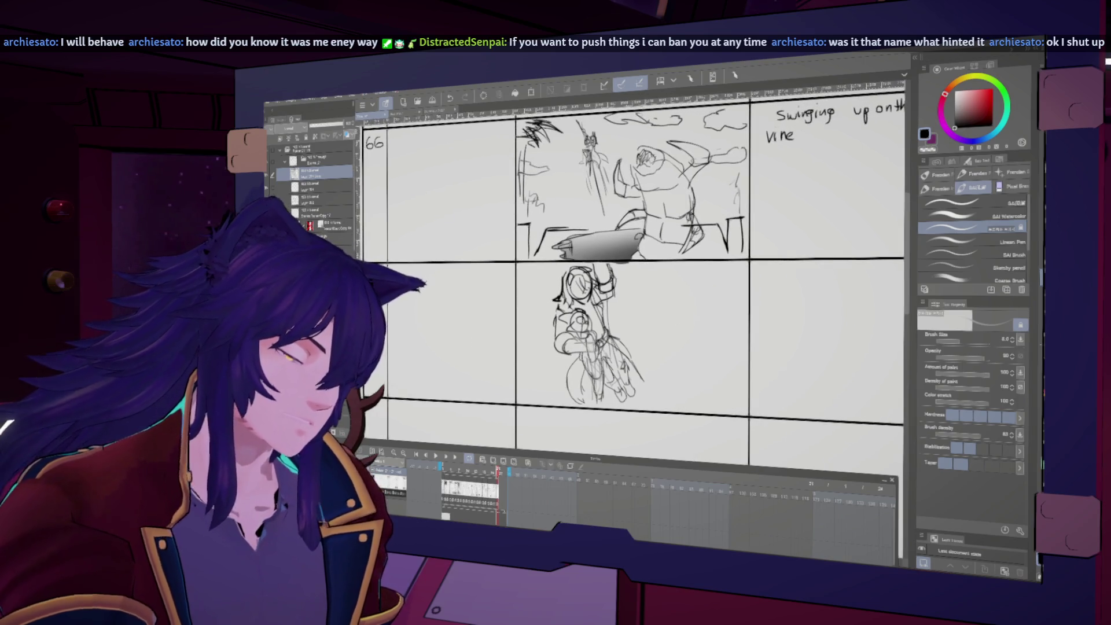
key("bracketright")
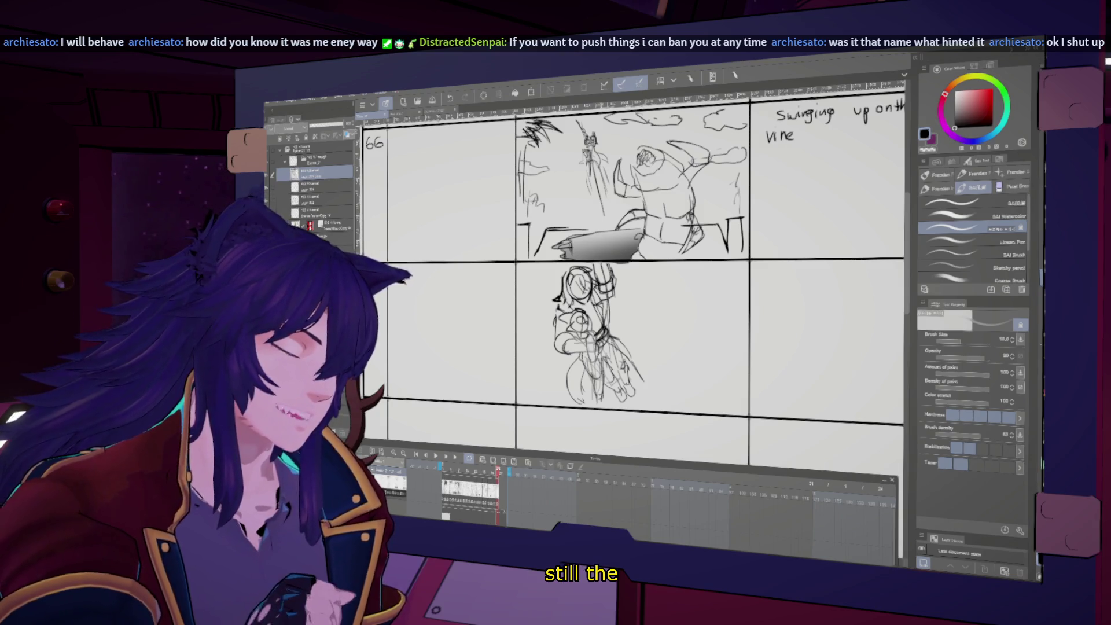
key("h")
key("h")
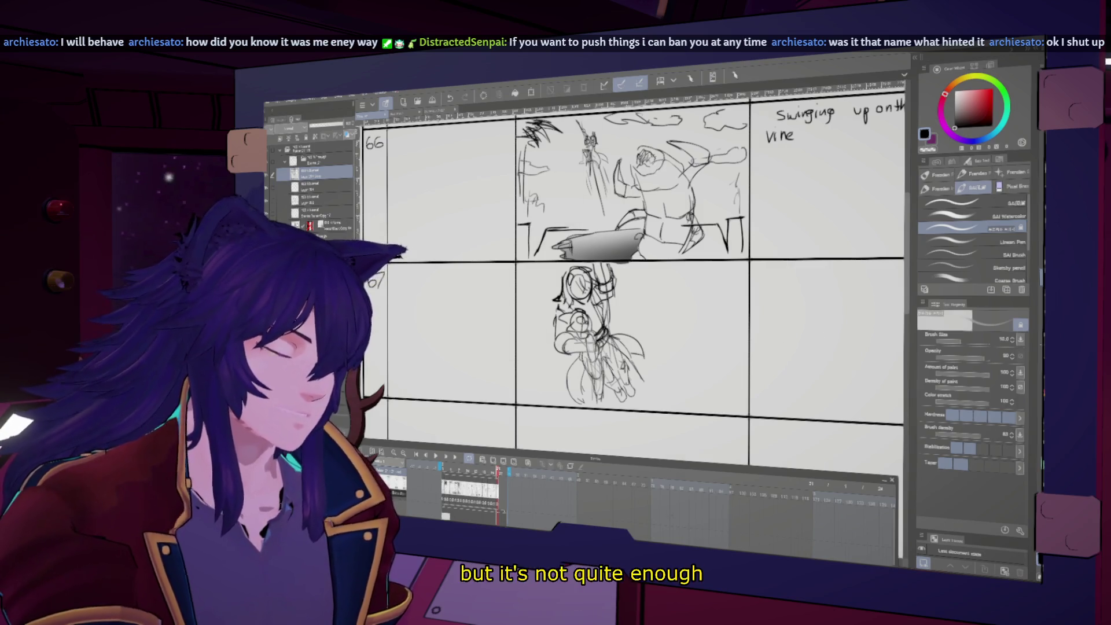
- Lasso the cut 67 figure, scale it to about 78% and tilt it toward the left
key("m")
mouse_move(666, 272)
left_mouse_down()
mouse_move(689, 385)
mouse_move(664, 389)
mouse_move(692, 366)
mouse_move(682, 350)
mouse_move(675, 362)
left_mouse_up()
key("ctrl+t")
key("h")
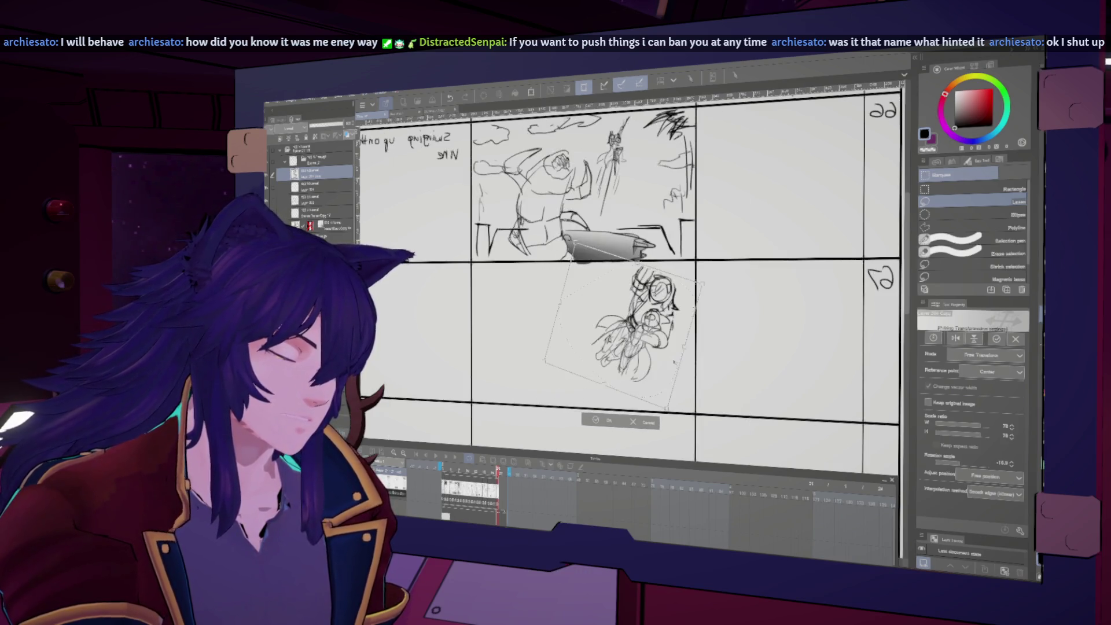
key("Return")
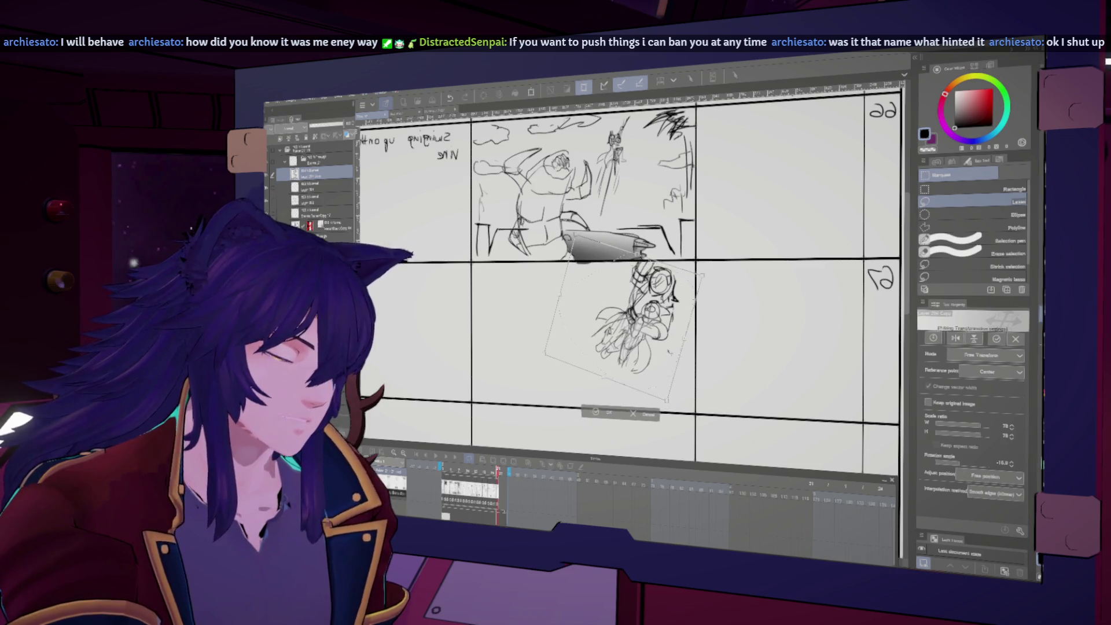
key("h")
- Deselect and sketch a small curve right of the figure with the pencil
key("ctrl+d")
key("b")
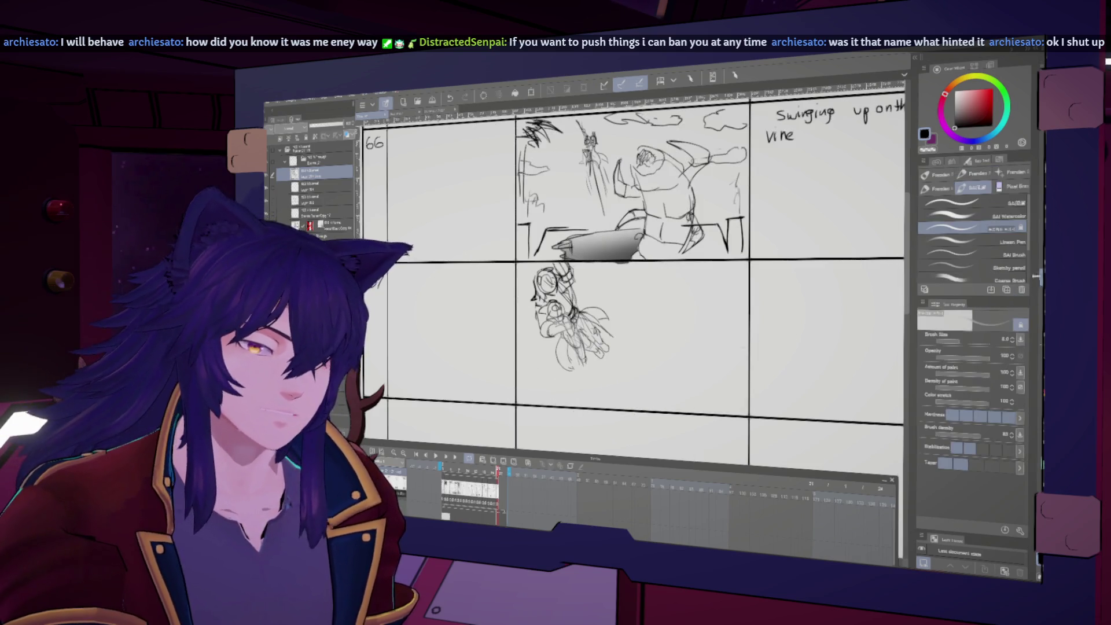
left_click_drag(634, 327, 664, 321)
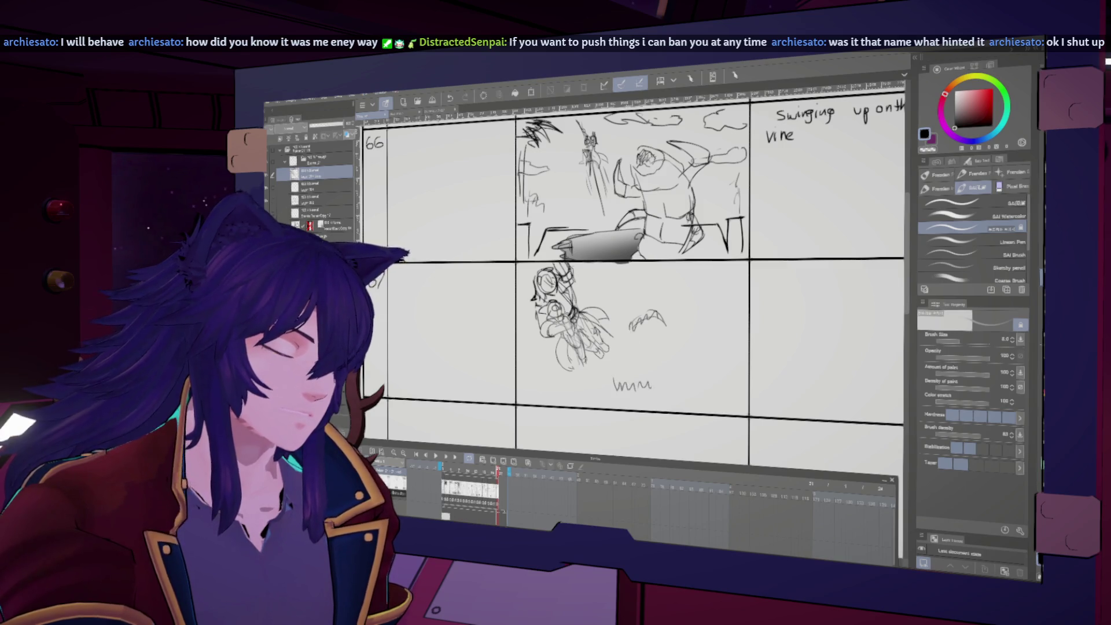
- Sketch arcs and a scribble forming the creature's round head beside the figure
key("h")
key("h")
left_click_drag(624, 327, 661, 316)
left_click_drag(642, 352, 648, 357)
mouse_move(630, 308)
left_mouse_down()
mouse_move(685, 345)
mouse_move(670, 366)
left_mouse_up()
key("h")
key("h")
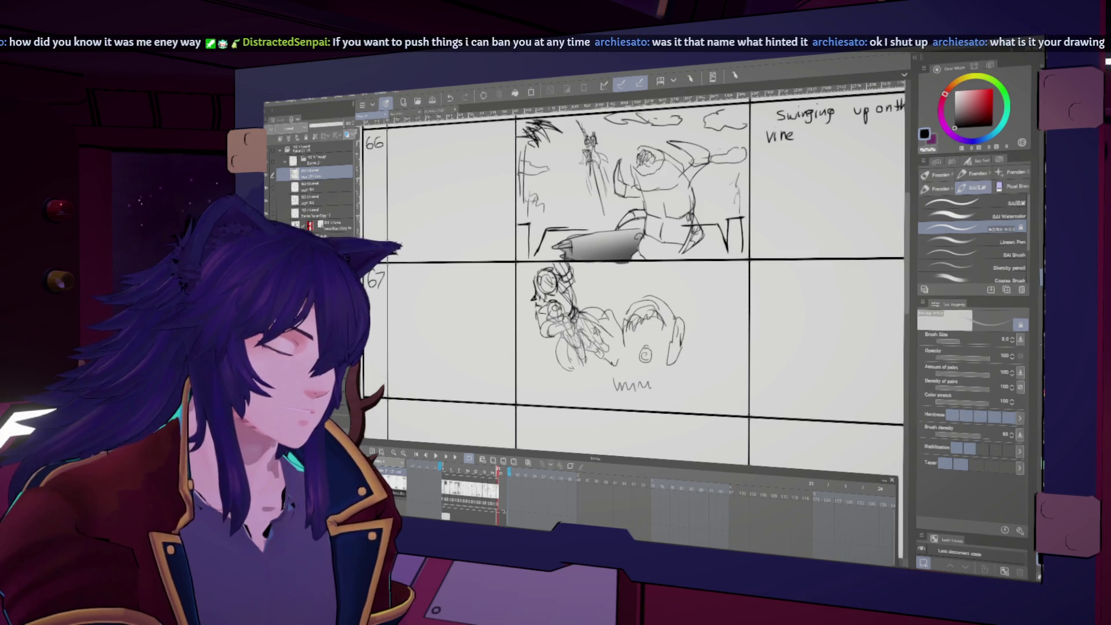
- Extend the toothed stroke under the creature into a longer jagged line
left_click_drag(615, 387, 663, 381)
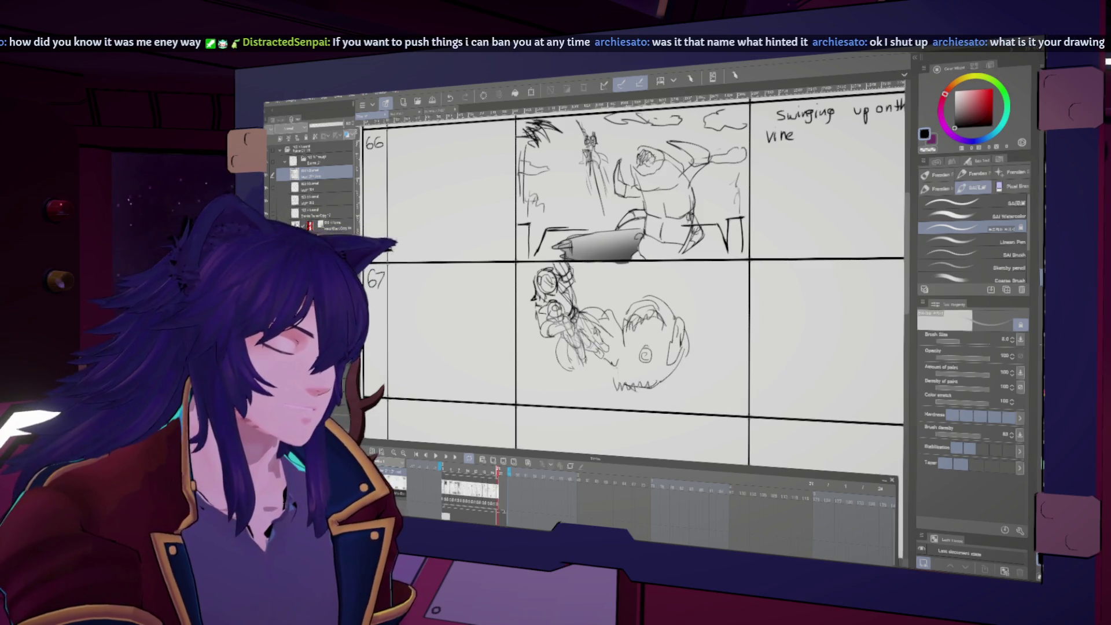
key("h")
key("h")
scroll(706, 394, "up", 2)
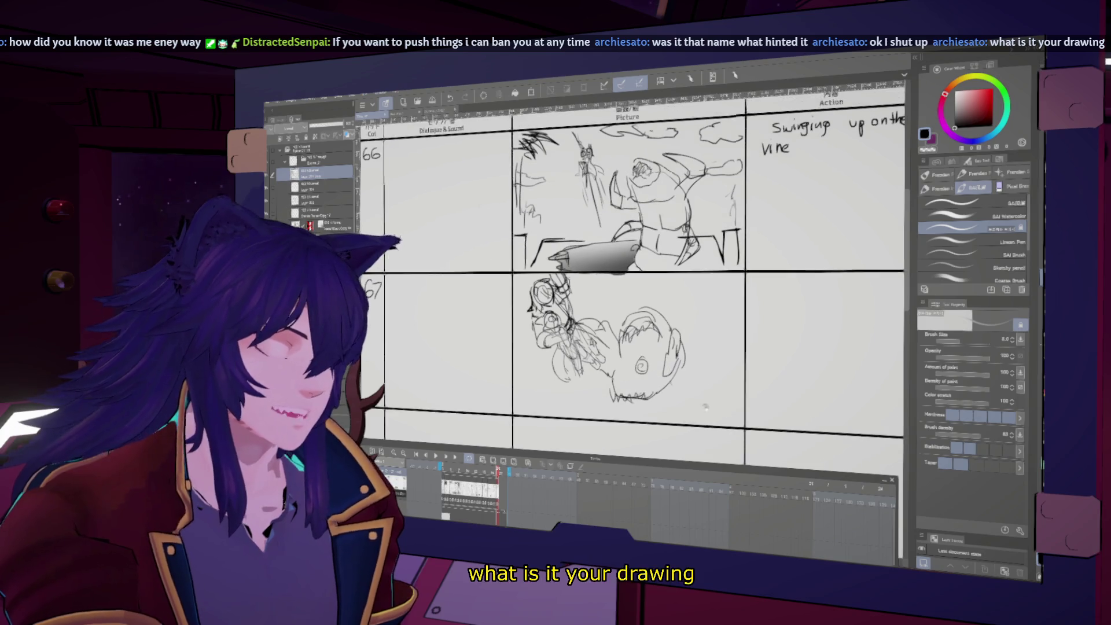
scroll(706, 394, "down", 1)
scroll(707, 394, "down", 1)
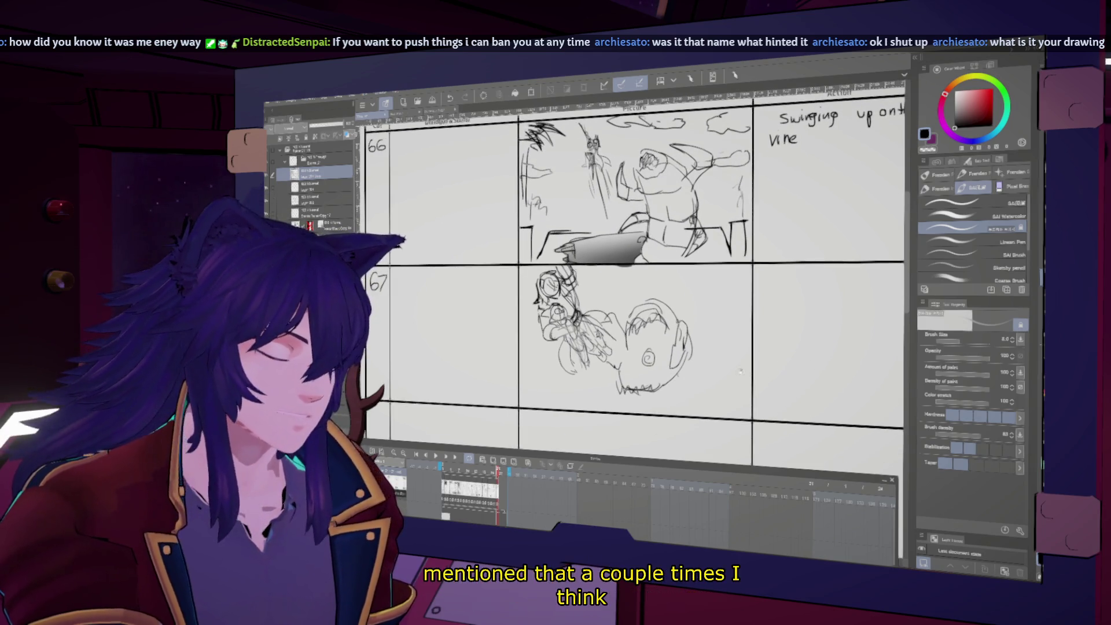
key("m")
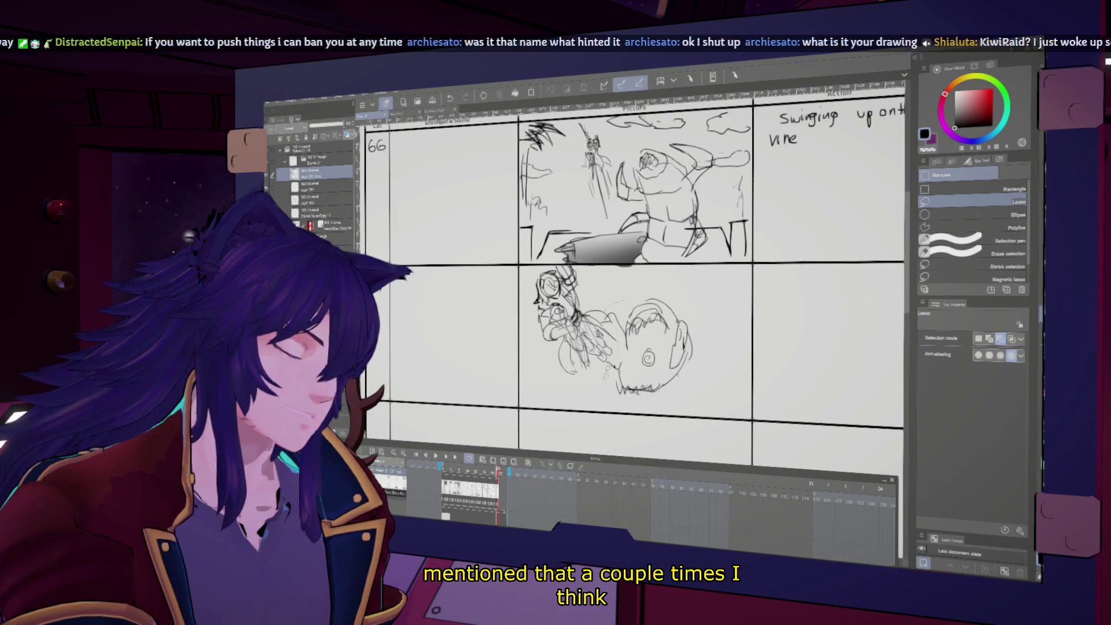
left_click_drag(688, 391, 674, 399)
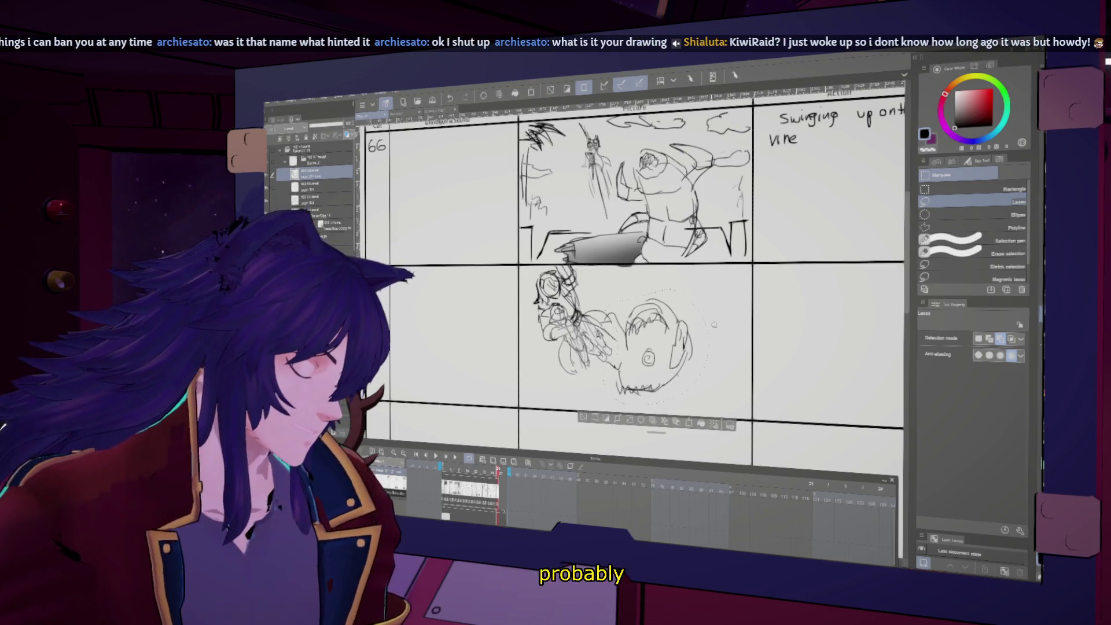
key("Delete")
key("ctrl+z")
key("ctrl+d")
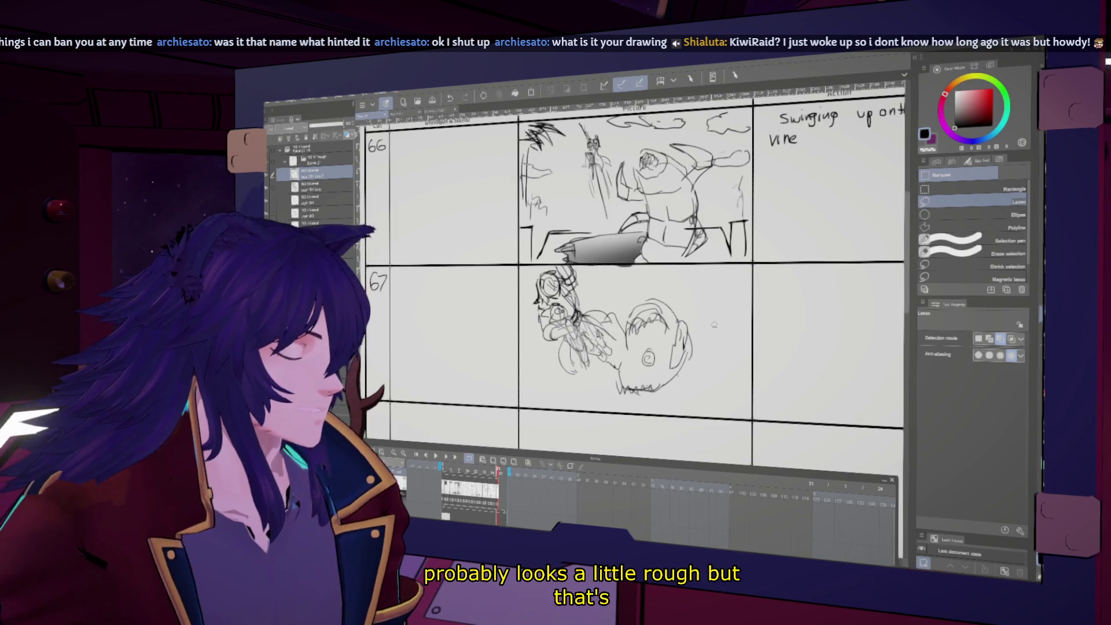
left_click(316, 185)
left_click(315, 173)
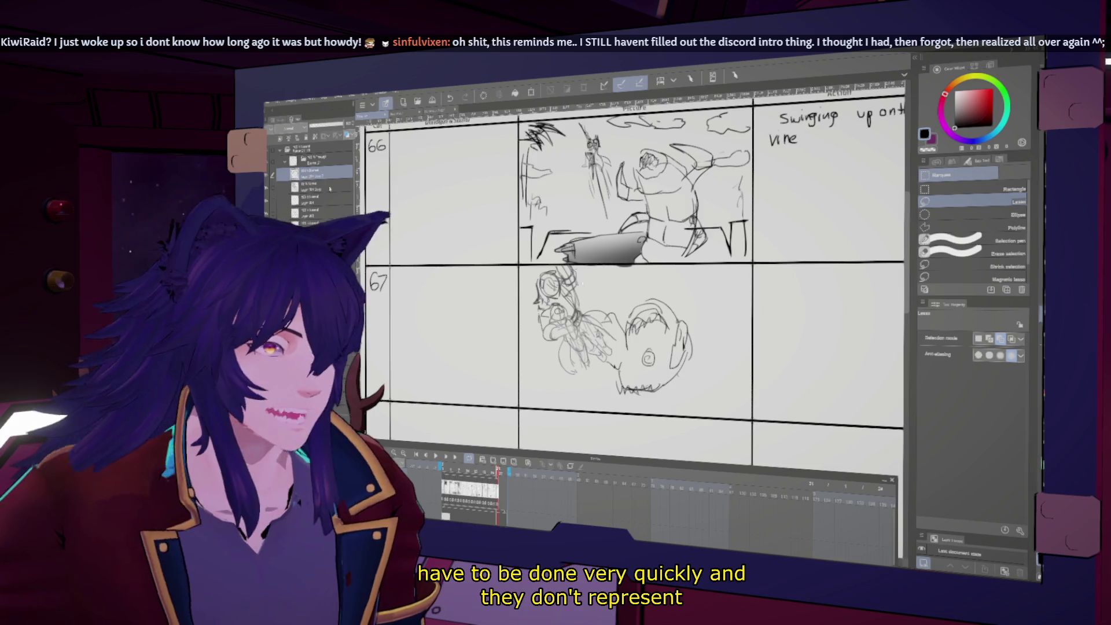
key("h")
scroll(699, 333, "down", 1)
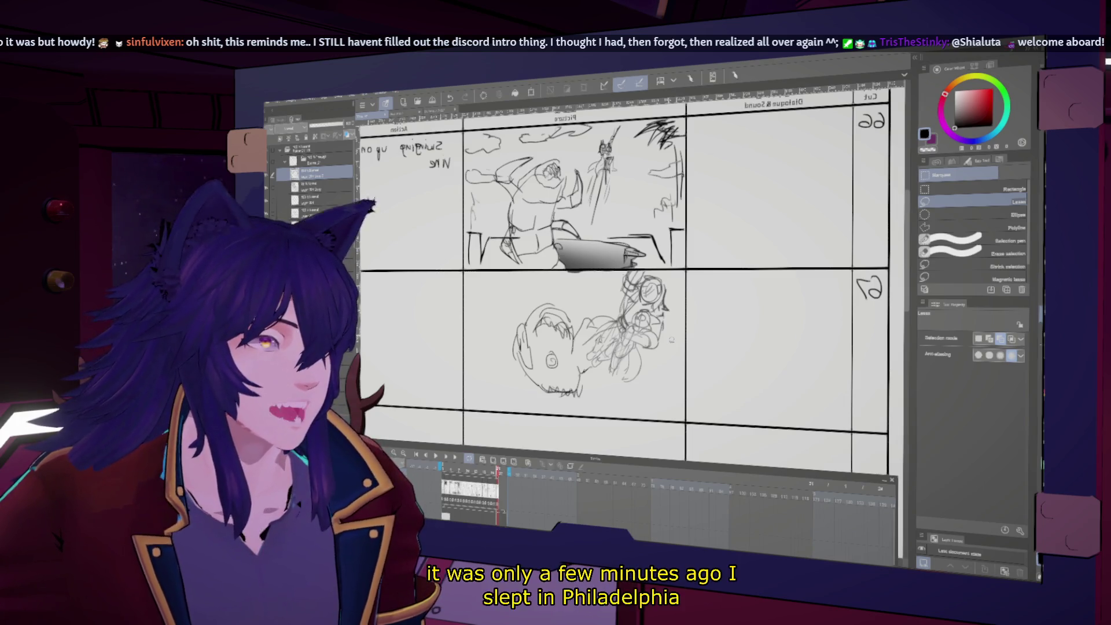
key("h")
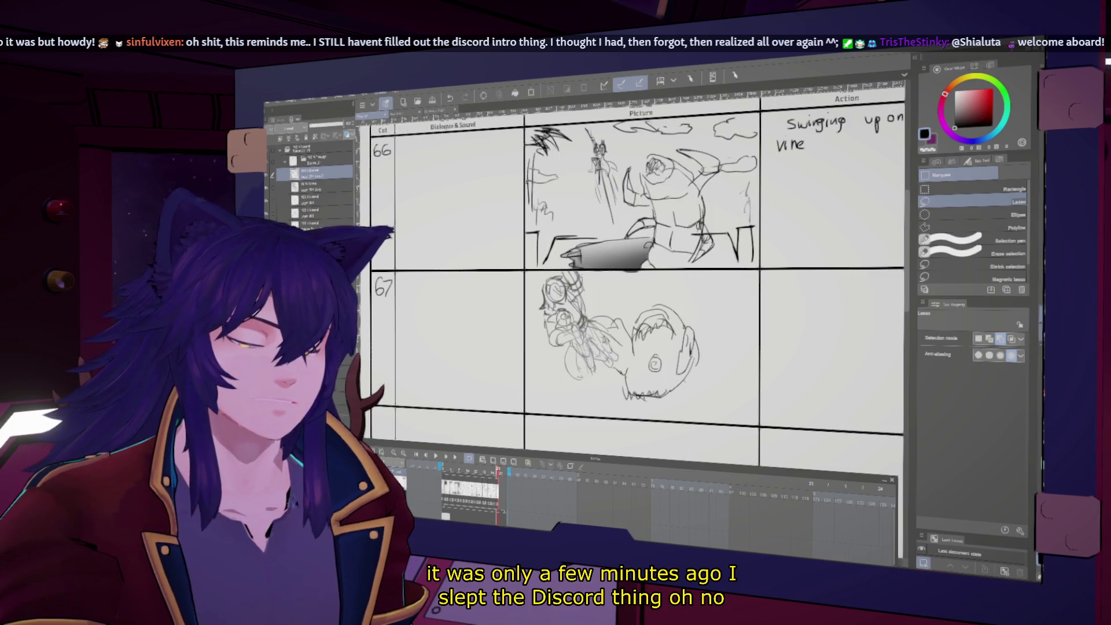
key("j")
key("h")
key("h")
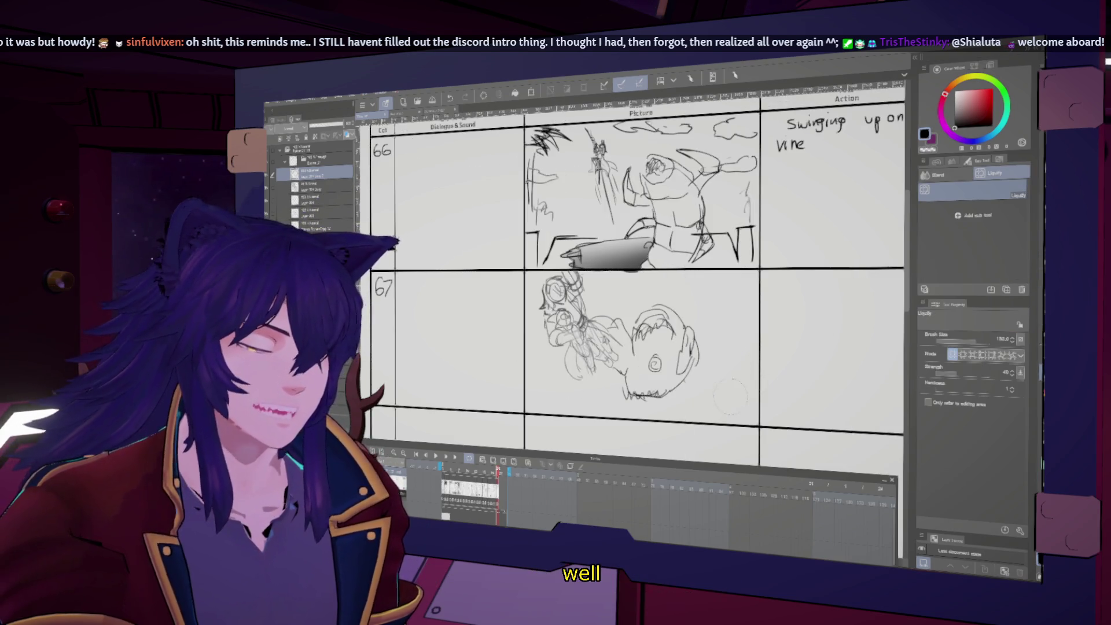
key("bracketright")
key("bracketright")
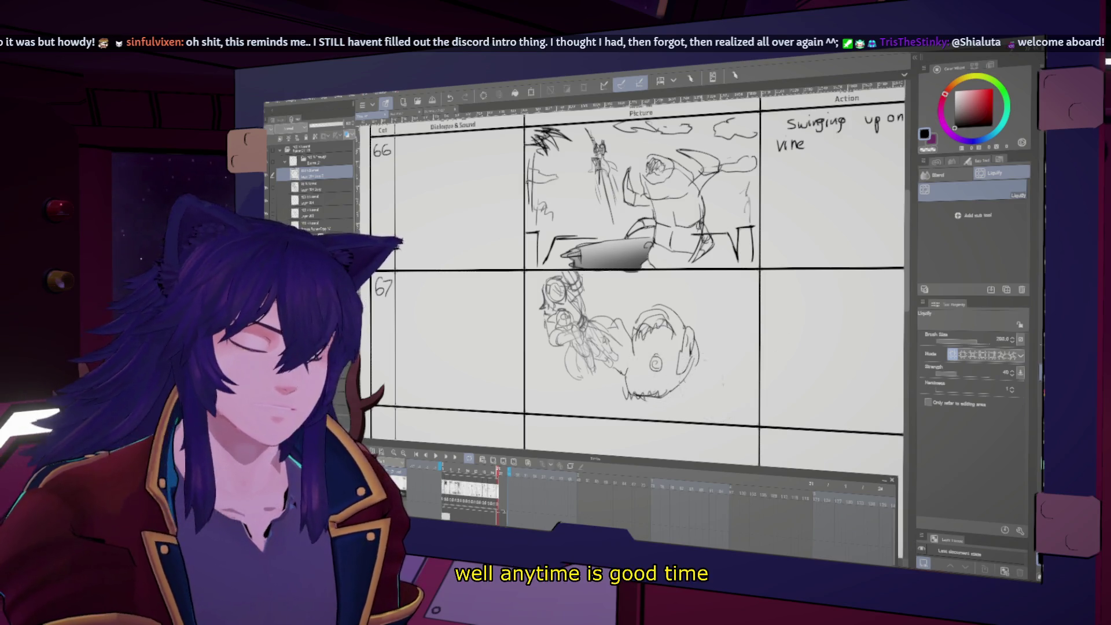
key("b")
key("h")
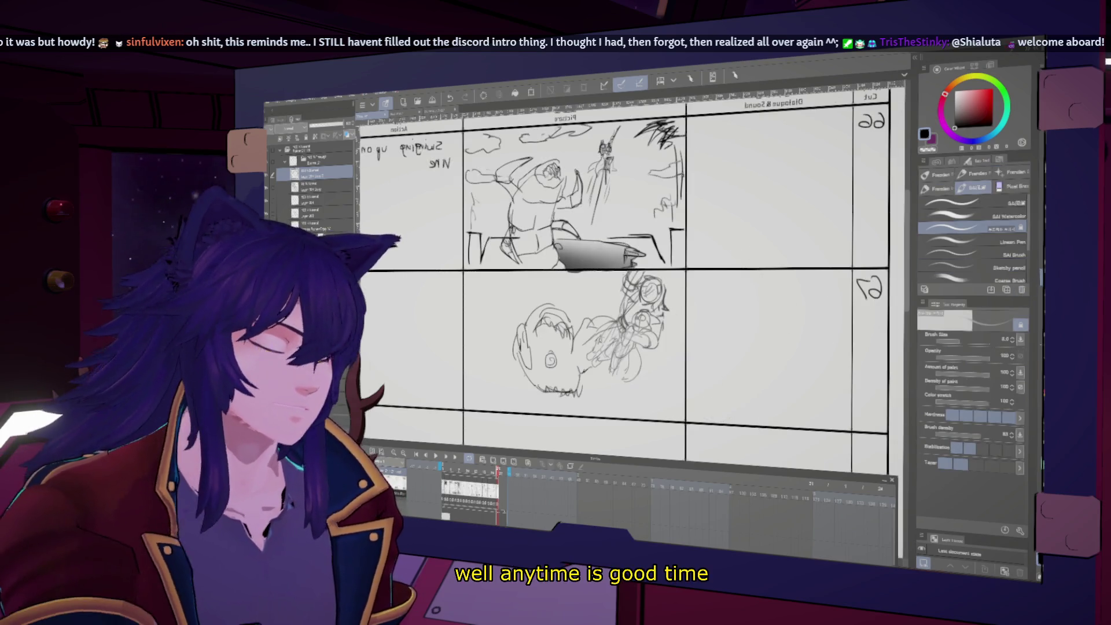
- At brush size 10, draw sweeping curves beside and under cut 67's creature head
key("h")
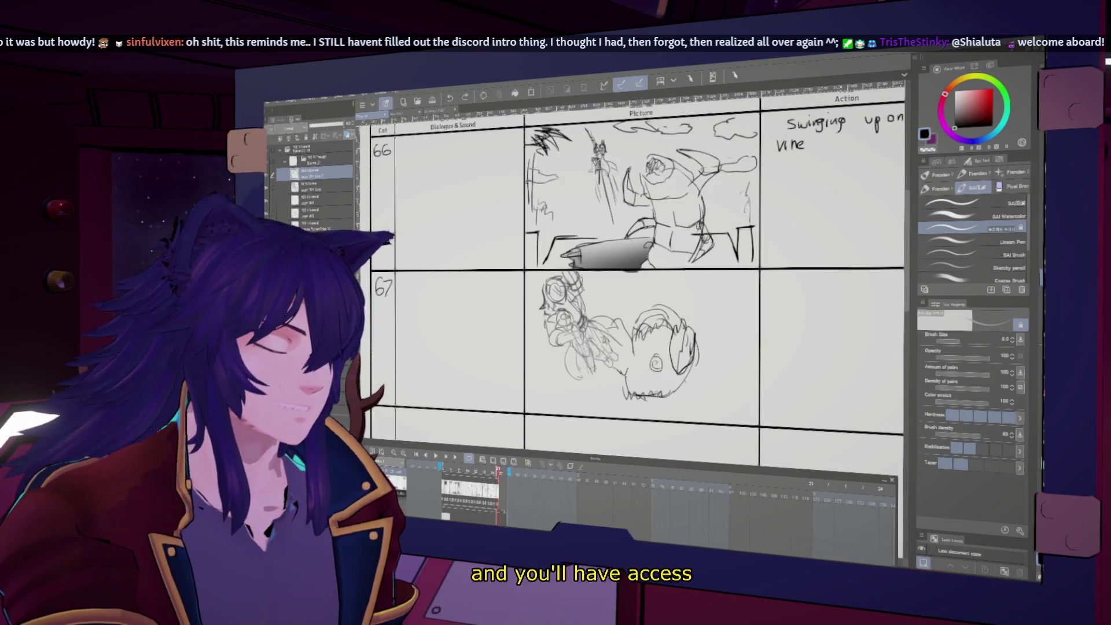
key("h")
key("h")
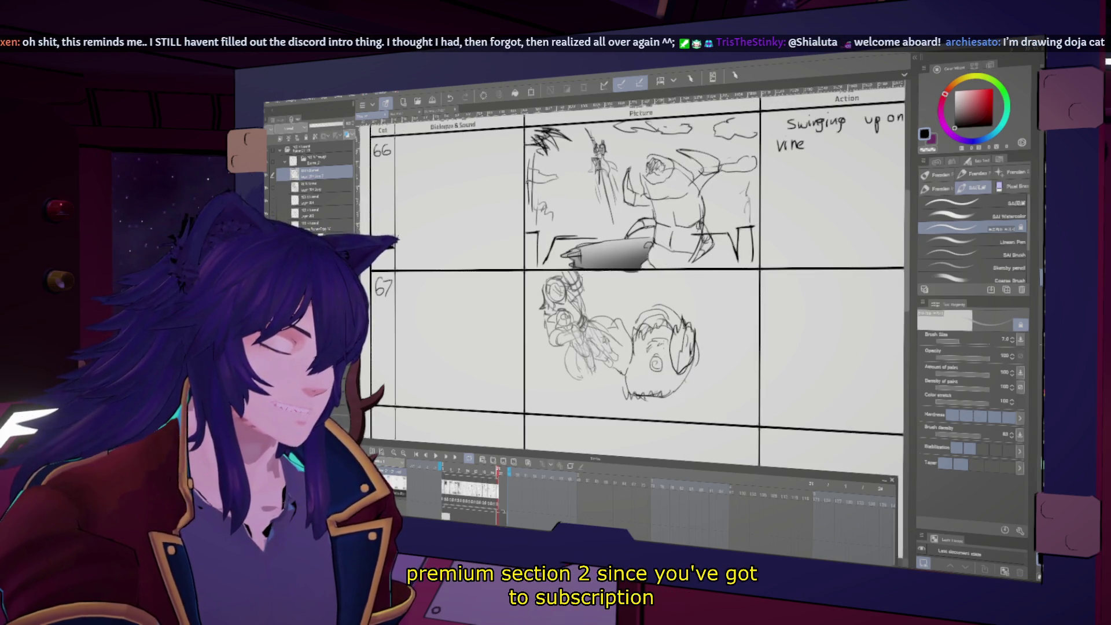
key("bracketright")
key("bracketright")
left_click_drag(685, 310, 705, 329)
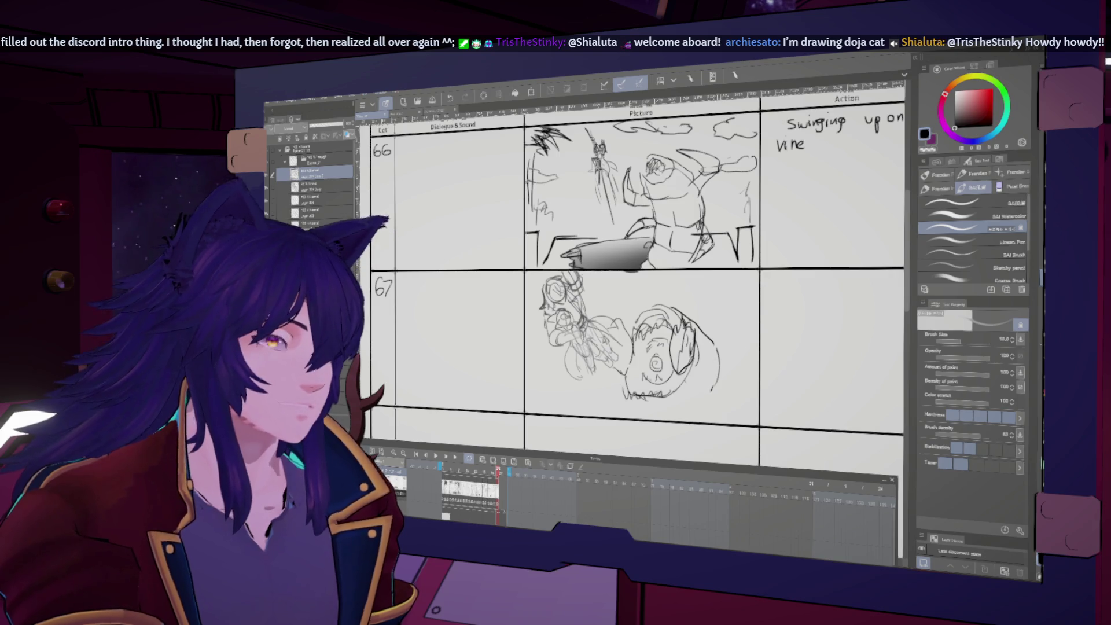
key("h")
key("h")
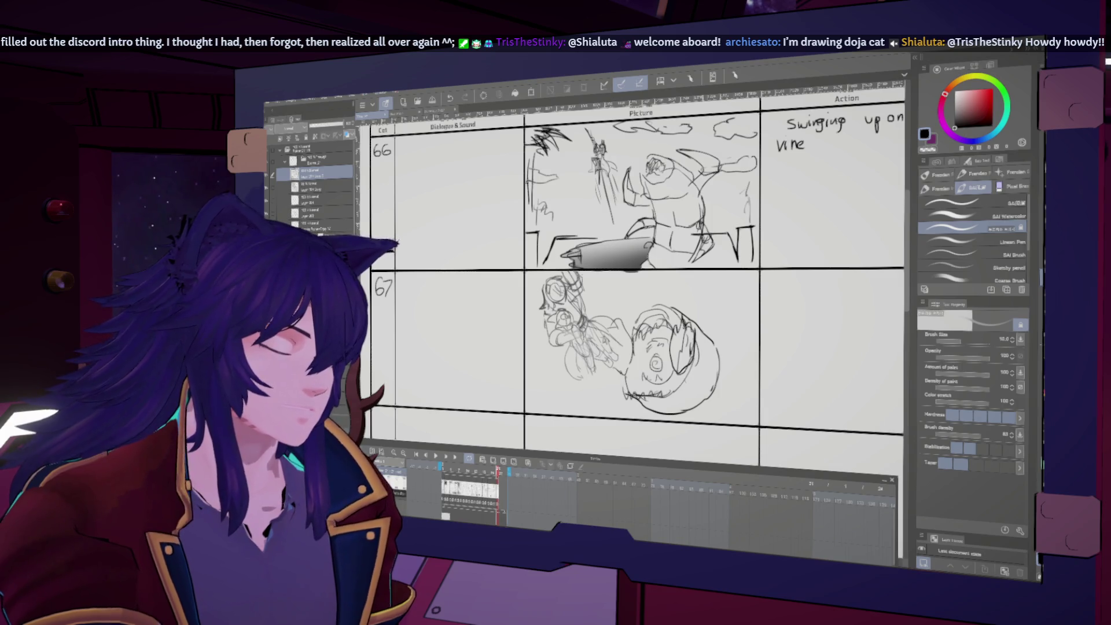
key("h")
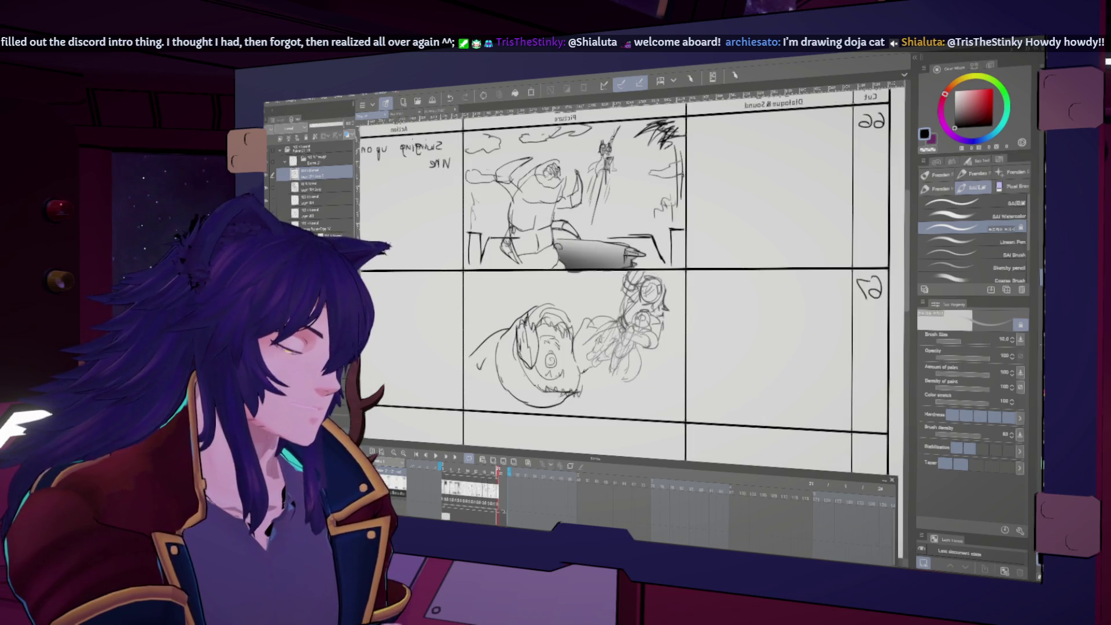
key("h")
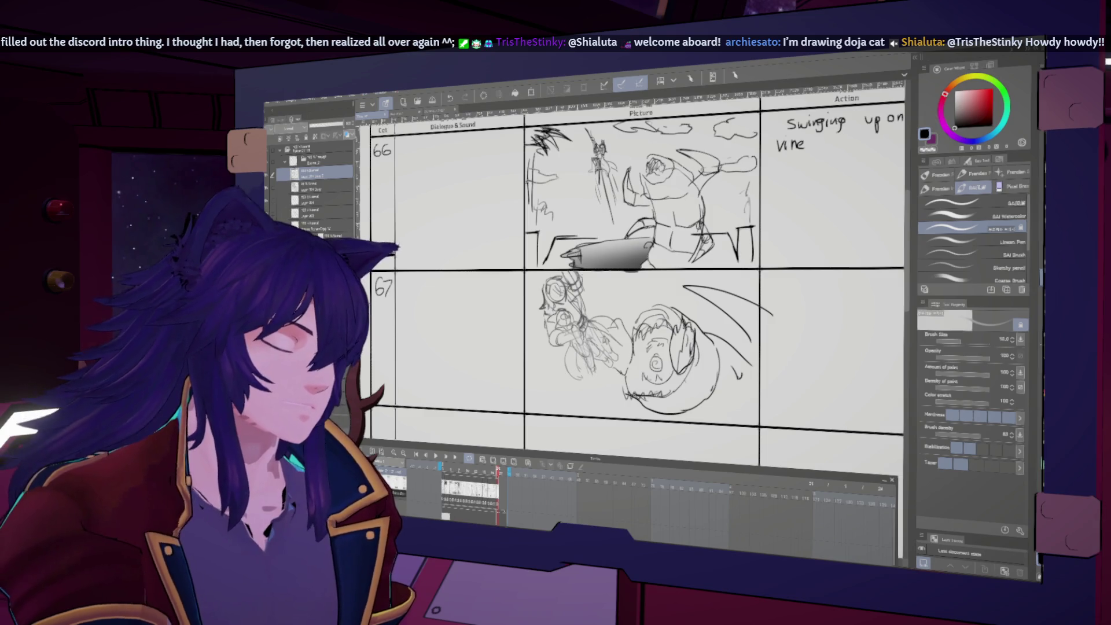
left_click_drag(587, 385, 607, 411)
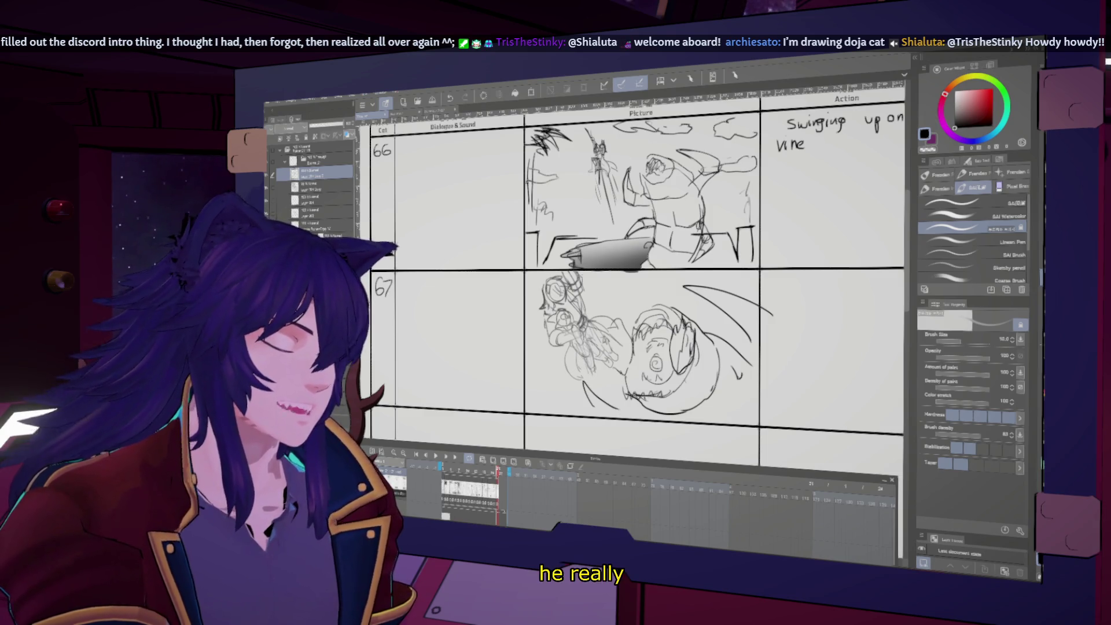
key("h")
key("h")
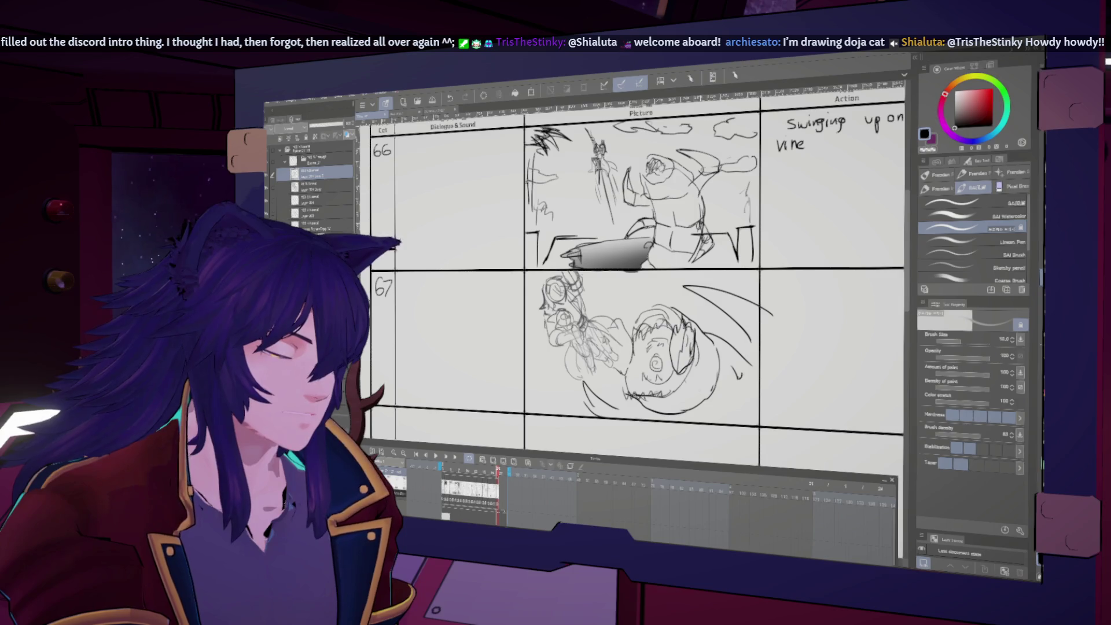
scroll(637, 278, "down", 3)
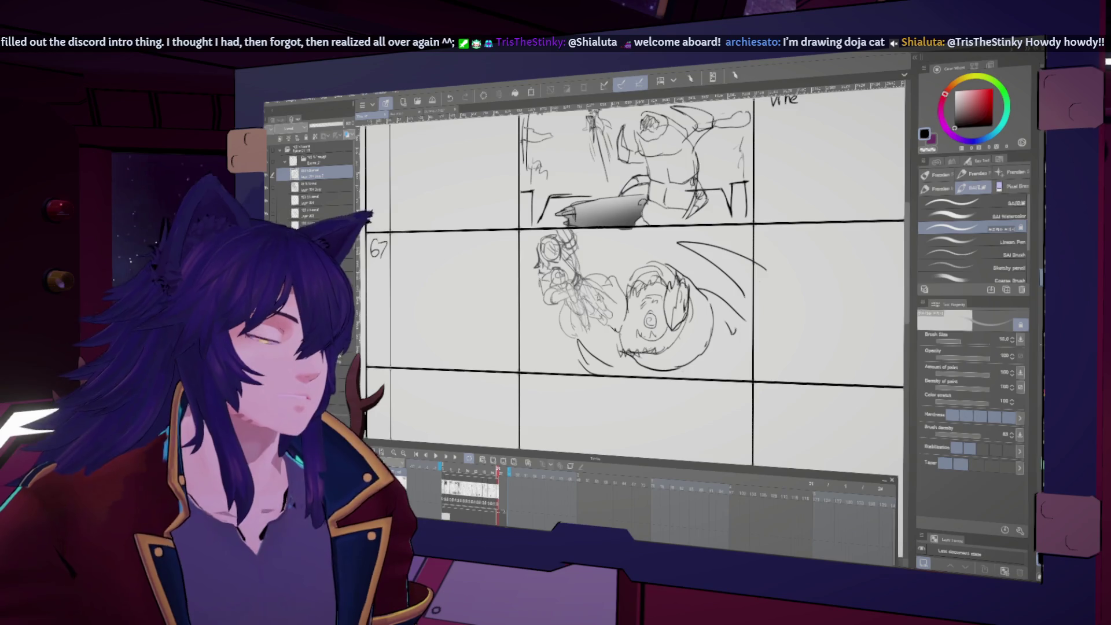
- Scroll down to bring the empty cut 68 row into view below cut 67
scroll(599, 319, "down", 2)
scroll(599, 318, "down", 2)
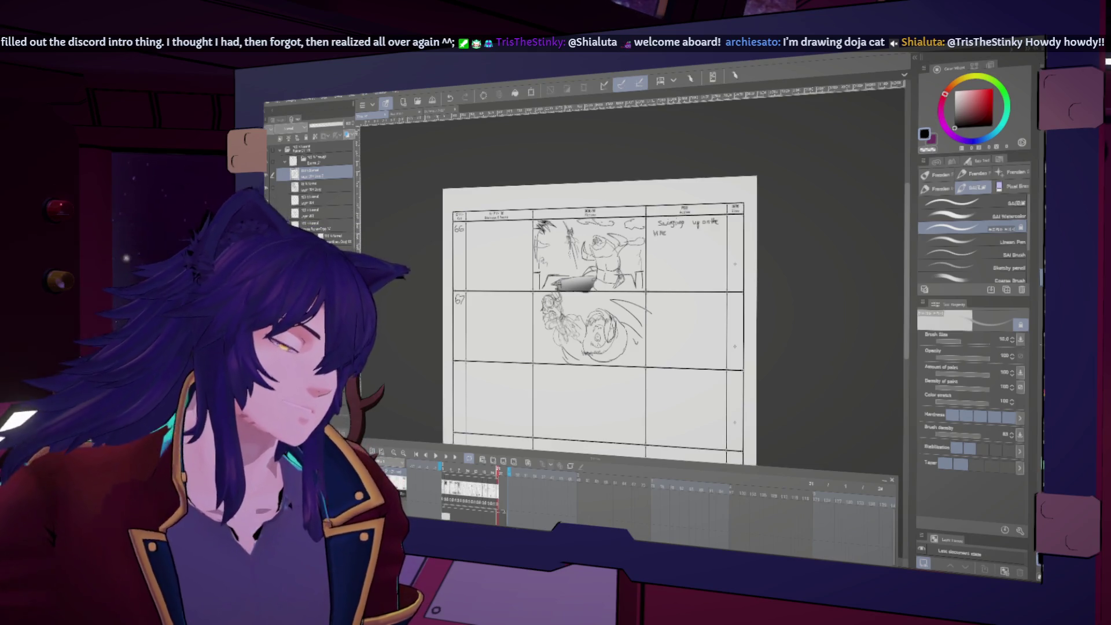
scroll(457, 370, "up", 4)
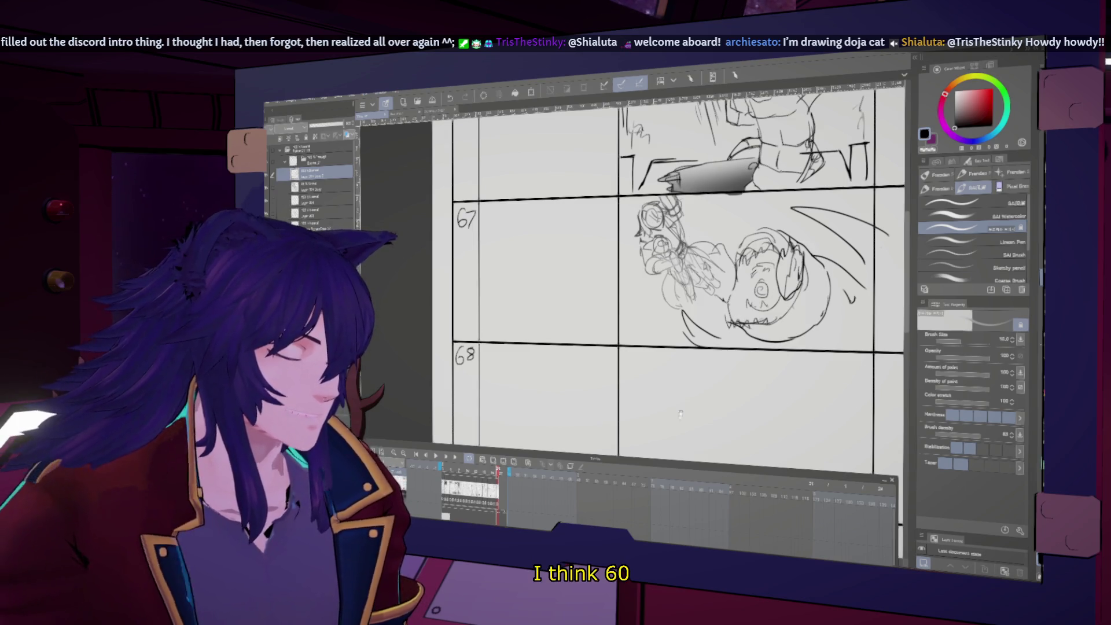
- Sketch a small head circle in cut 68 with vertical and horizontal face guides, then reduce the brush to size 7
left_click_drag(666, 290, 599, 206)
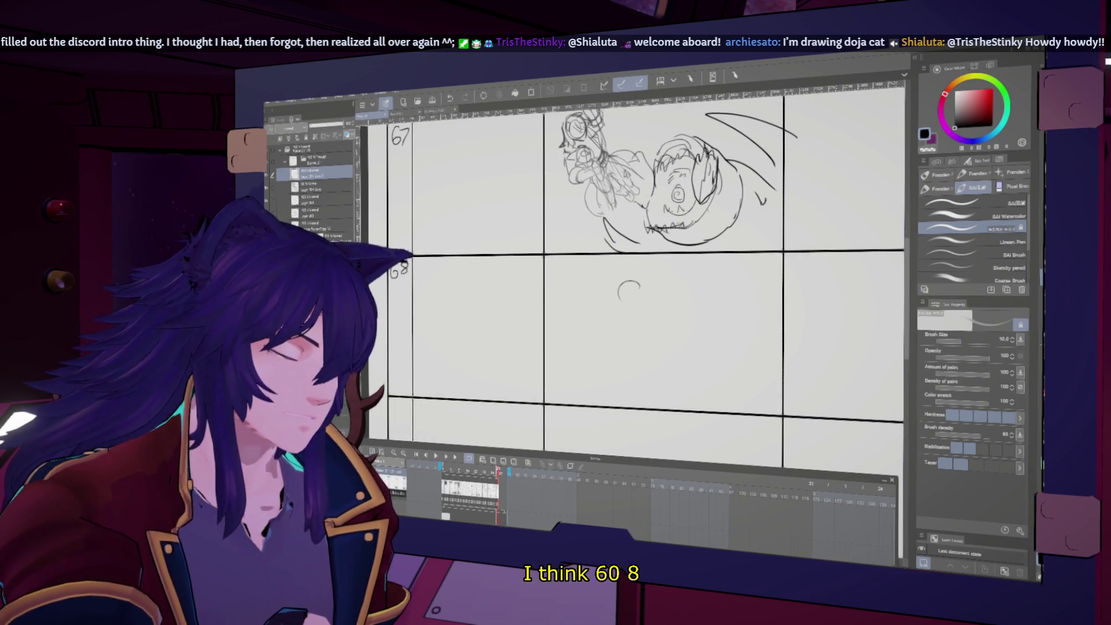
left_click_drag(640, 287, 643, 305)
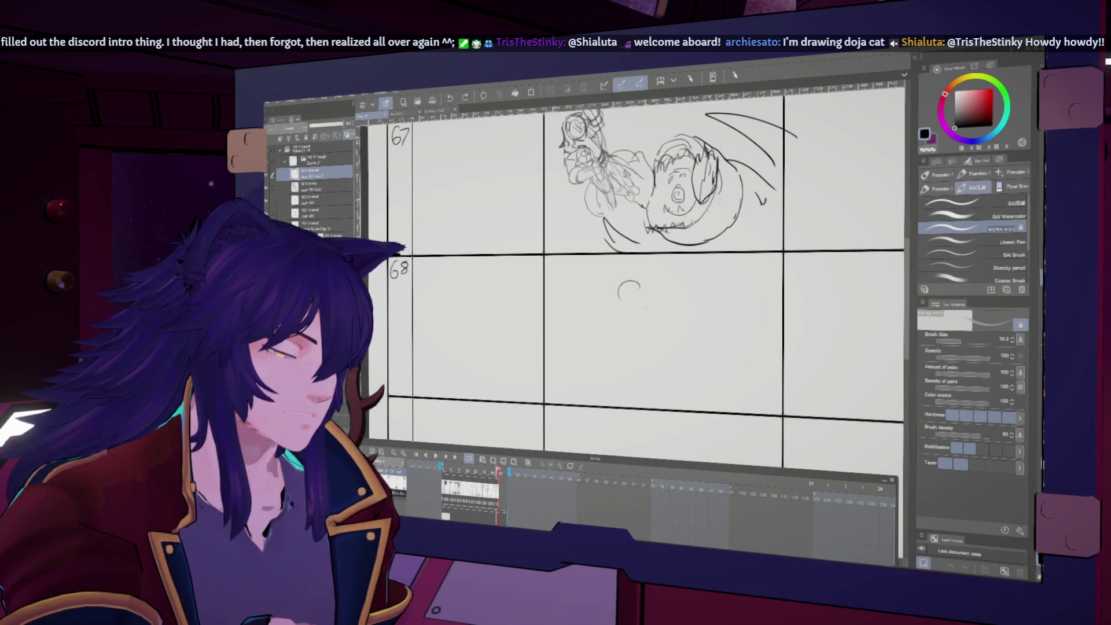
left_click_drag(643, 283, 625, 304)
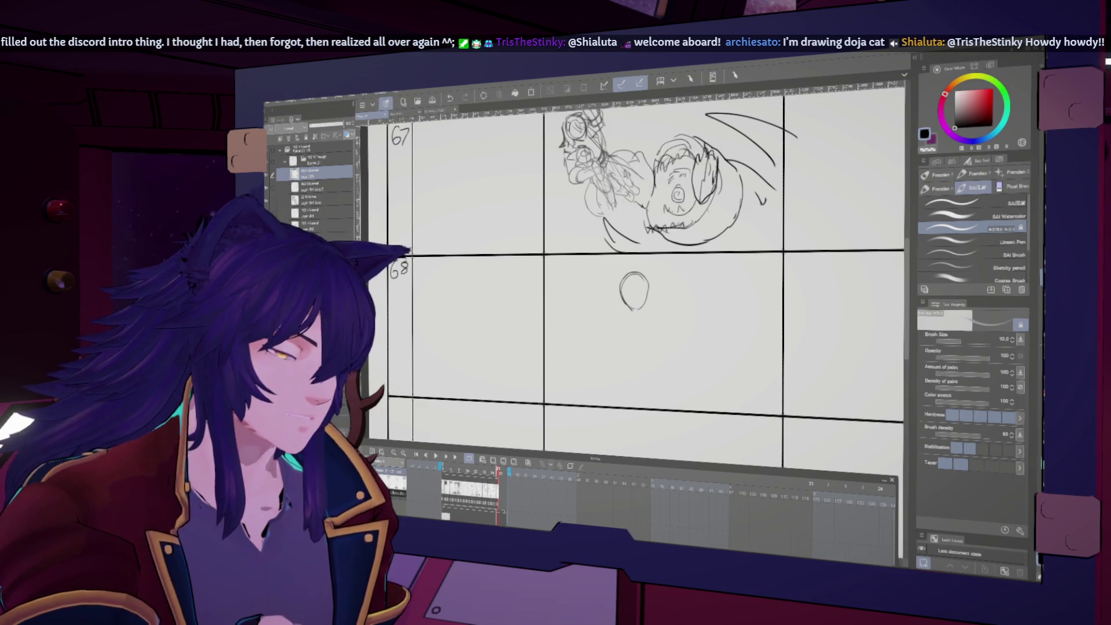
left_click_drag(633, 276, 633, 298)
mouse_move(624, 290)
left_mouse_down()
mouse_move(646, 288)
mouse_move(633, 307)
left_mouse_up()
left_click_drag(623, 290, 646, 288)
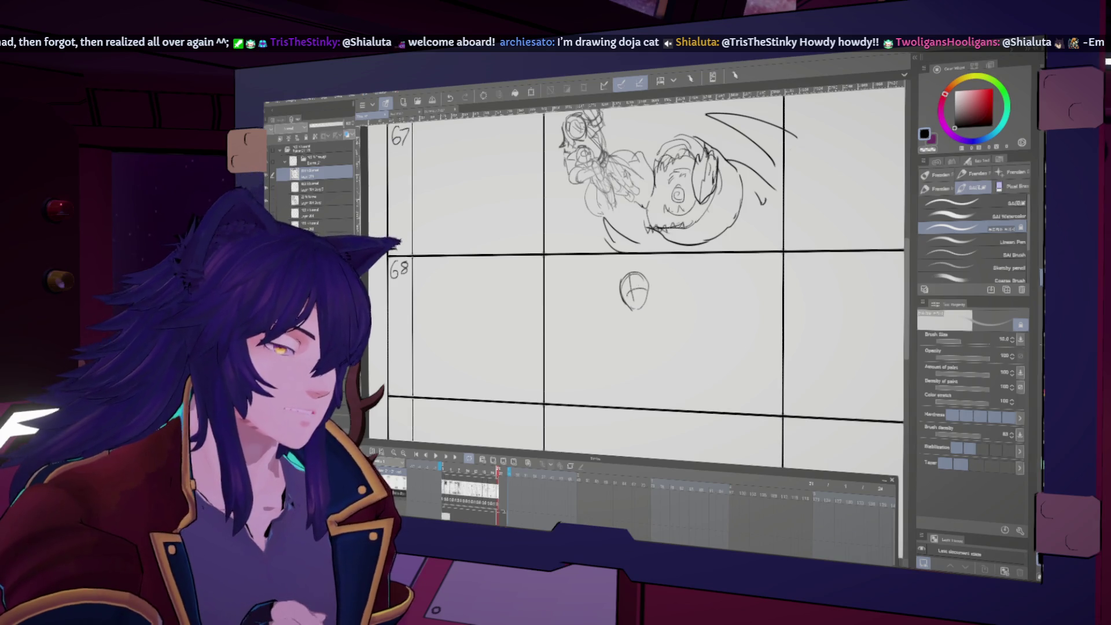
key("bracketleft")
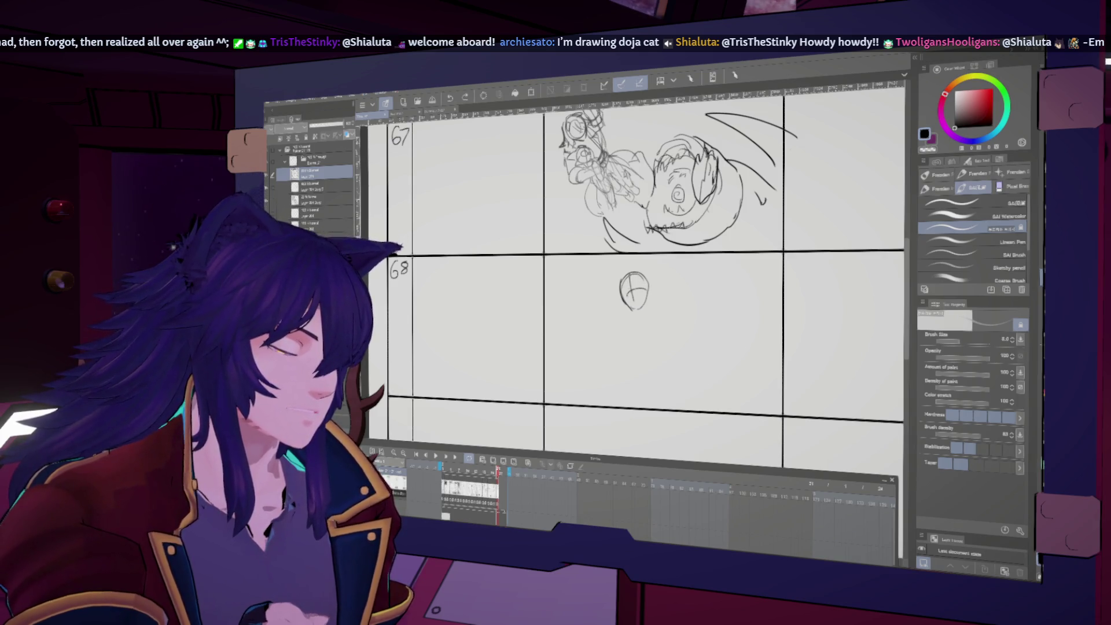
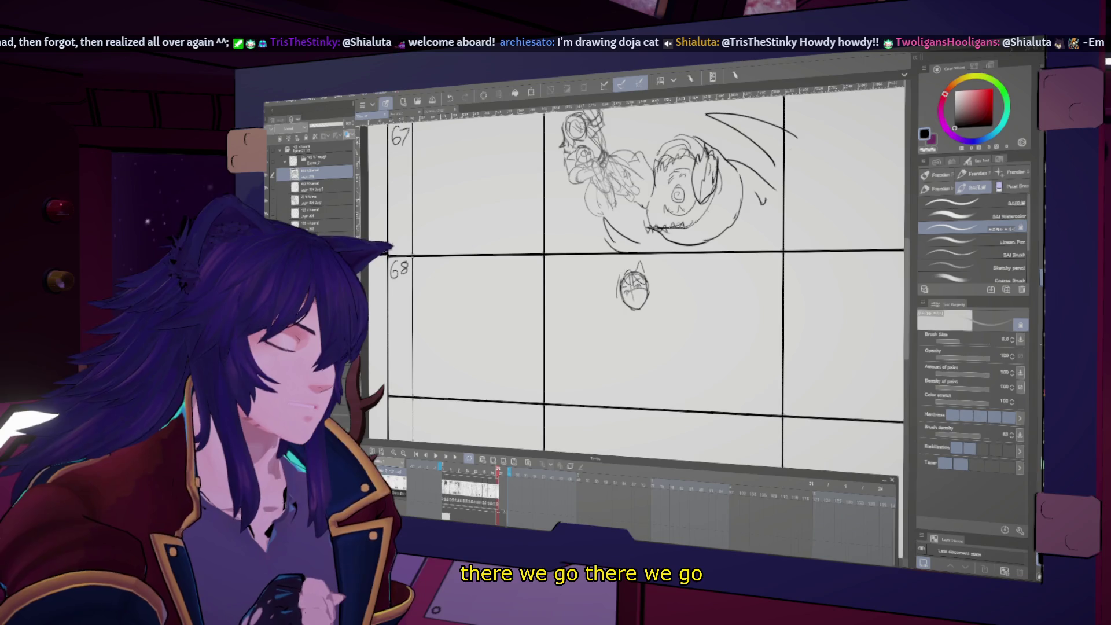
- Add cat ears and a firmer round ball to the small figure in panel 68
left_click_drag(618, 279, 647, 278)
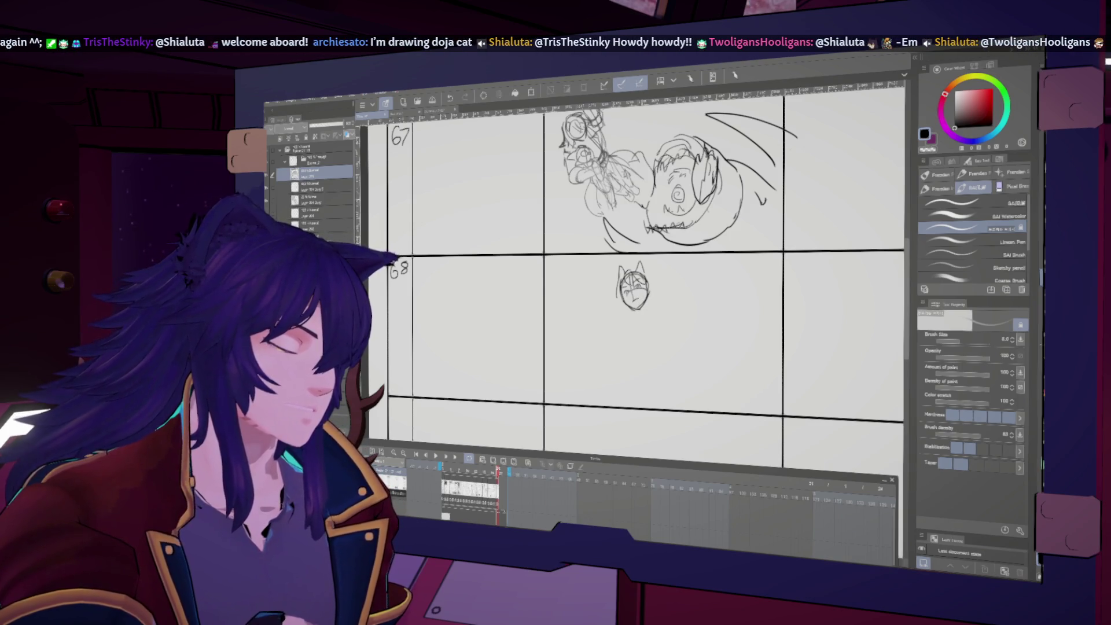
key("h")
key("h")
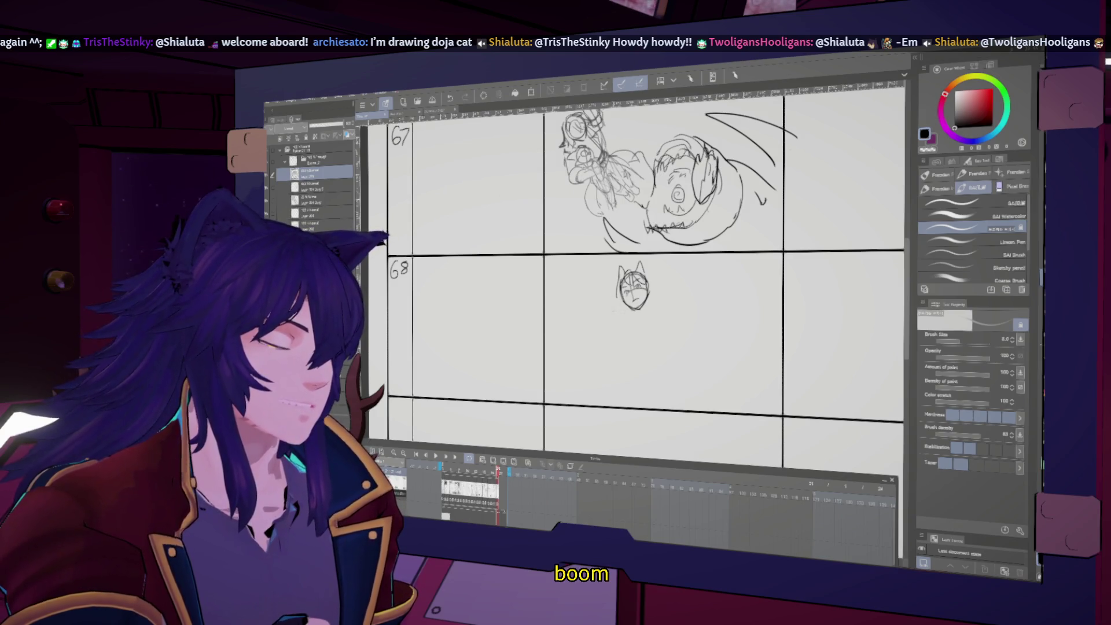
mouse_move(606, 306)
left_mouse_down()
mouse_move(597, 327)
mouse_move(619, 324)
left_mouse_up()
key("h")
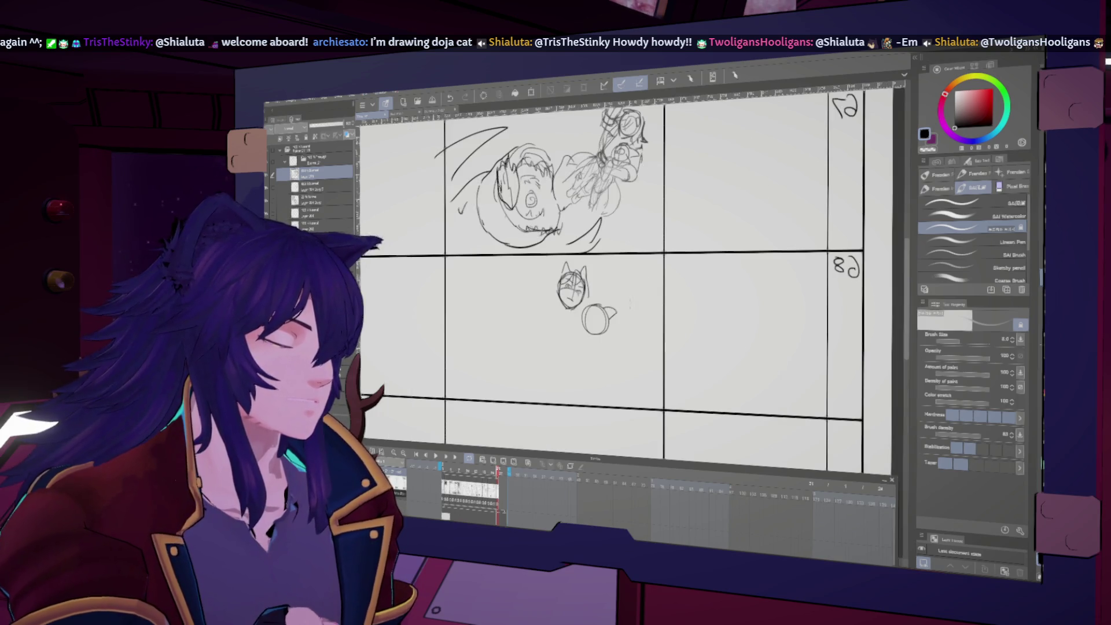
key("h")
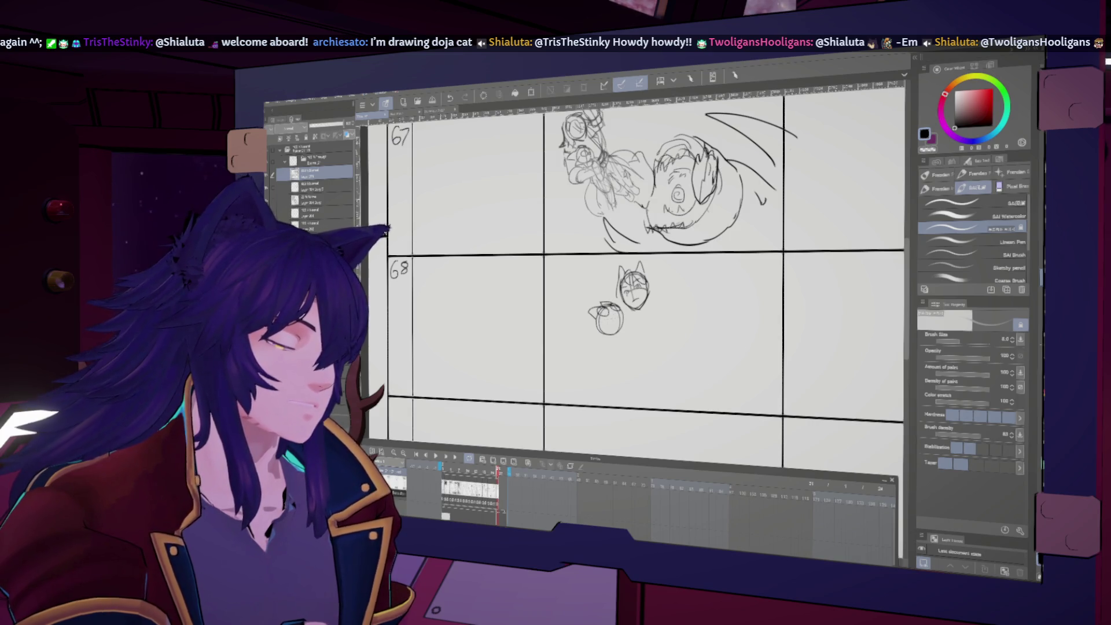
key("h")
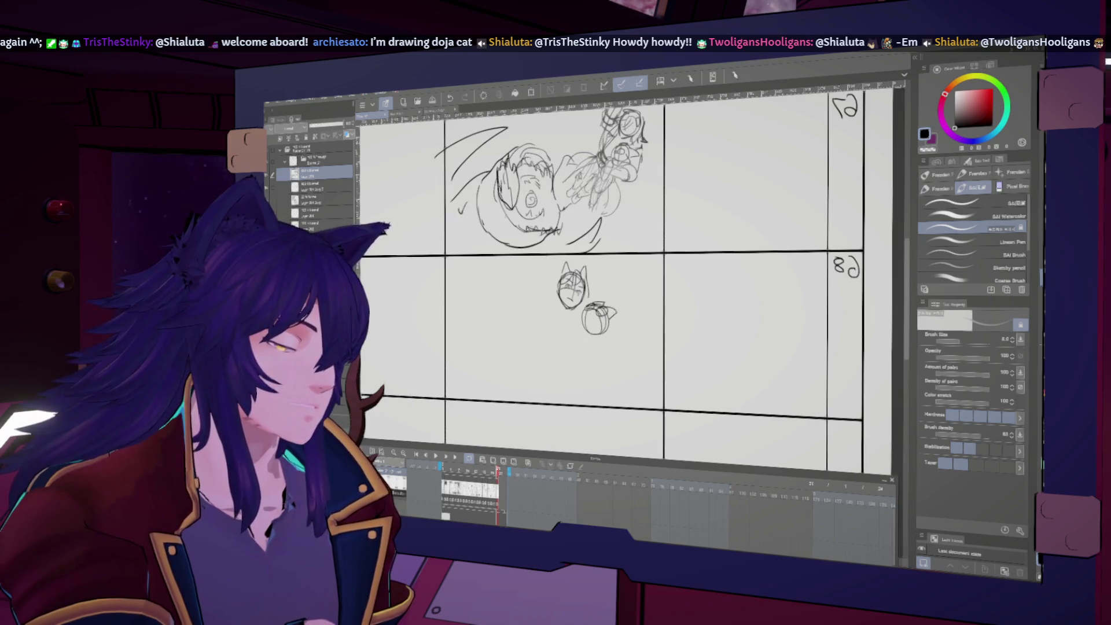
key("h")
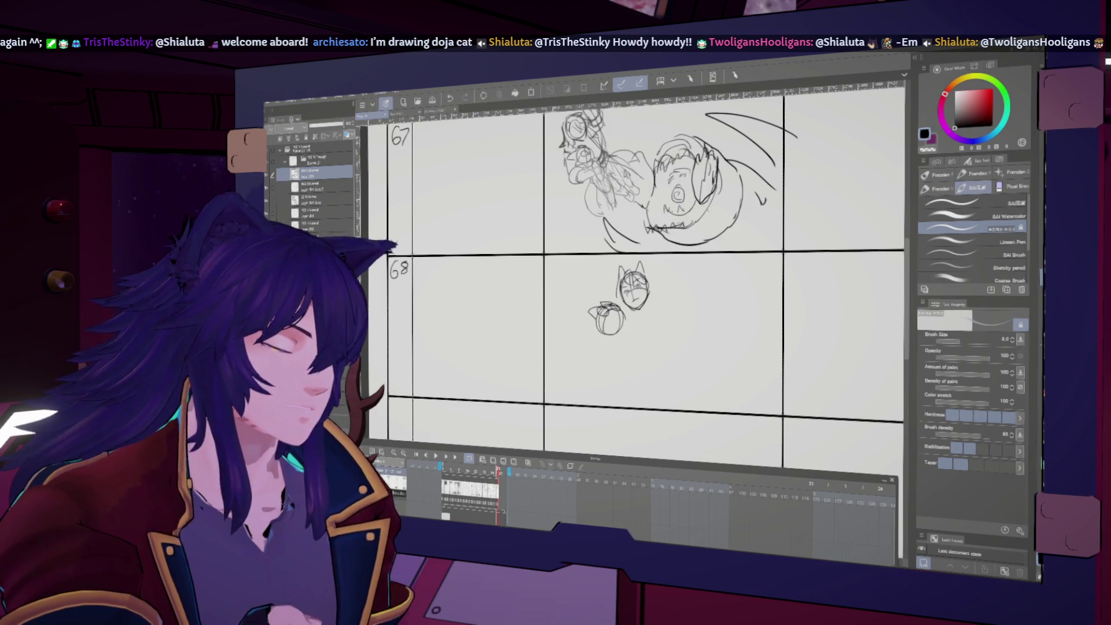
key("h")
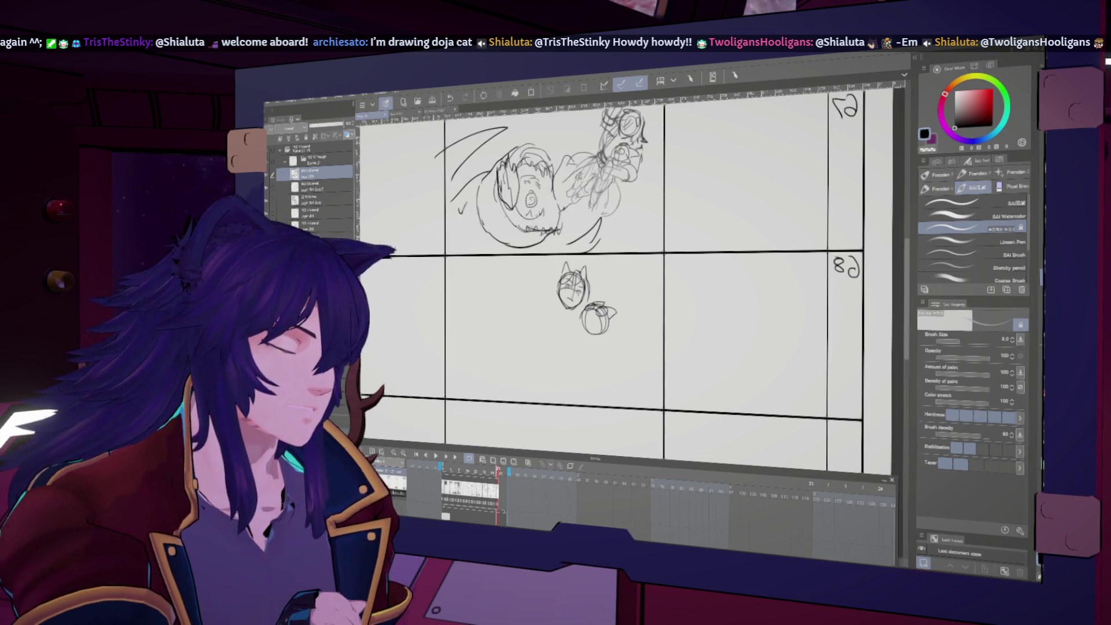
key("h")
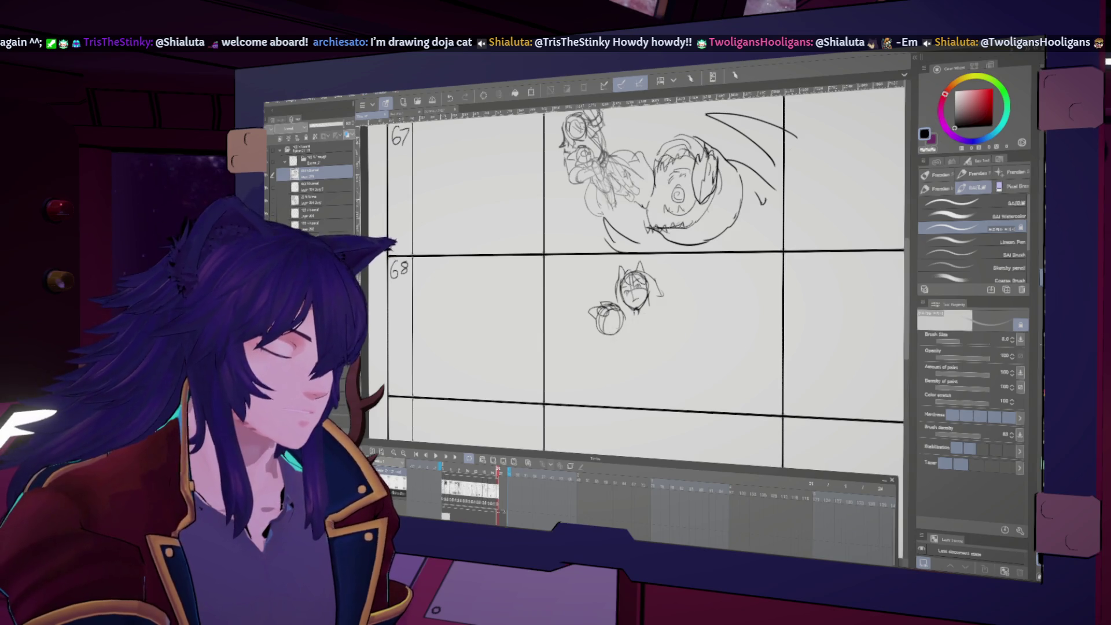
- Sketch the neck, the right side of the body and an arm raised beside the head
left_click_drag(605, 335, 602, 352)
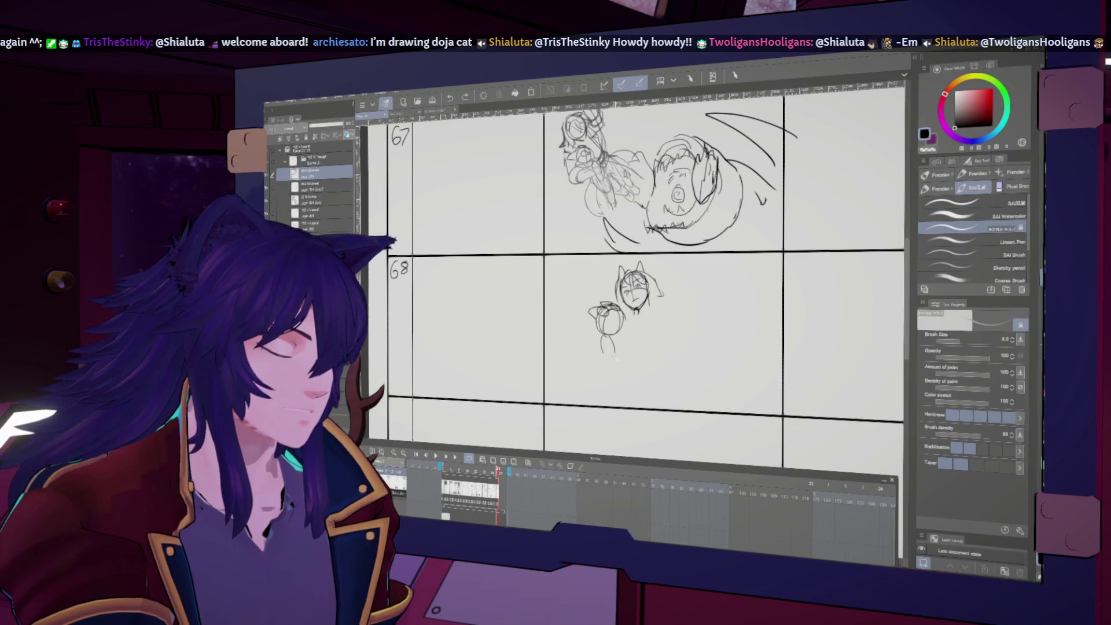
key("h")
key("h")
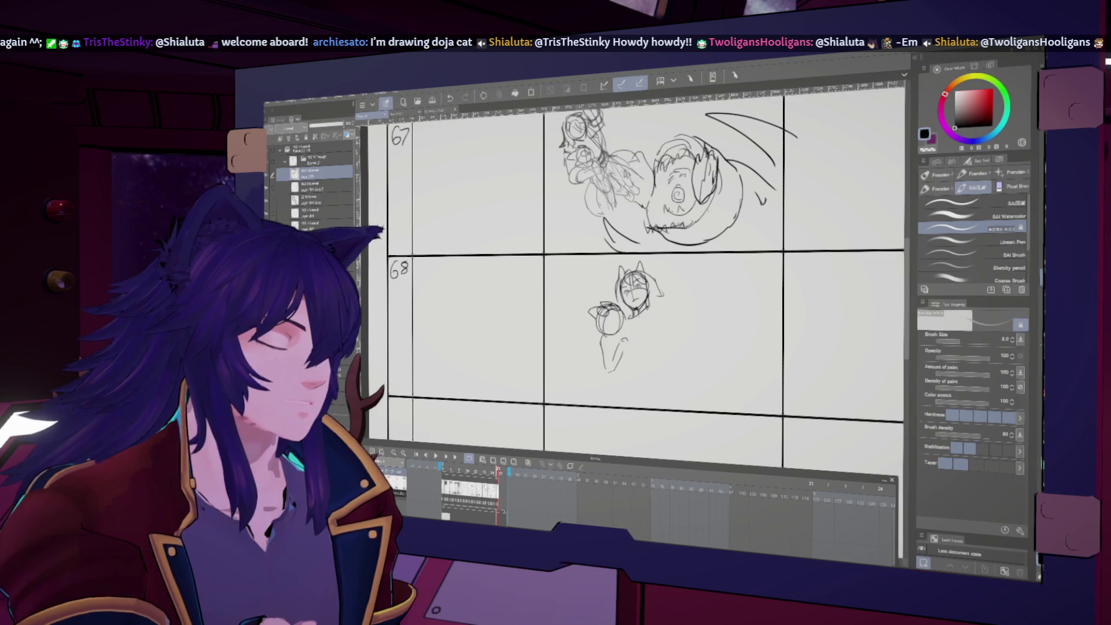
left_click_drag(660, 301, 664, 400)
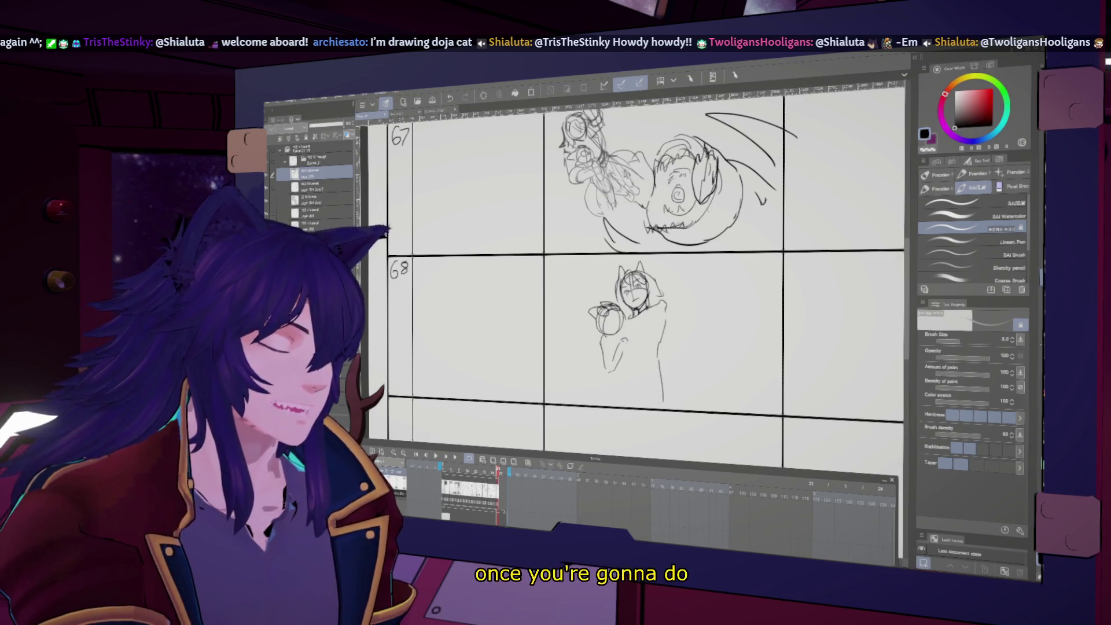
key("h")
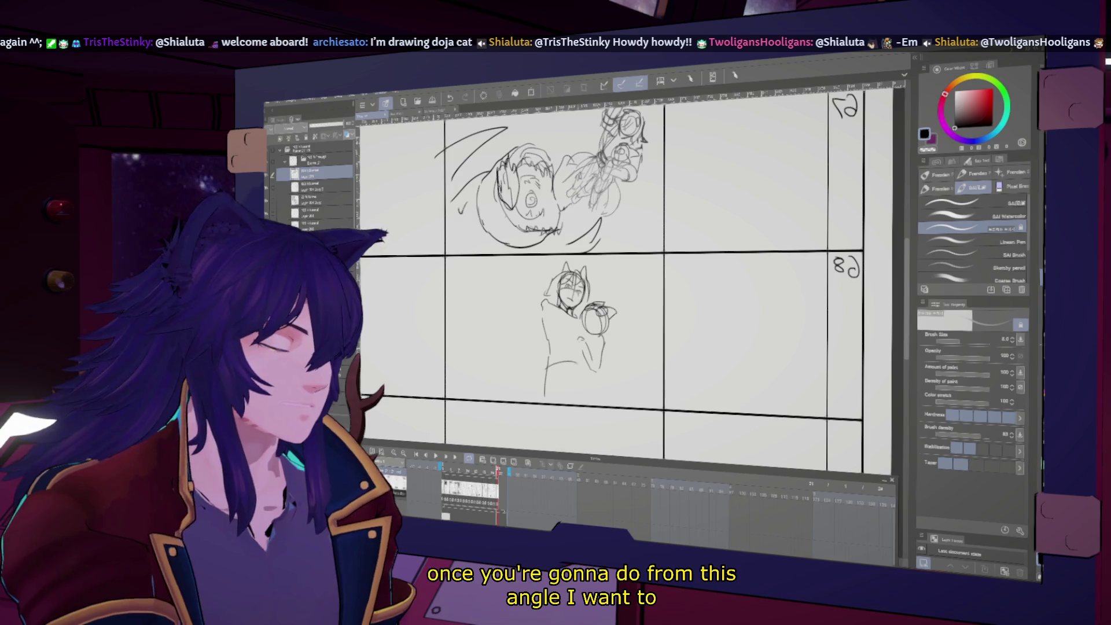
key("h")
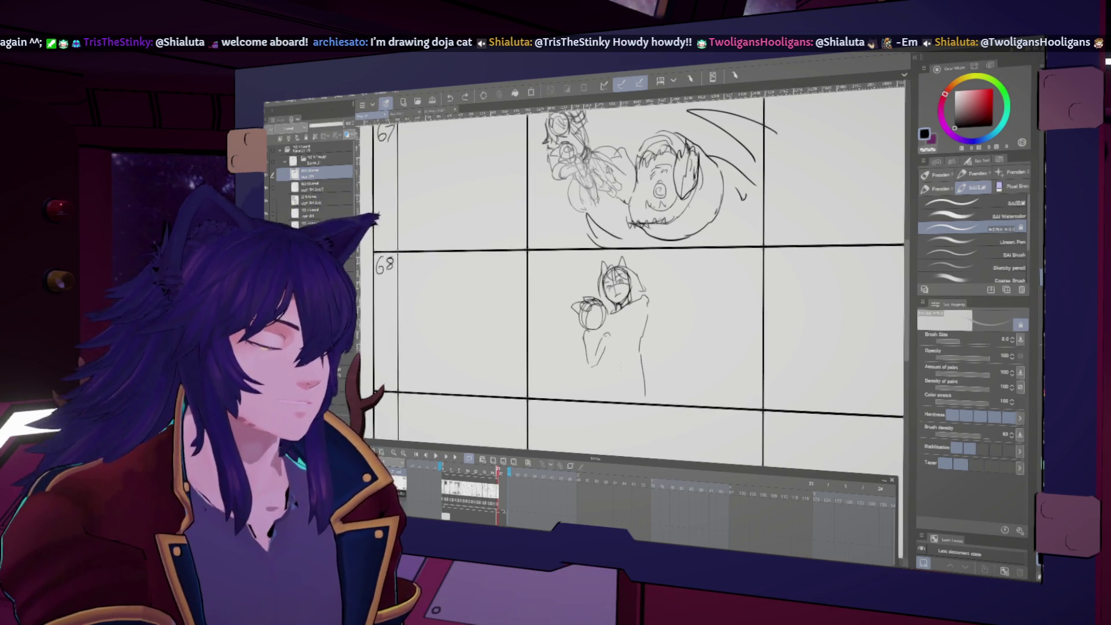
key("h")
key("h")
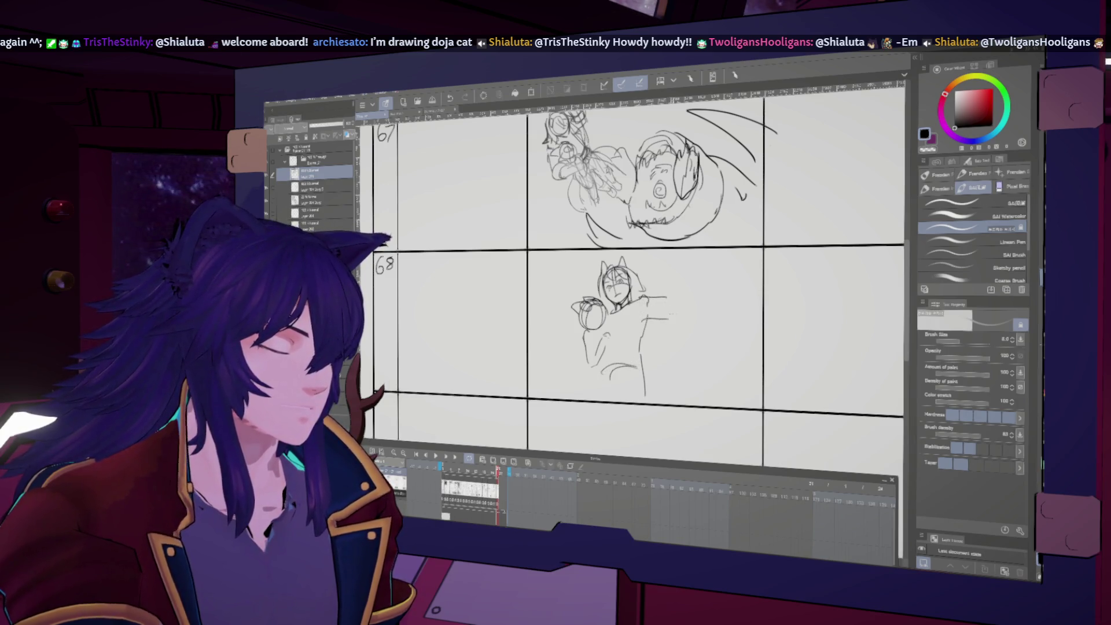
left_click_drag(666, 259, 640, 345)
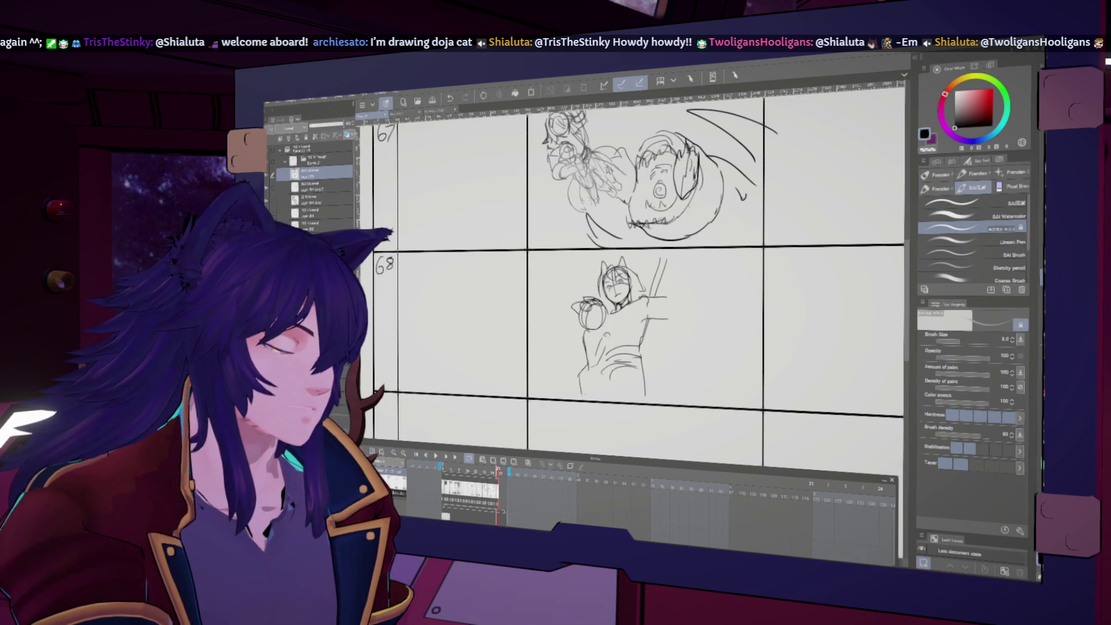
key("h")
key("h")
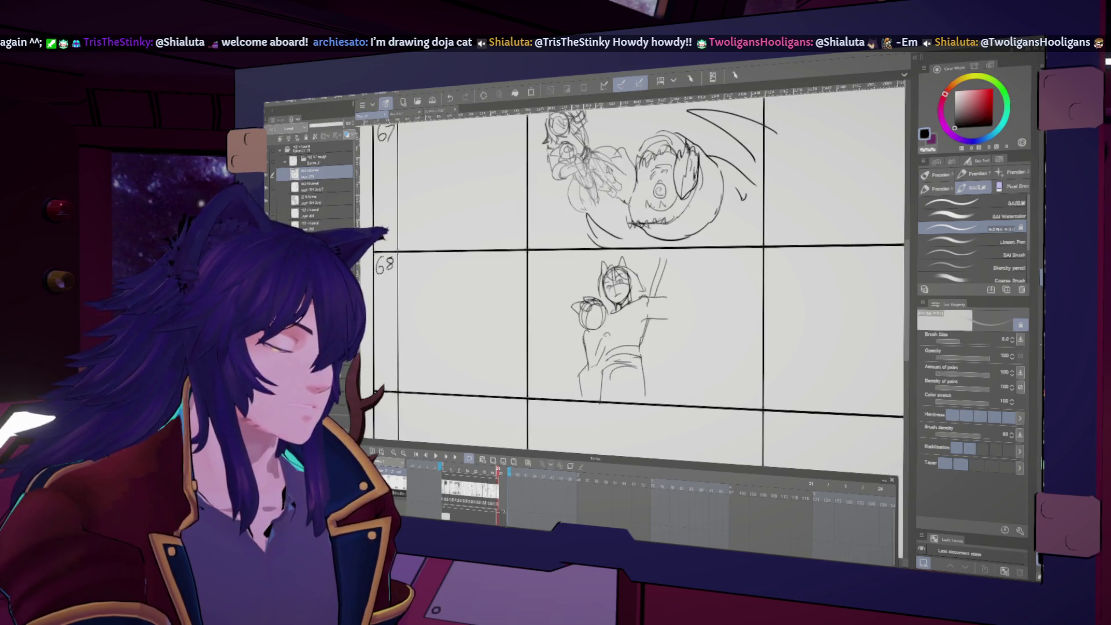
key("h")
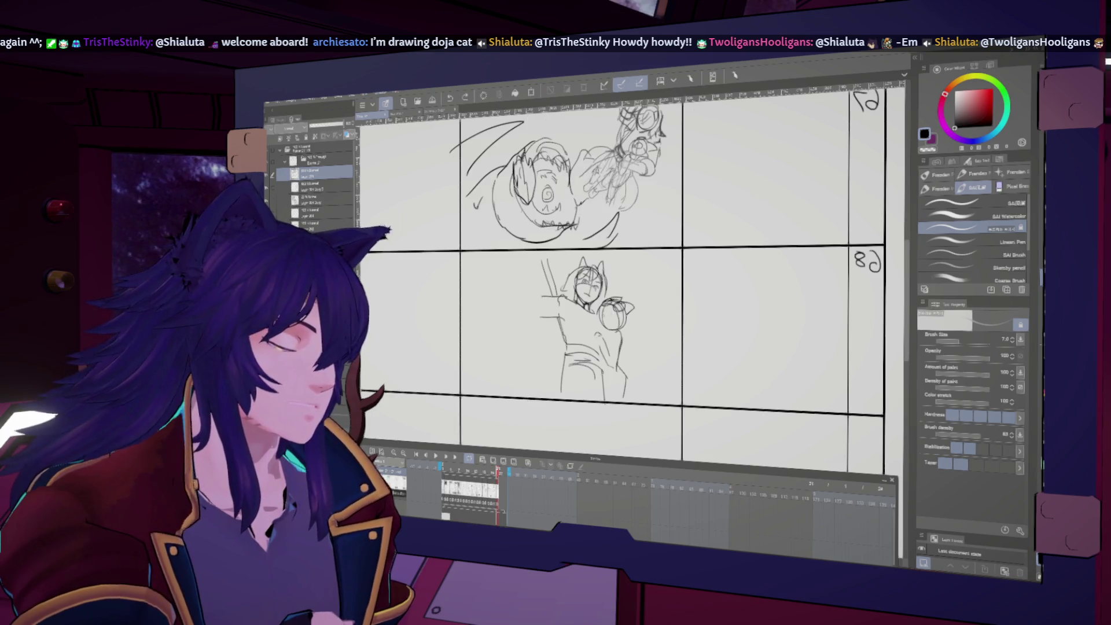
key("h")
key("h")
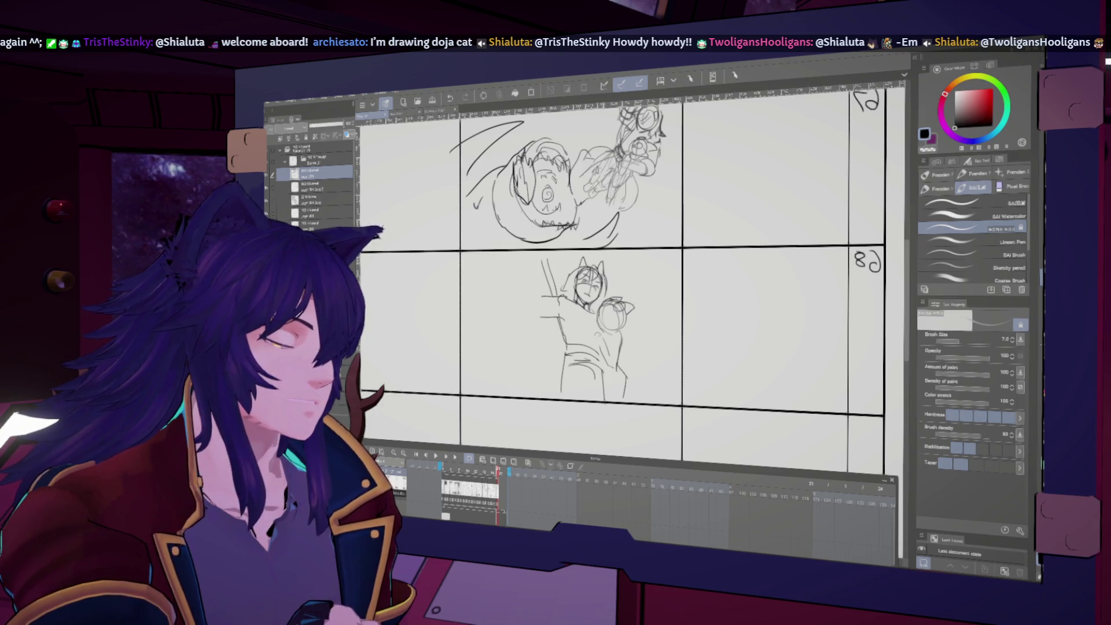
key("h")
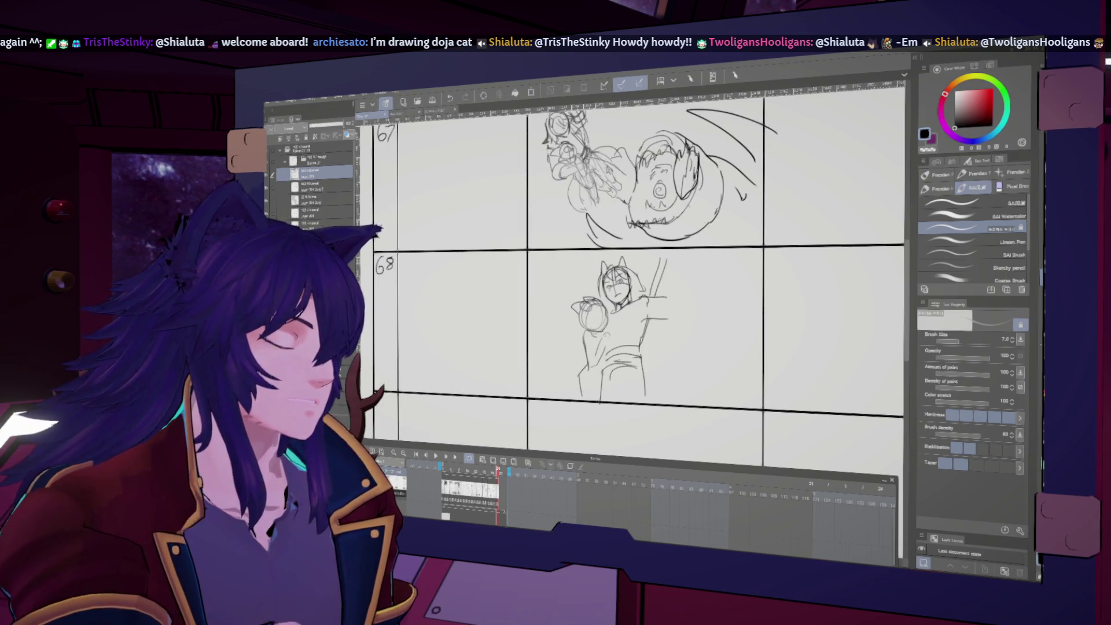
key("h")
key("m")
key("h")
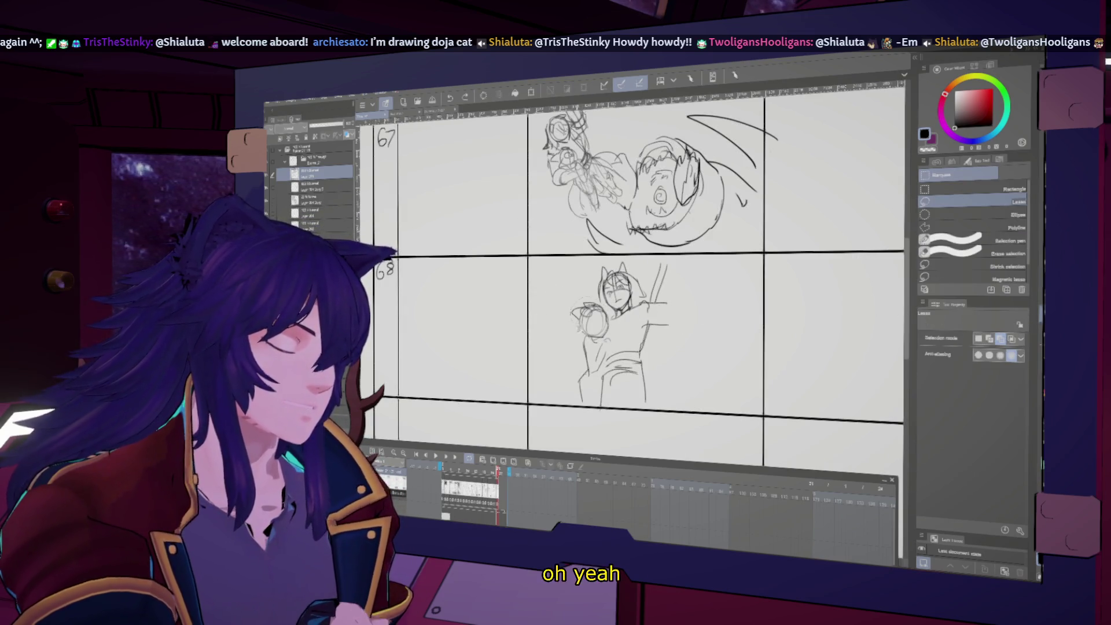
- Select the ball in panel 68 and check it mirrored, then drop the selection
left_click_drag(588, 299, 586, 302)
key("h")
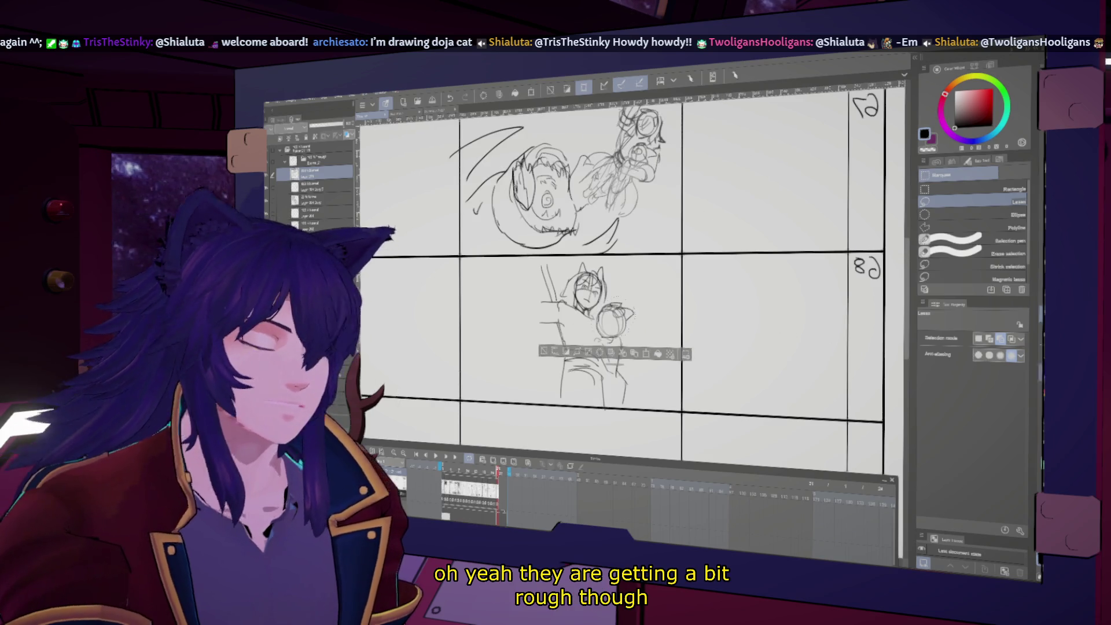
key("j")
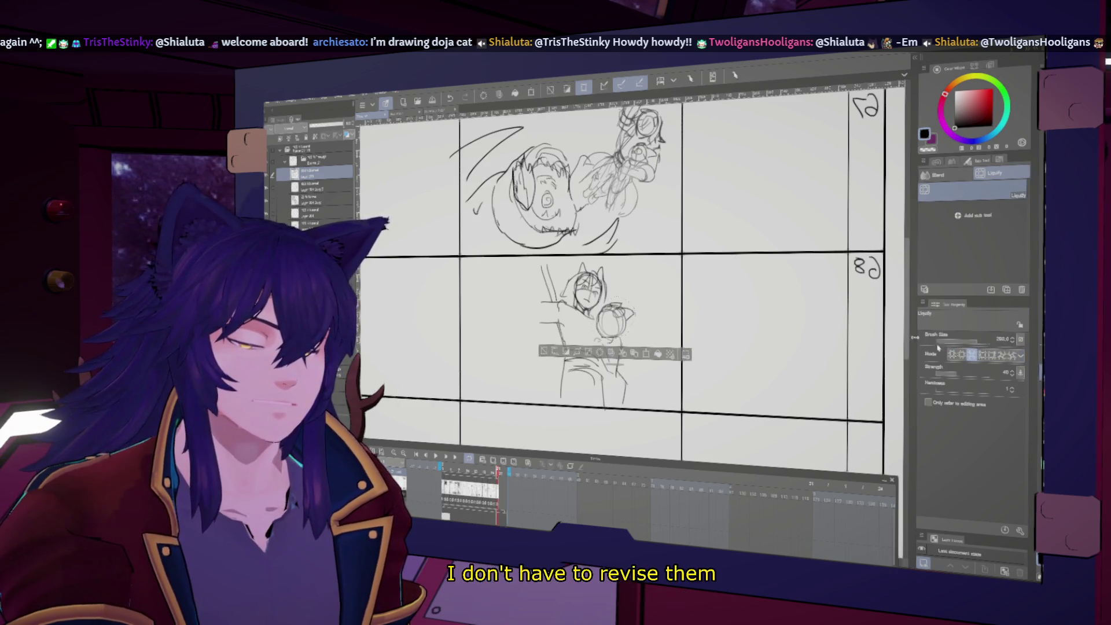
key("h")
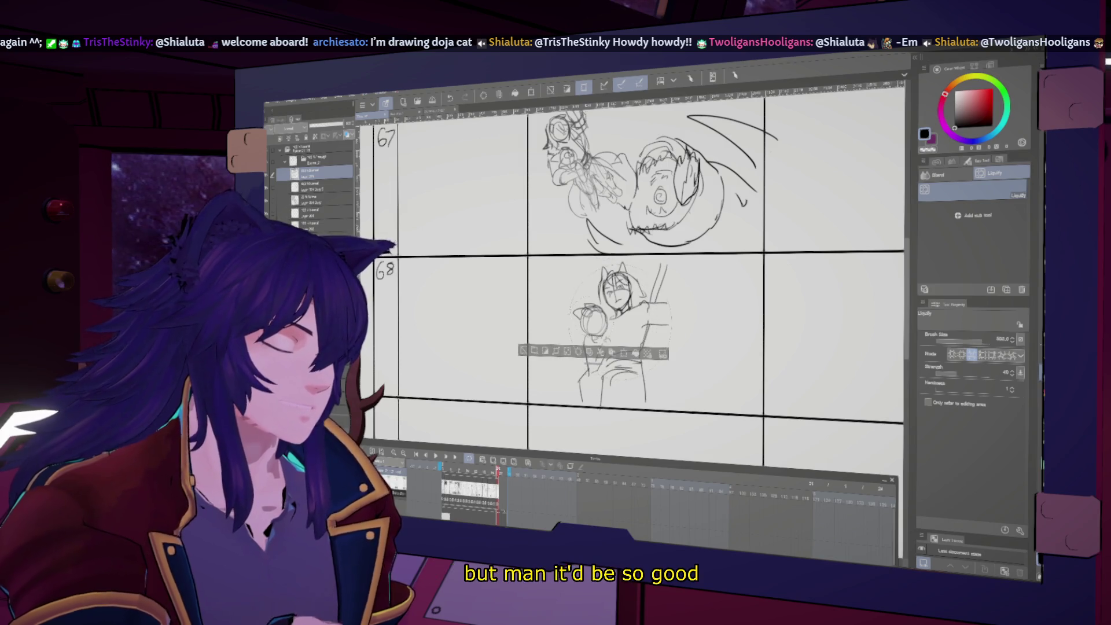
key("ctrl+d")
key("h")
key("b")
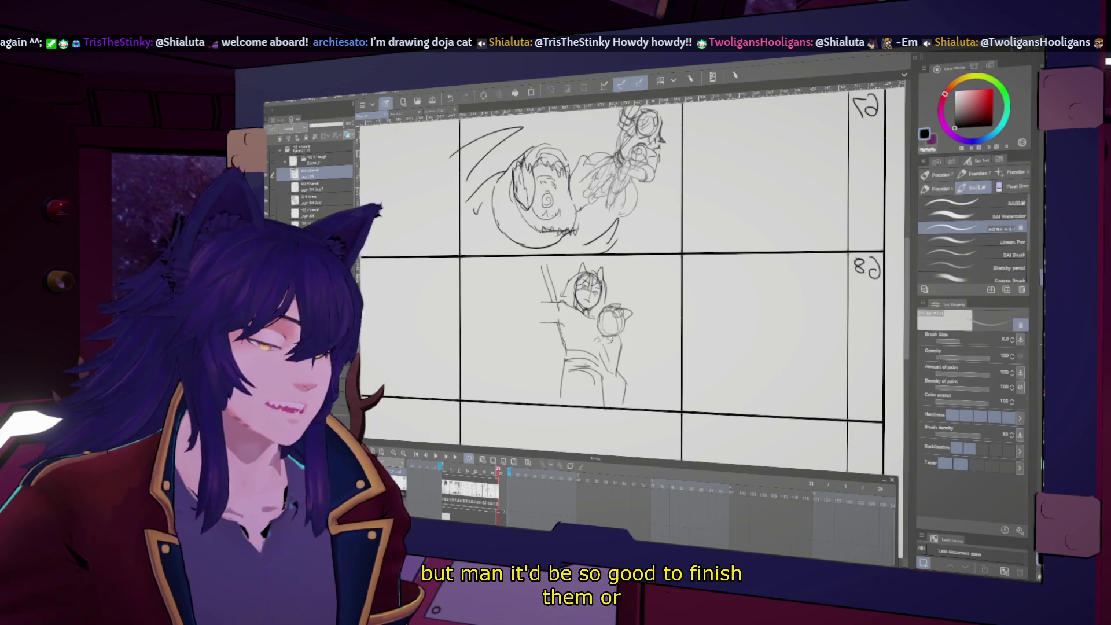
- Thin the brush to size 7.0 while checking the sketch mirrored
key("bracketleft")
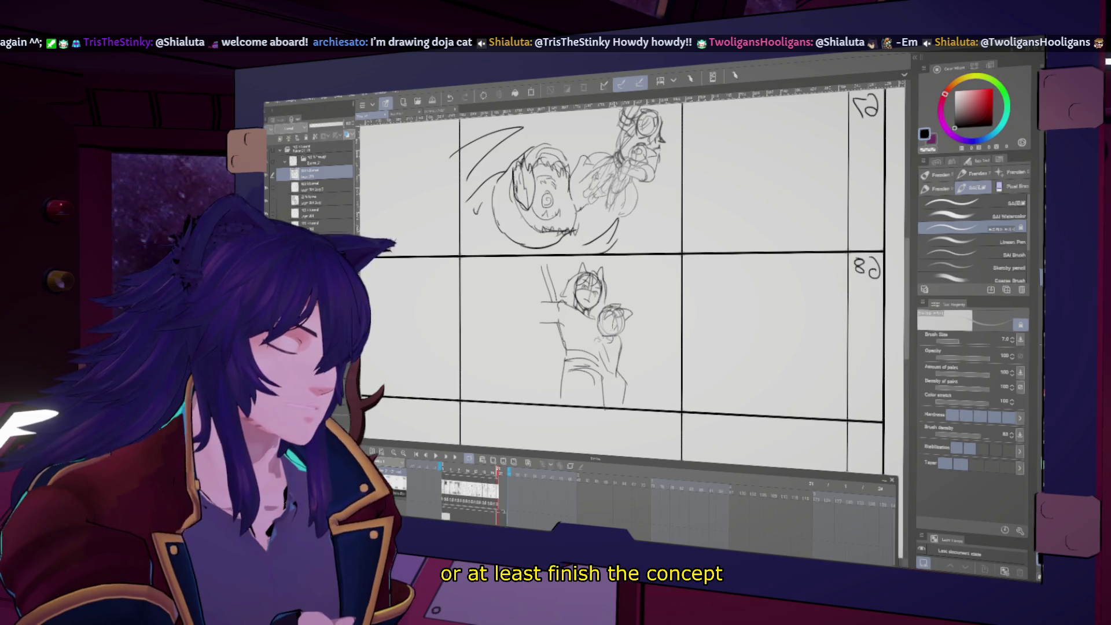
key("h")
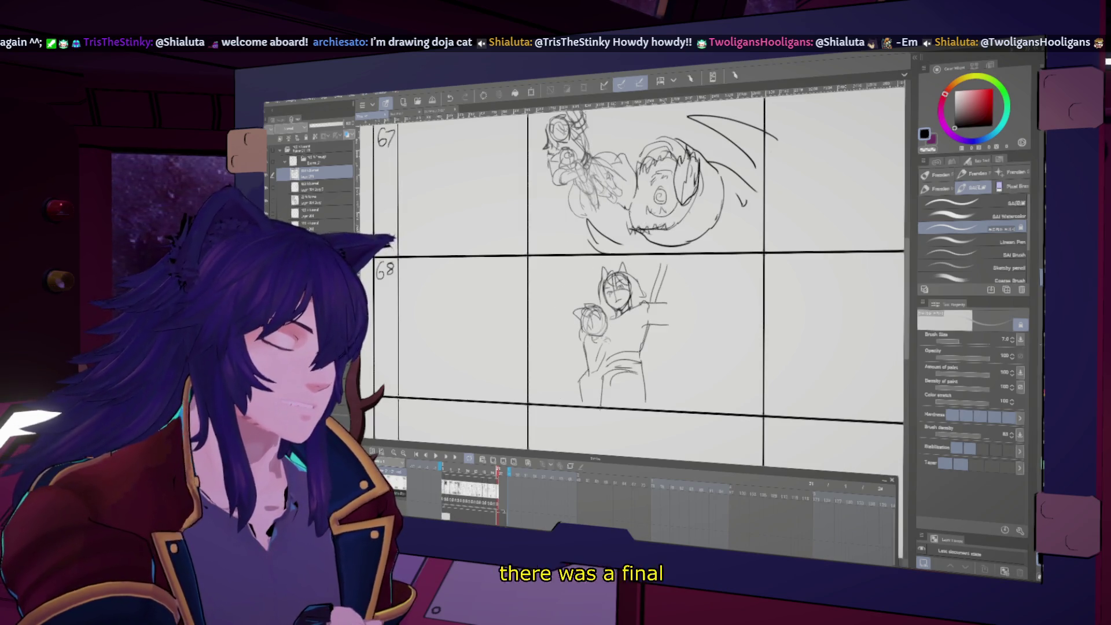
key("h")
key("h")
key("bracketright")
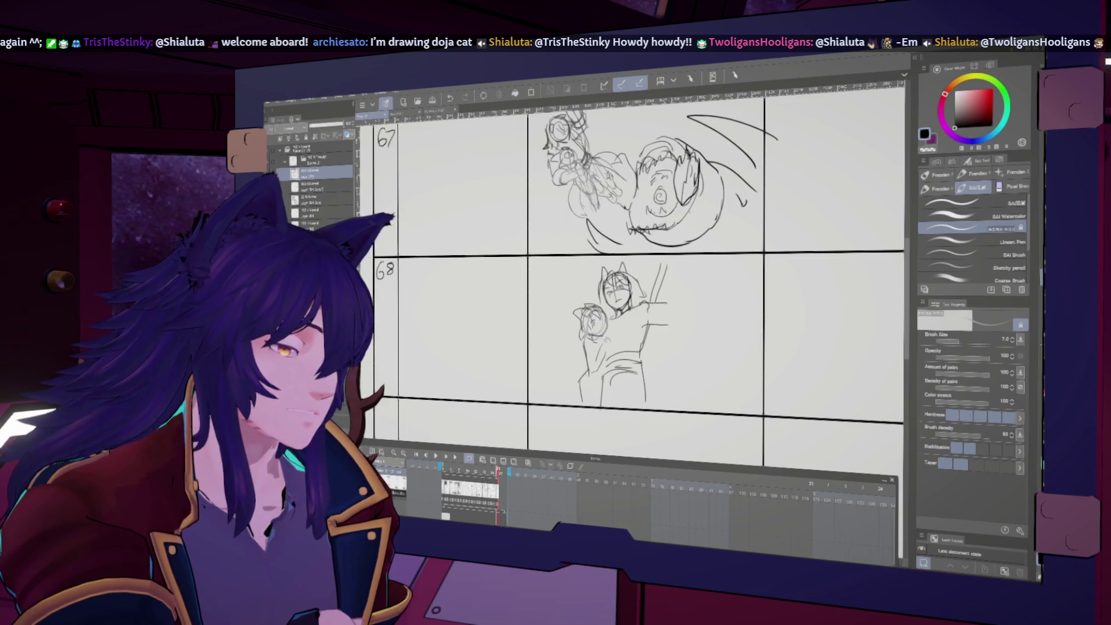
key("bracketleft")
key("h")
key("h")
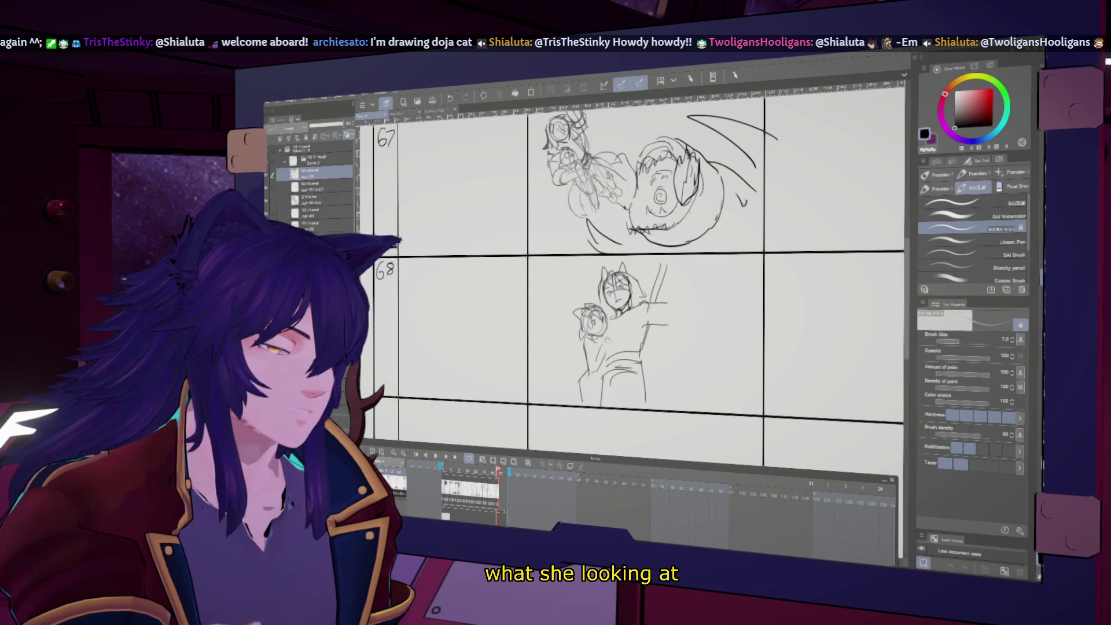
- Shift the panel 68 sketch slightly down and left with Move layer
key("k")
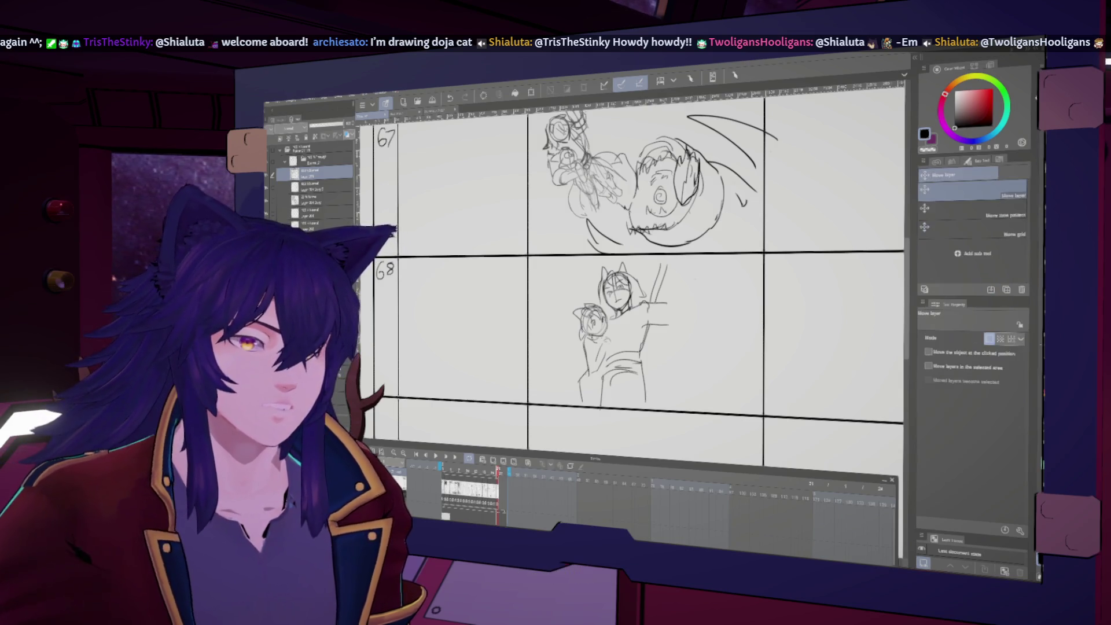
left_click_drag(692, 339, 683, 347)
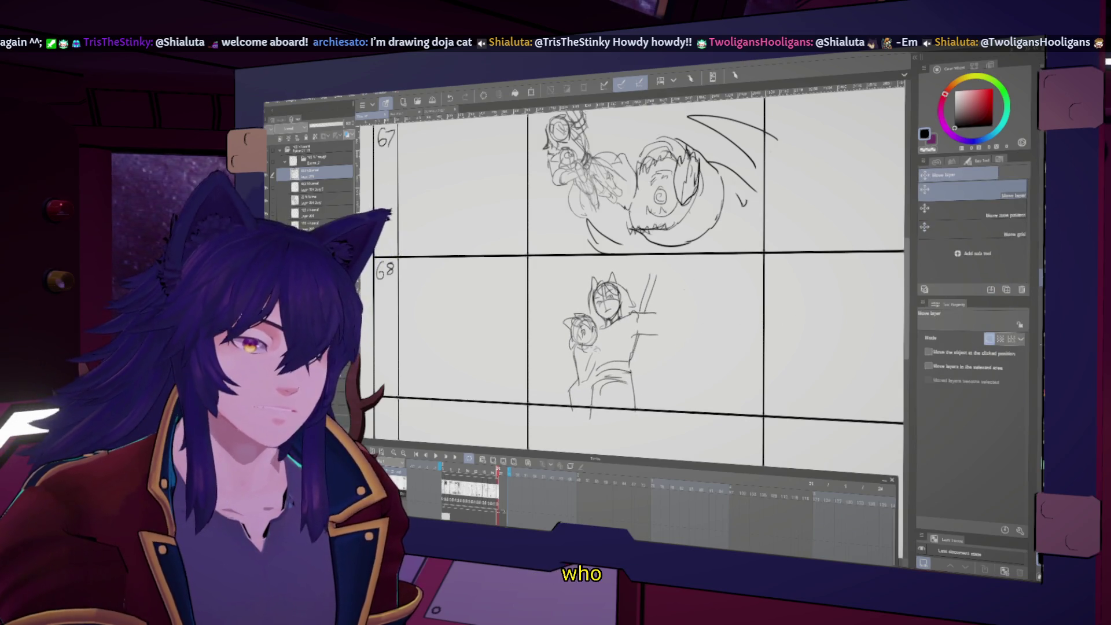
key("b")
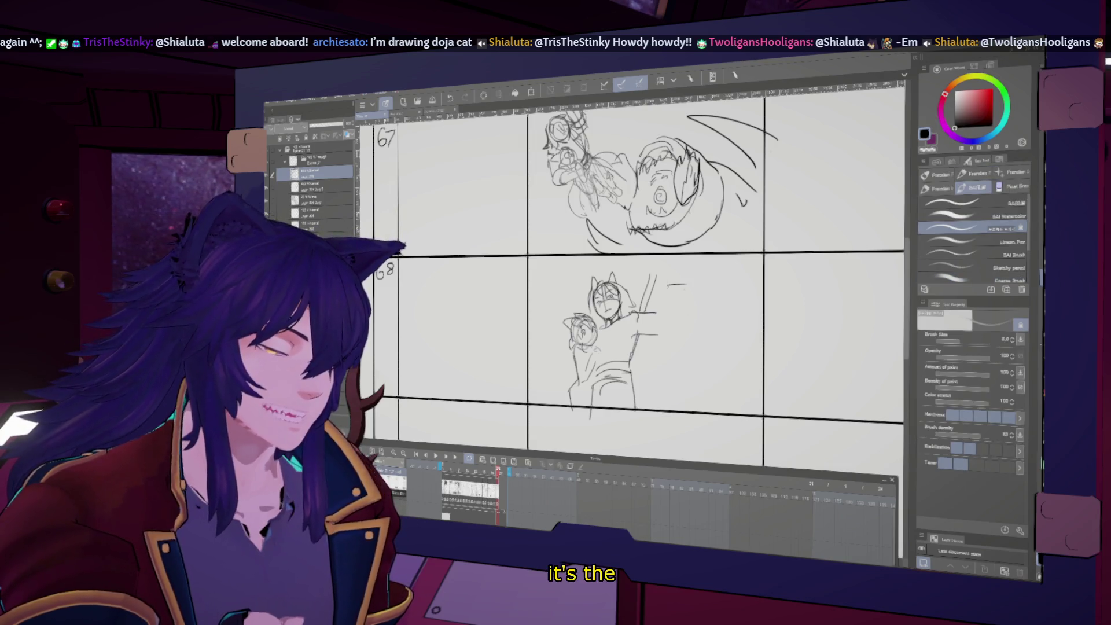
- Sketch the hourglass beside the figure's raised hand in panel 68
mouse_move(687, 285)
left_mouse_down()
mouse_move(670, 301)
mouse_move(692, 312)
left_mouse_up()
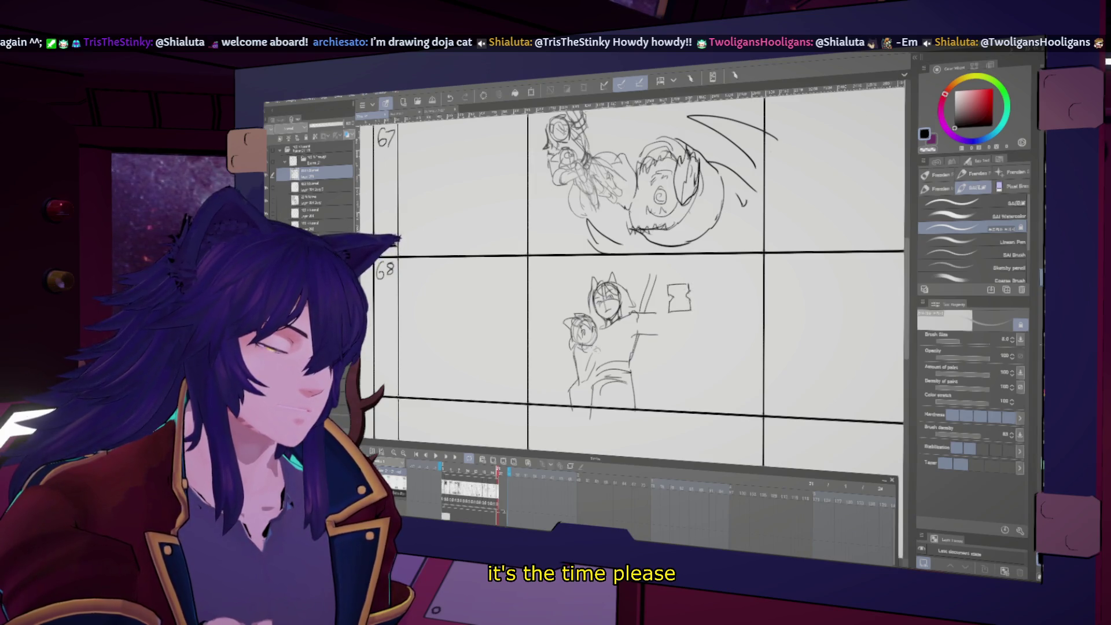
left_click_drag(689, 294, 685, 308)
key("h")
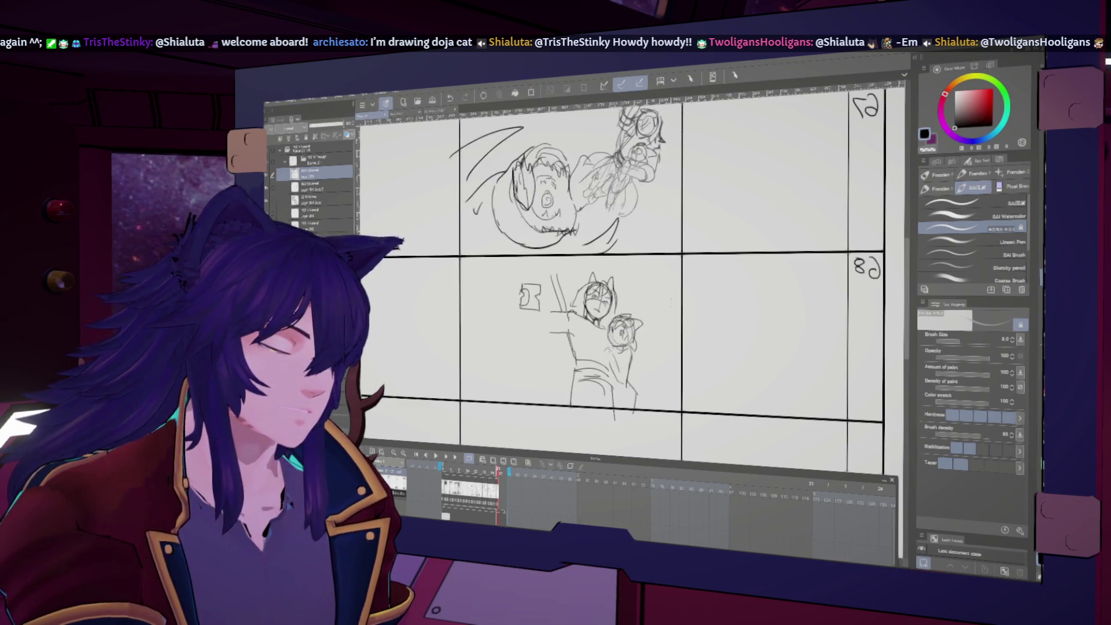
key("h")
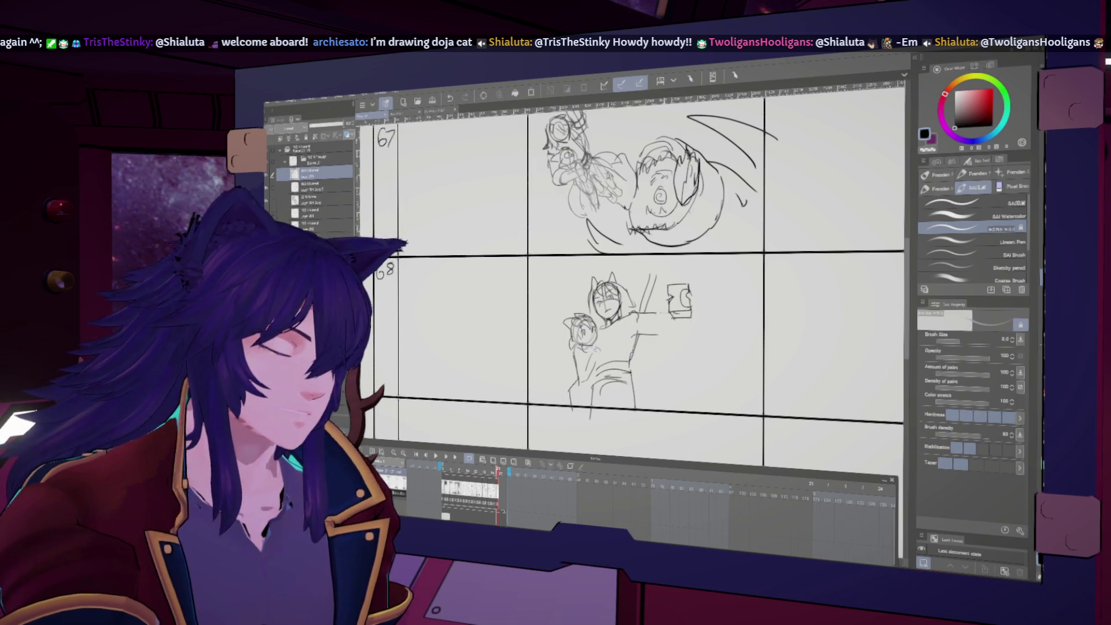
- Draw the arm holding up the hourglass and a tail curving beside the figures
left_click_drag(659, 331, 675, 341)
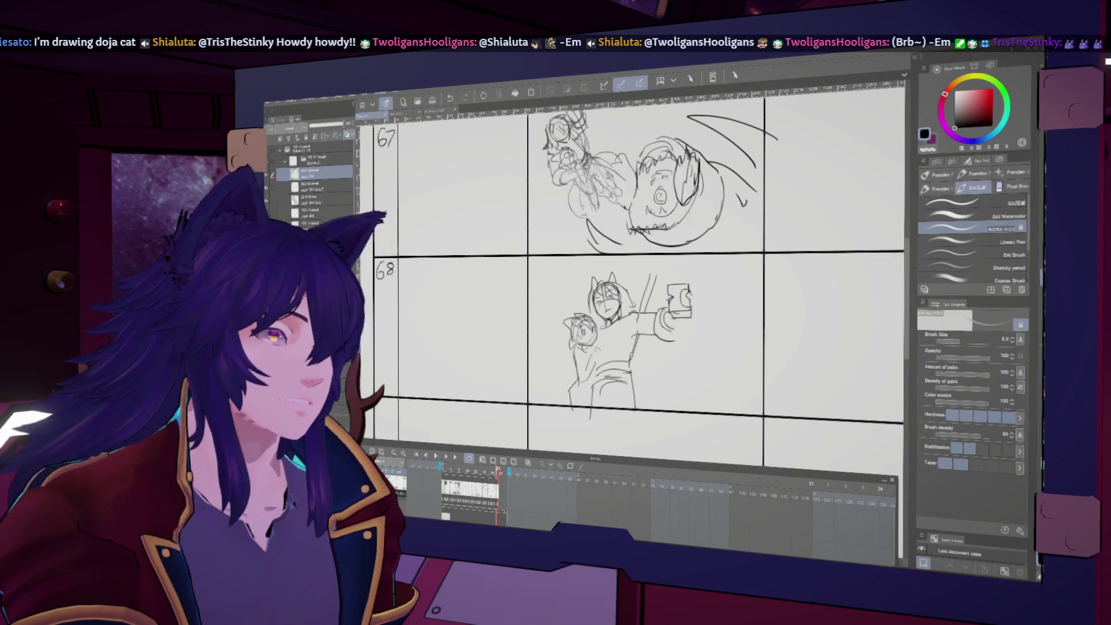
key("h")
key("h")
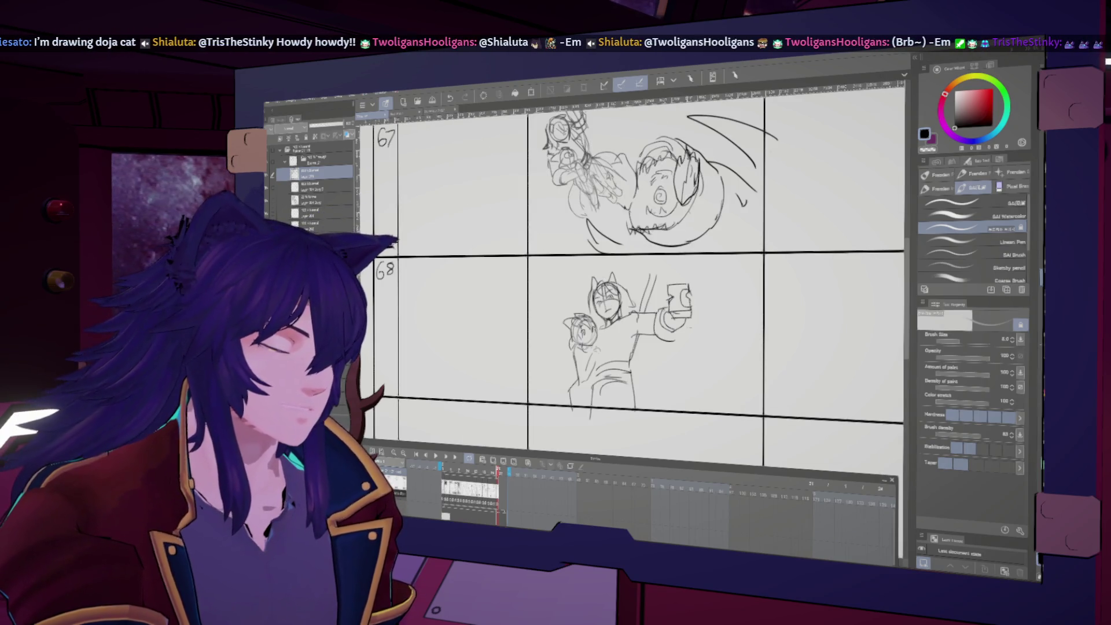
key("h")
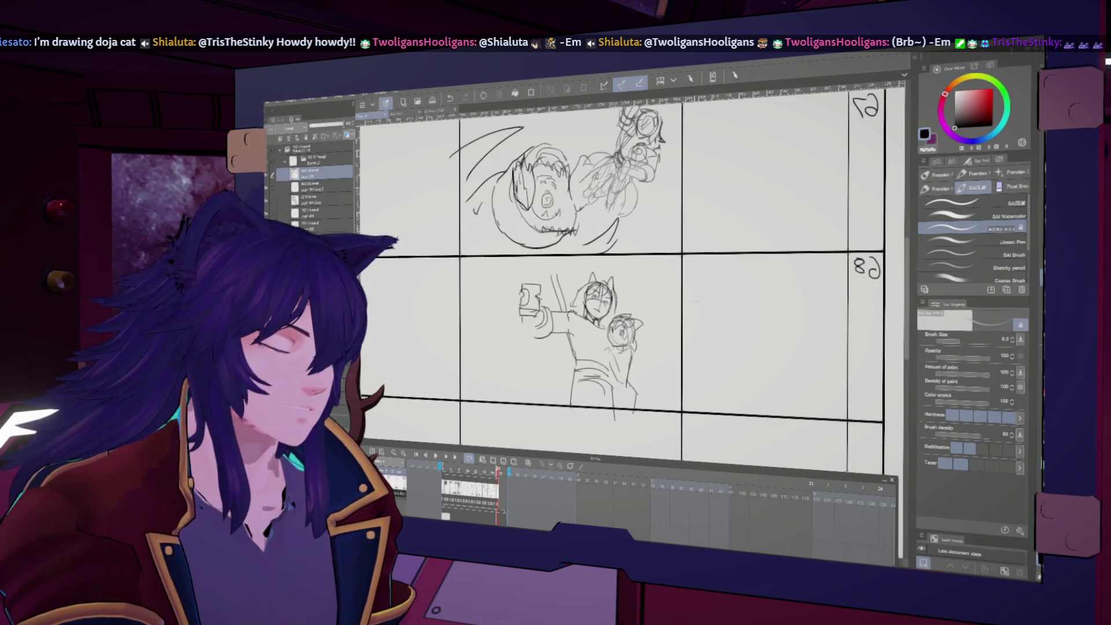
key("h")
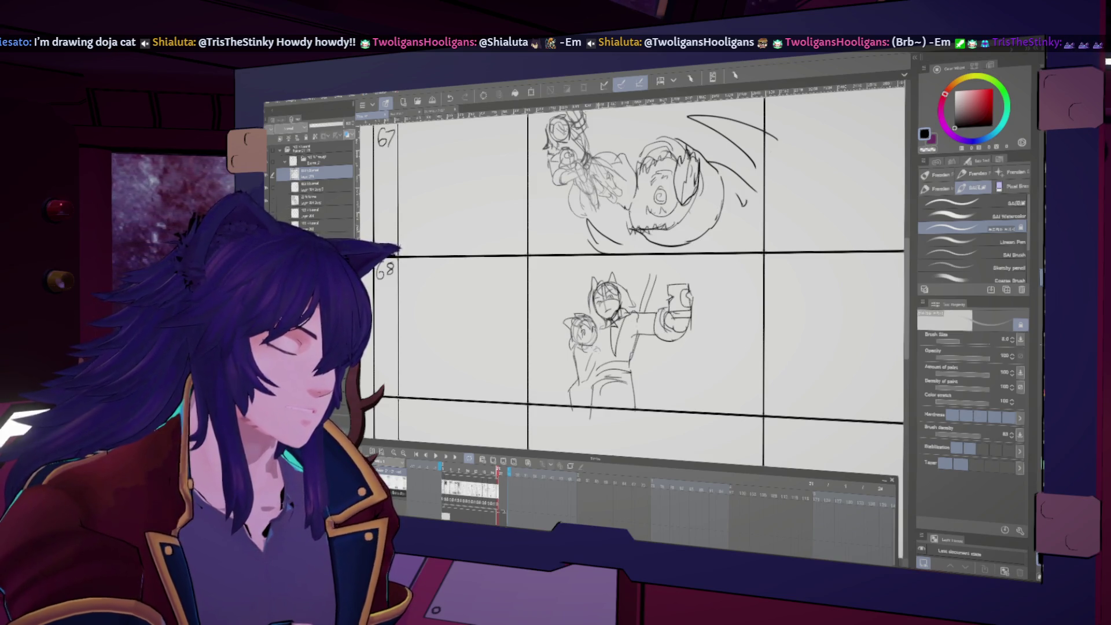
key("h")
key("h")
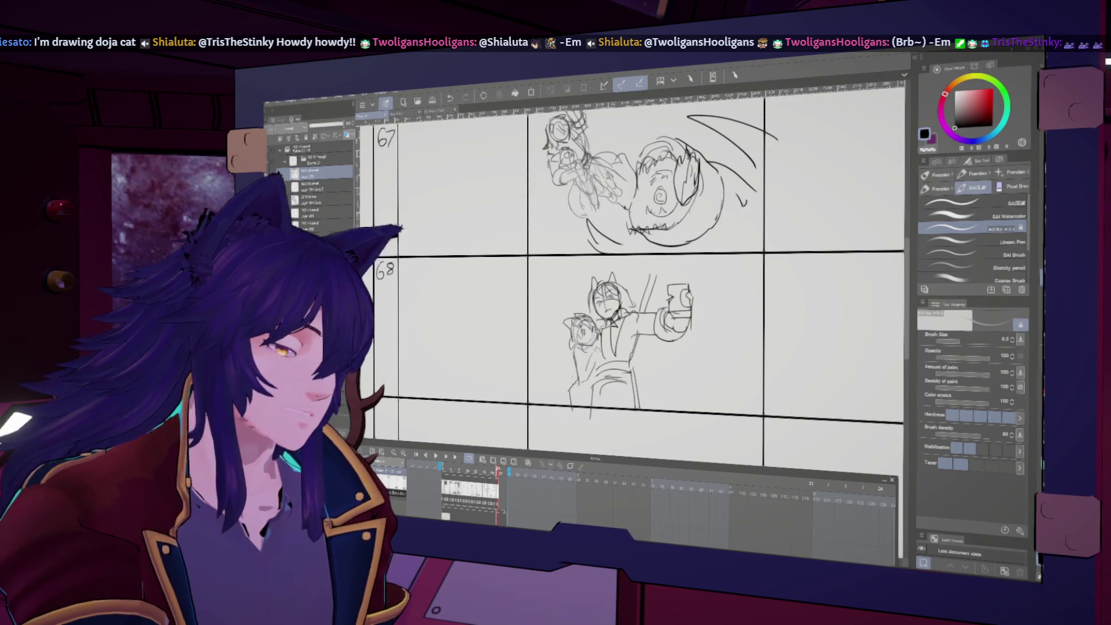
mouse_move(554, 342)
left_mouse_down()
mouse_move(540, 381)
mouse_move(557, 399)
left_mouse_up()
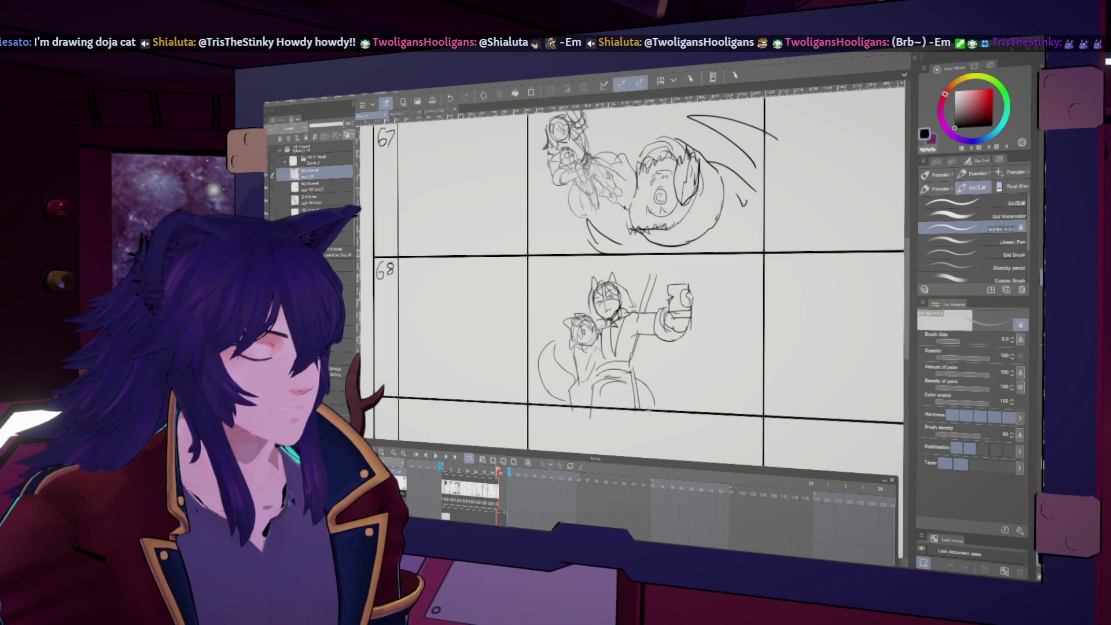
- Handwrite 'In pursuit' in panel 67's Action column
scroll(631, 278, "up", 3)
scroll(652, 412, "up", 2)
scroll(660, 364, "up", 2)
scroll(671, 315, "up", 2)
left_click_drag(672, 309, 674, 322)
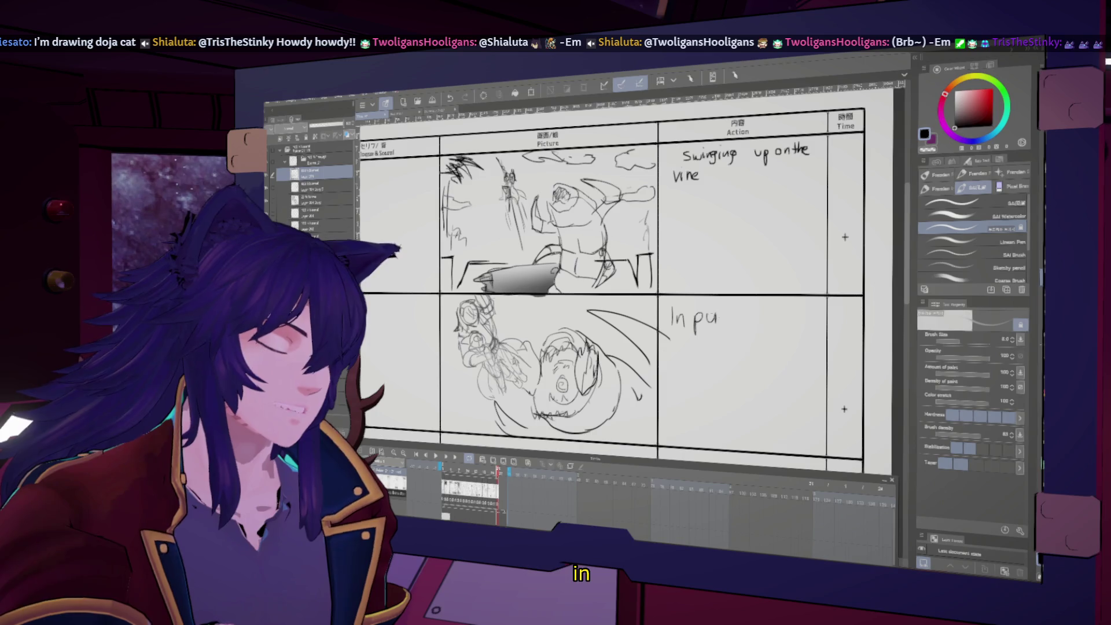
left_click_drag(752, 306, 753, 328)
left_click_drag(747, 313, 760, 312)
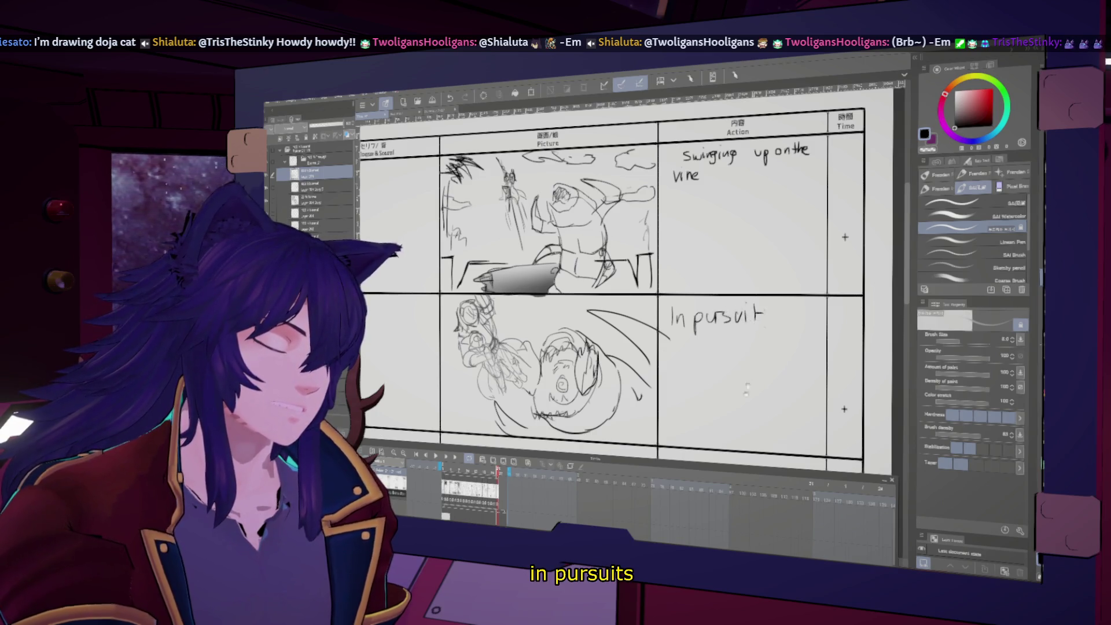
scroll(631, 289, "down", 3)
scroll(631, 290, "down", 2)
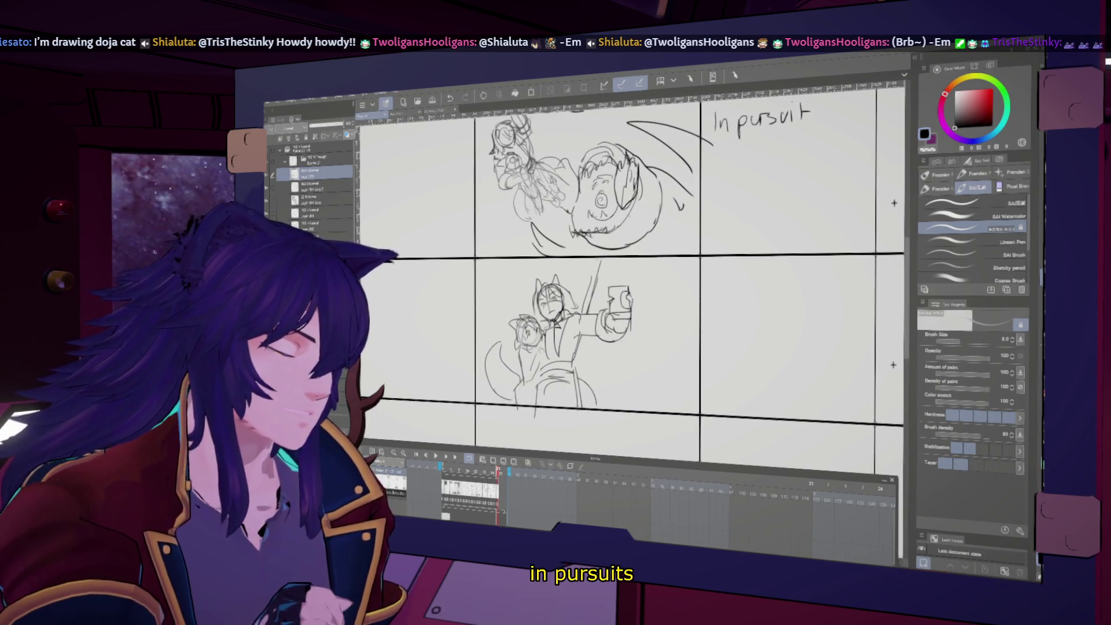
scroll(631, 277, "up", 1)
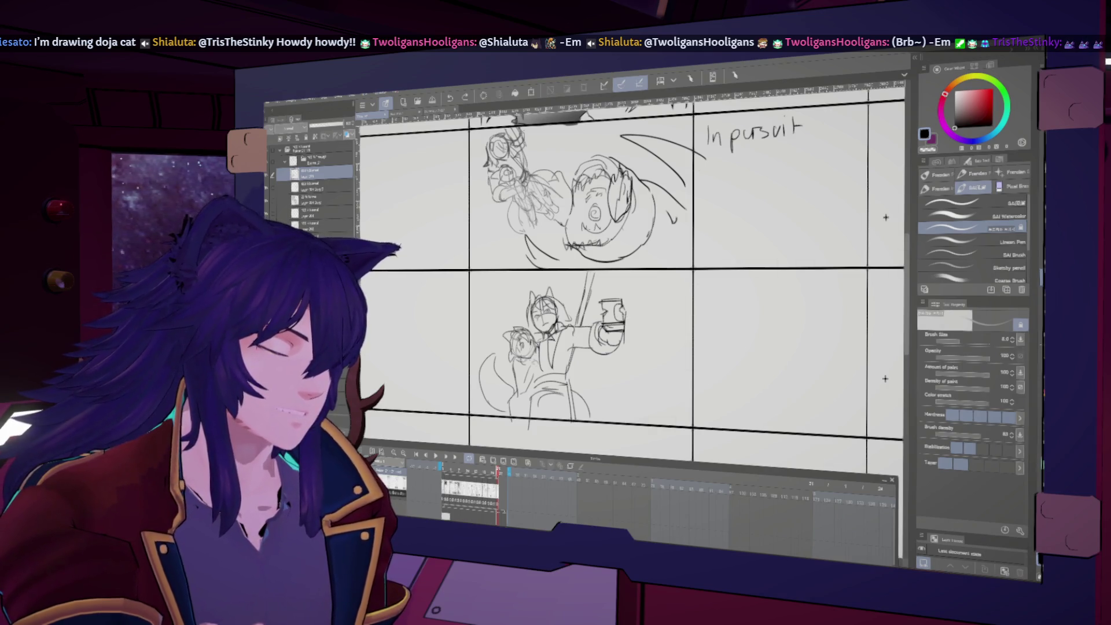
- Handwrite 'Tall that holds the hourglass' in panel 68's Action column
left_click_drag(696, 280, 709, 279)
mouse_move(703, 280)
left_mouse_down()
mouse_move(704, 294)
mouse_move(733, 294)
left_mouse_up()
left_click_drag(729, 285, 746, 293)
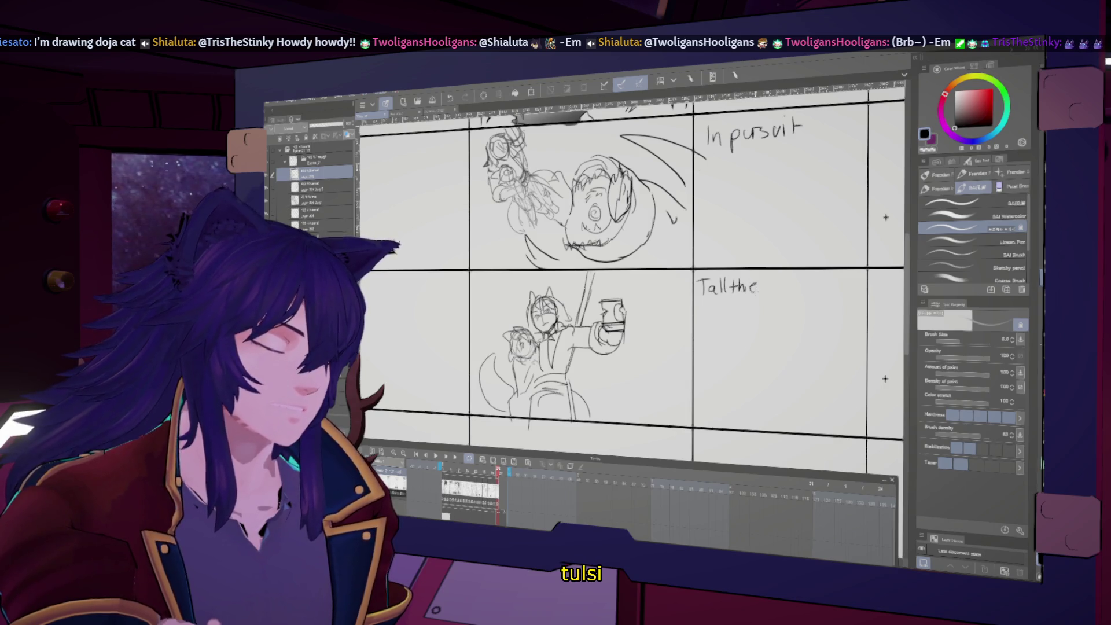
mouse_move(800, 278)
left_mouse_down()
mouse_move(806, 293)
mouse_move(837, 282)
left_mouse_up()
left_click_drag(838, 277, 845, 290)
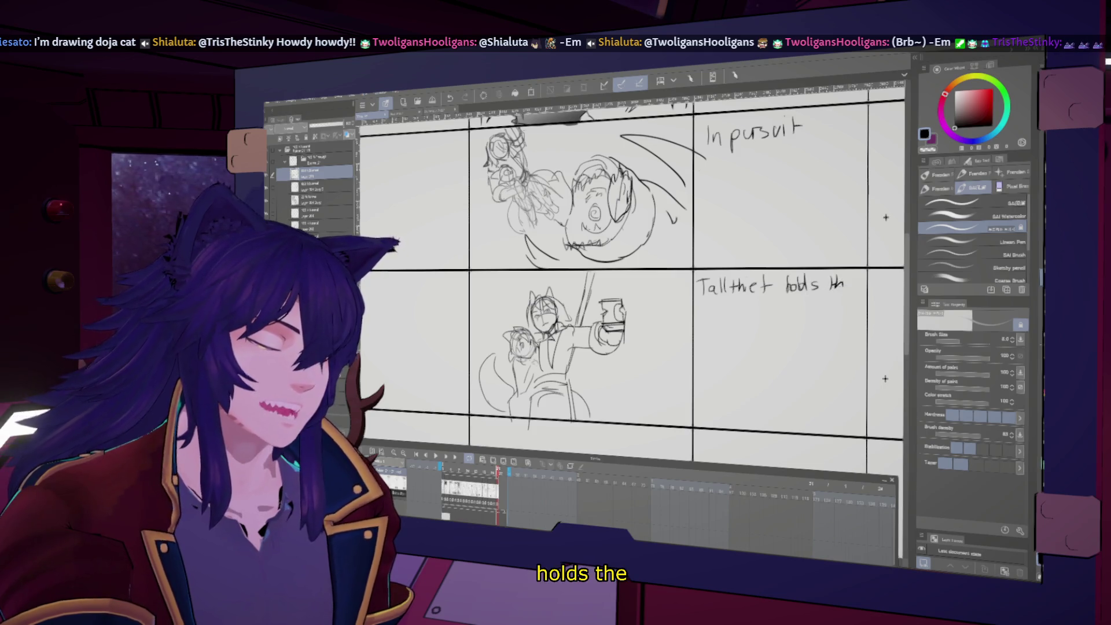
left_click_drag(711, 314, 738, 323)
left_click_drag(741, 316, 745, 312)
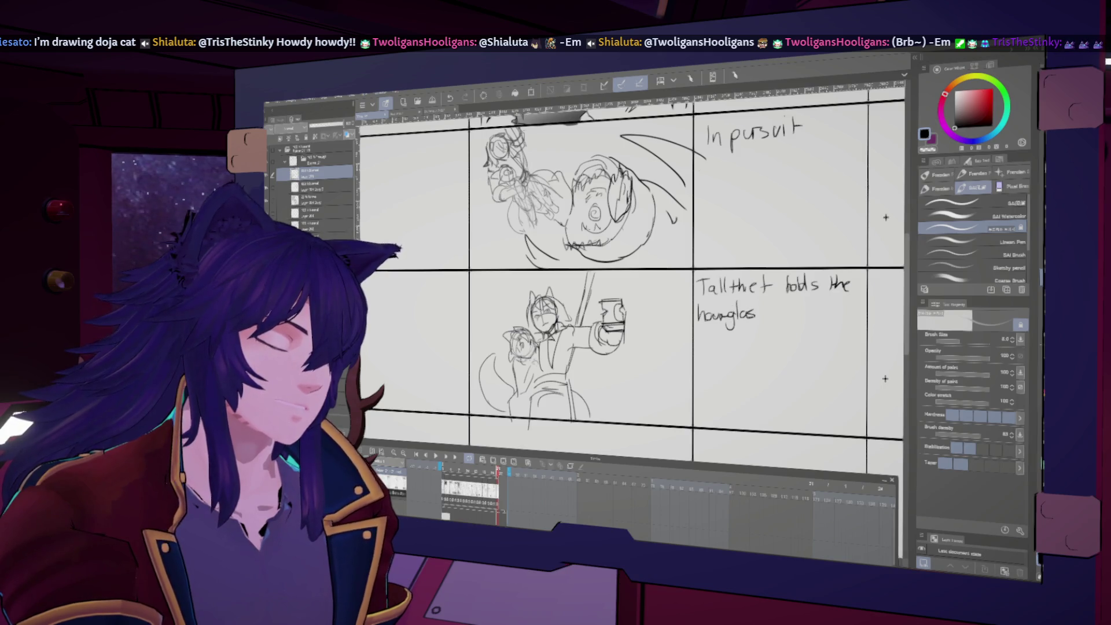
scroll(631, 278, "down", 3)
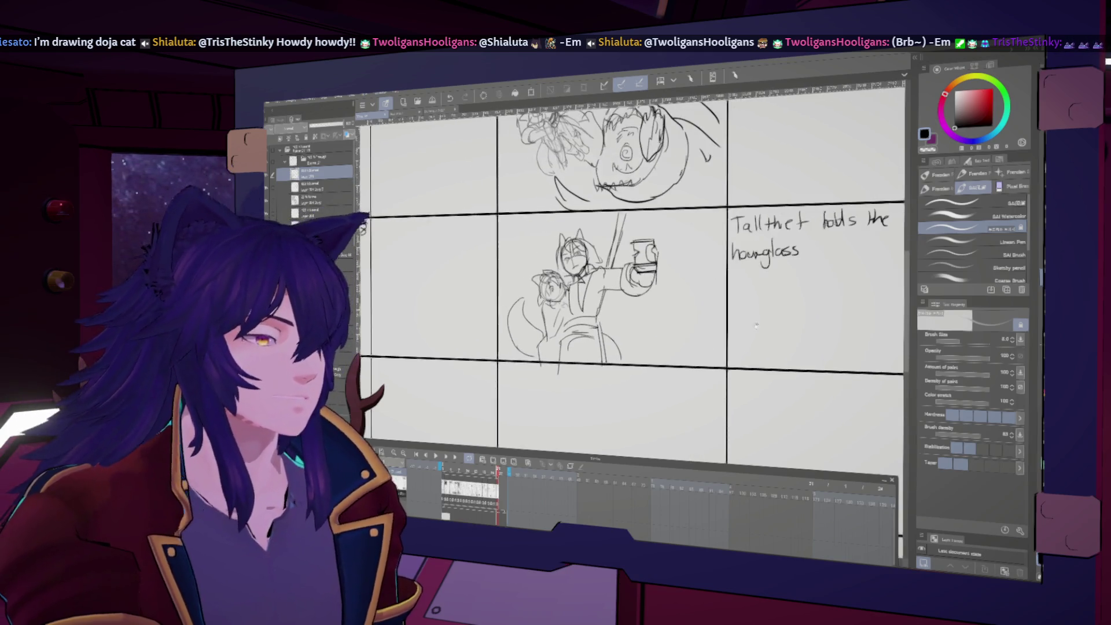
- Sketch the hourglass edges in panel 69 with a thumb gripping its left side
scroll(719, 348, "down", 2)
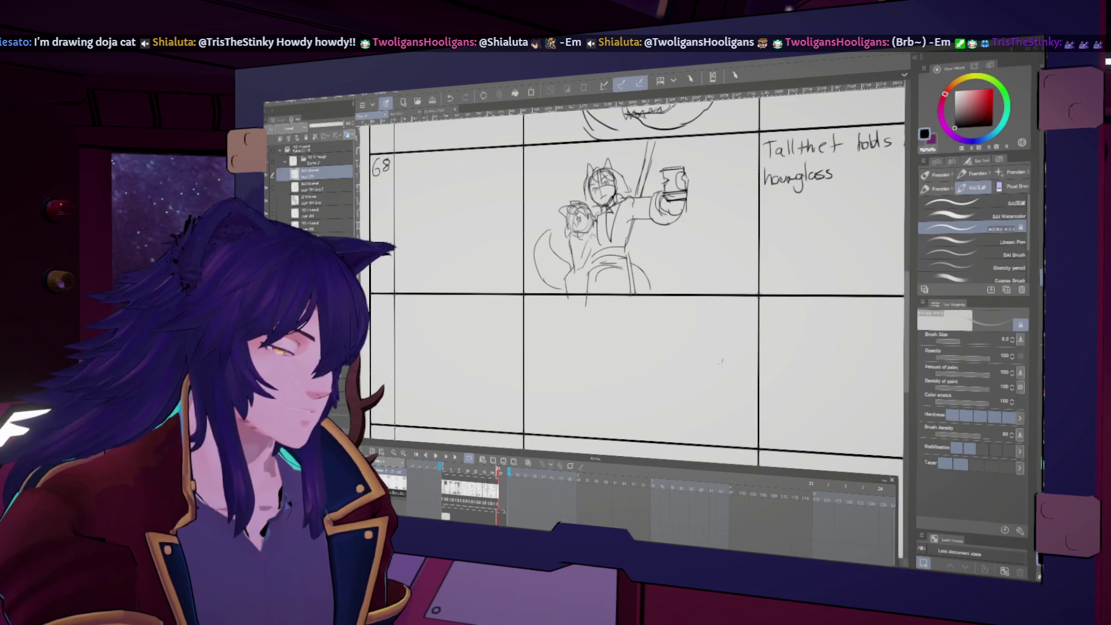
scroll(631, 278, "left", 3)
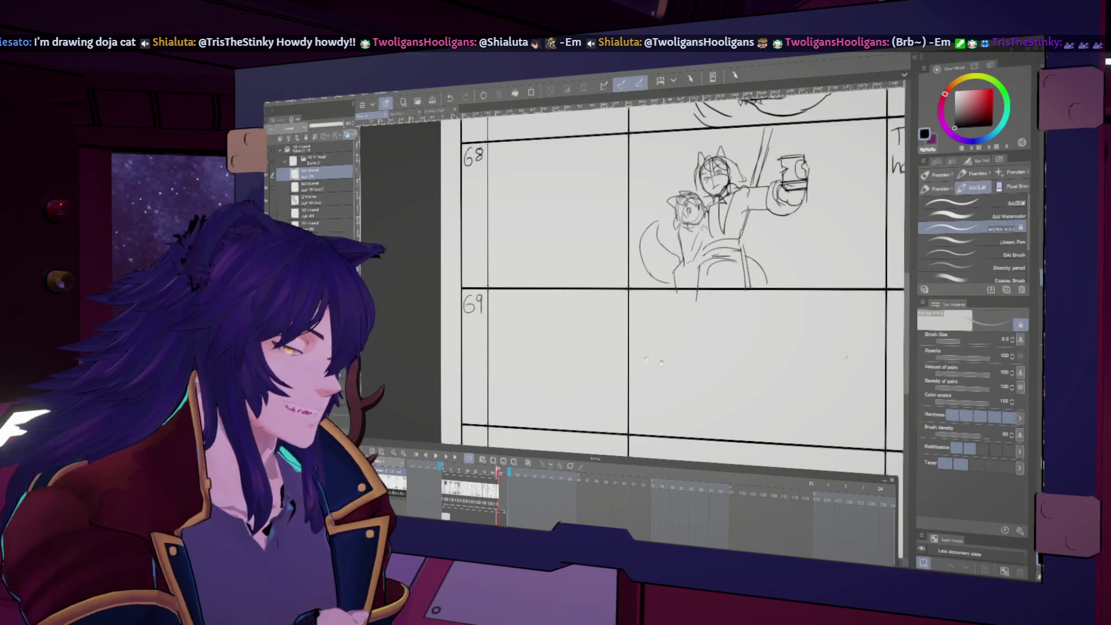
scroll(643, 278, "right", 2)
mouse_move(651, 302)
left_mouse_down()
mouse_move(705, 296)
mouse_move(652, 341)
left_mouse_up()
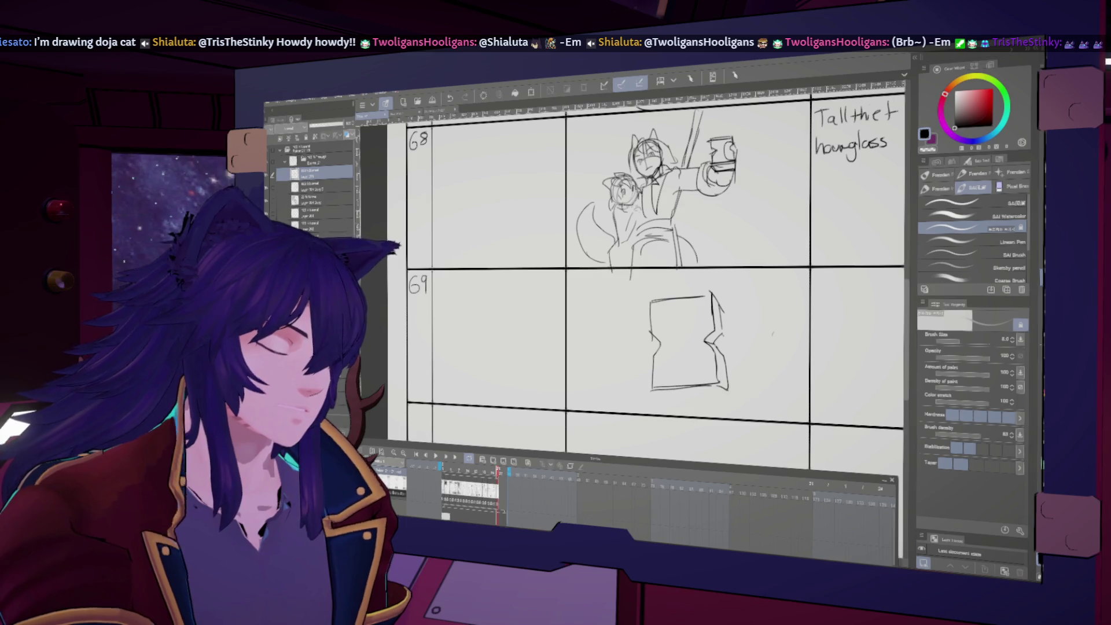
left_click_drag(654, 396, 728, 394)
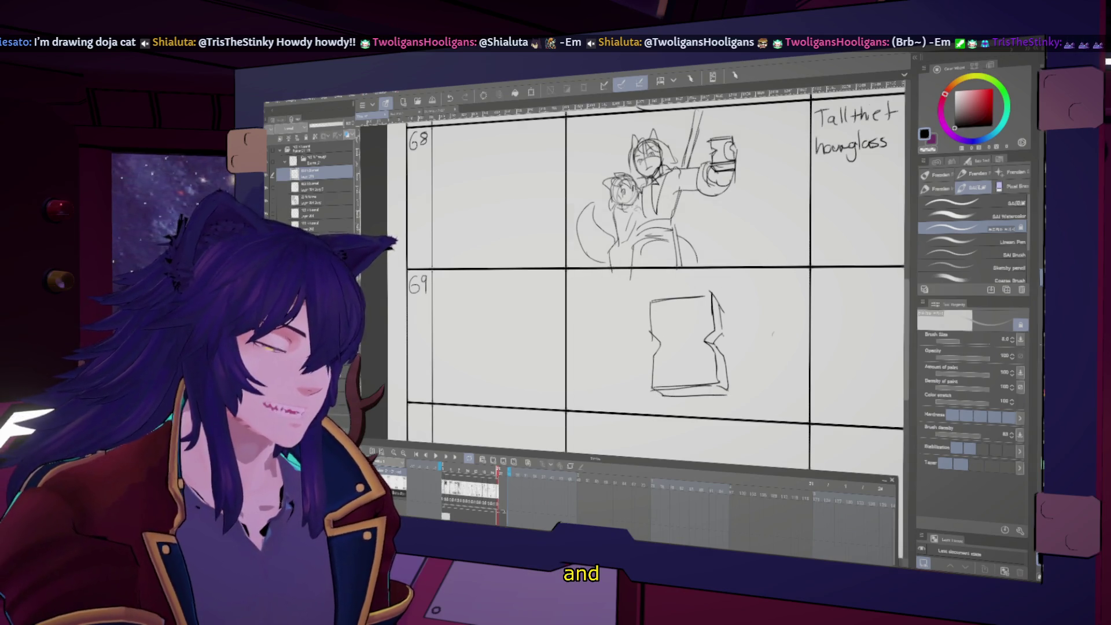
left_click_drag(618, 344, 650, 336)
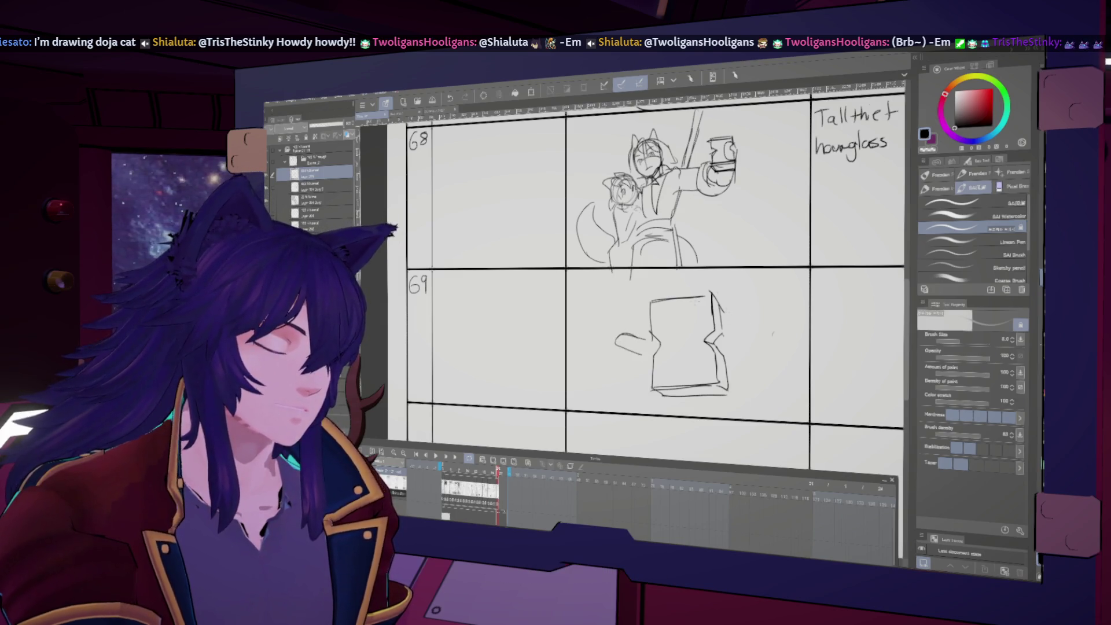
key("h")
key("h")
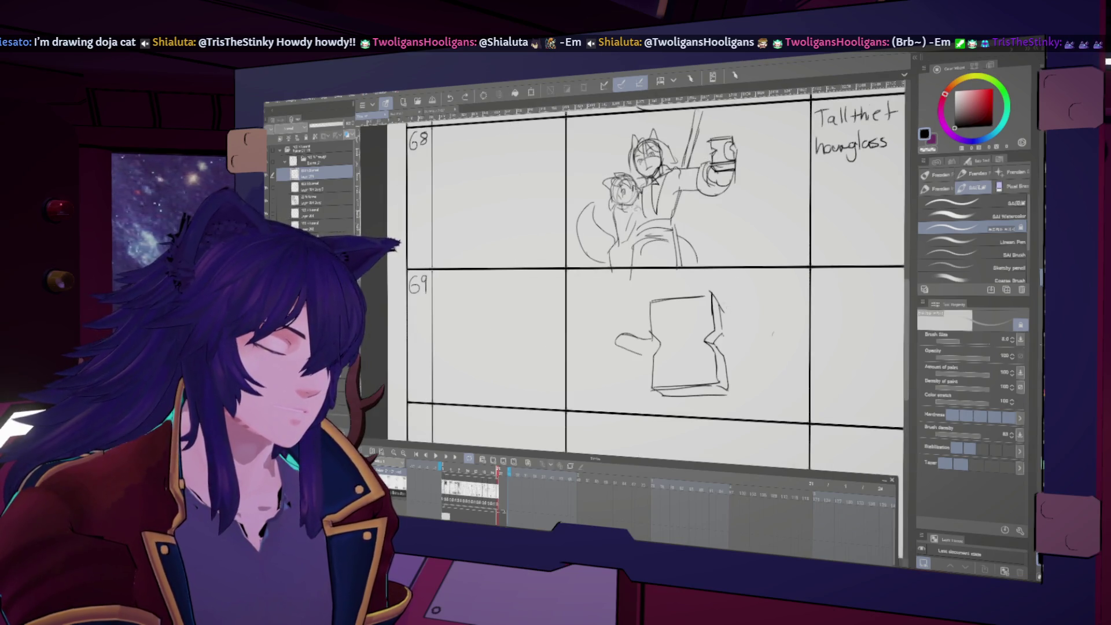
- Sketch fingers wrapping the hourglass's right side, redrawing the lowest finger
left_click_drag(731, 305, 759, 320)
key("h")
key("h")
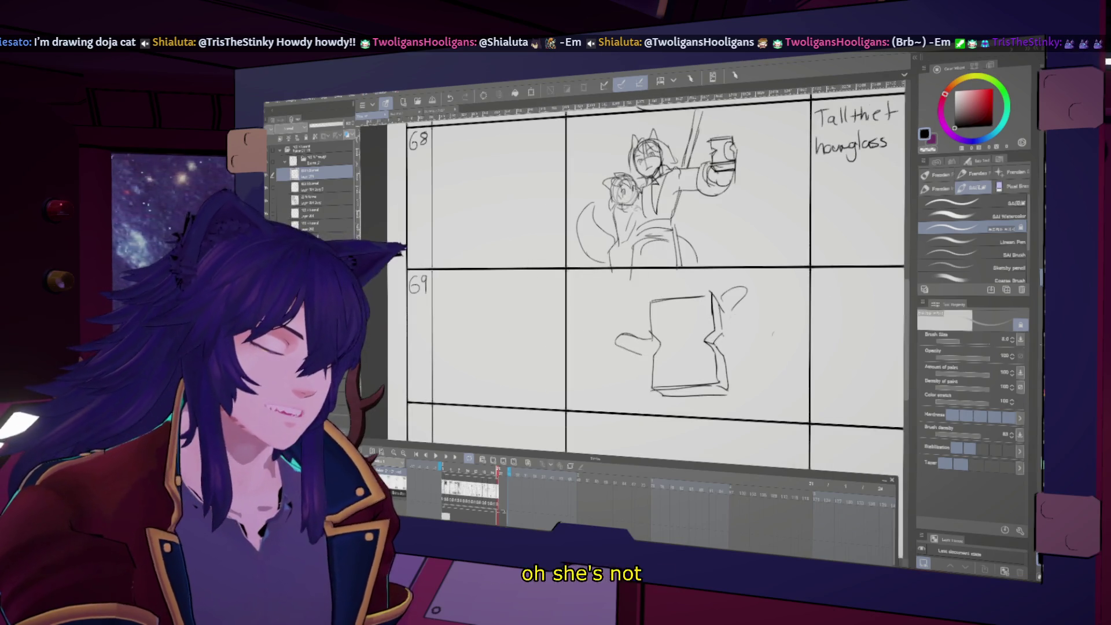
key("ctrl+z")
key("h")
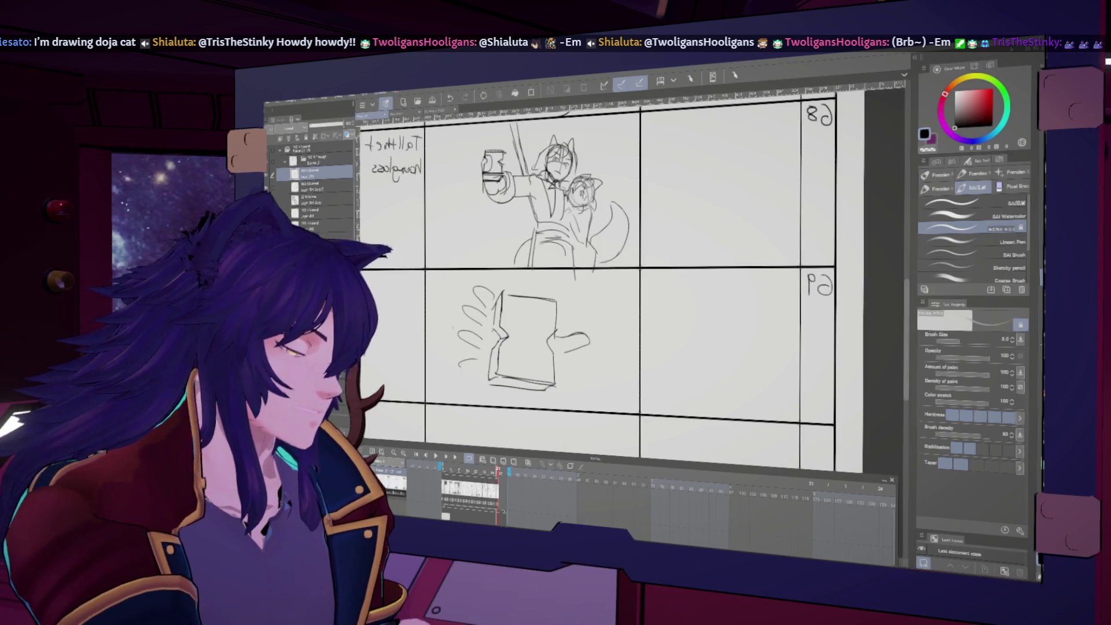
key("h")
left_click_drag(739, 371, 767, 378)
key("h")
key("h")
- Lasso the thumb in panel 69 and rotate it about 18 degrees with free transform
key("m")
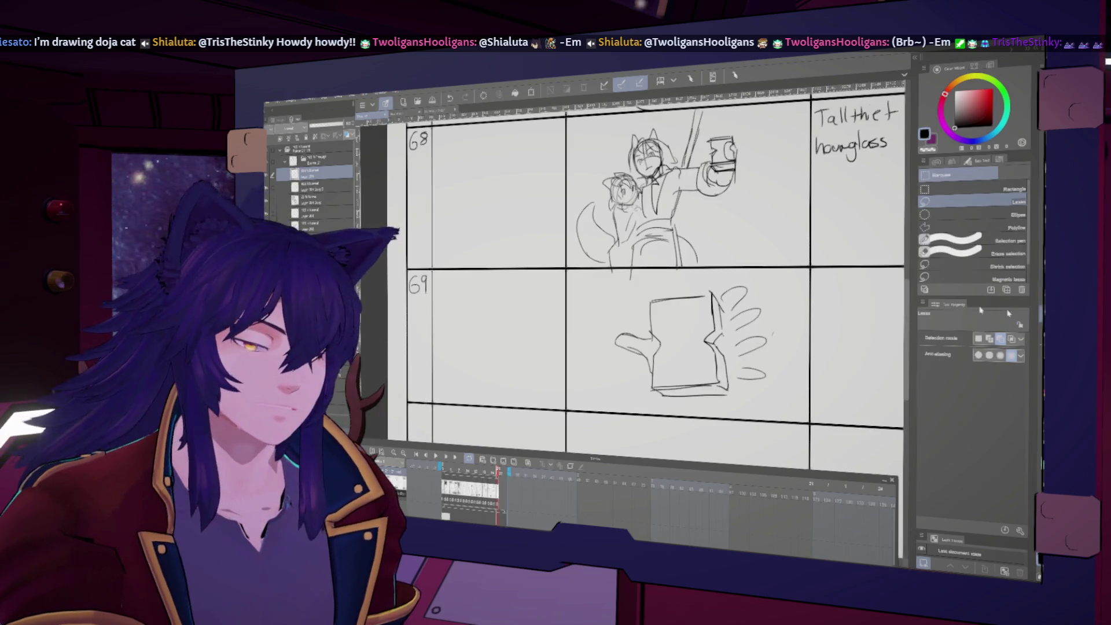
left_click_drag(643, 379, 637, 376)
key("ctrl+t")
left_click_drag(666, 324, 660, 347)
left_click_drag(659, 306, 649, 324)
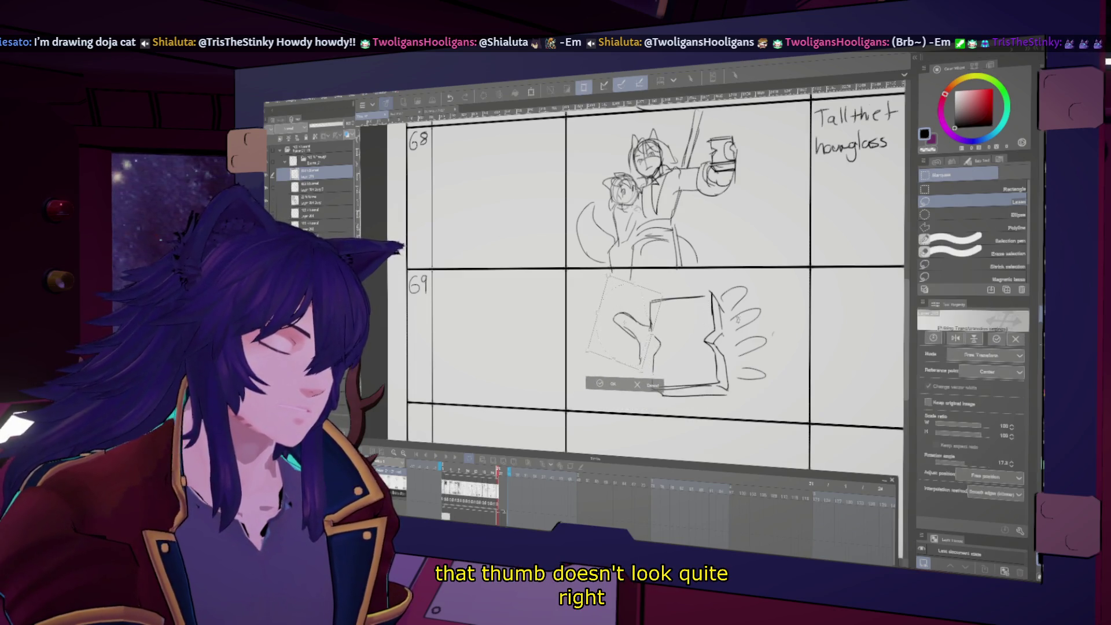
key("h")
key("h")
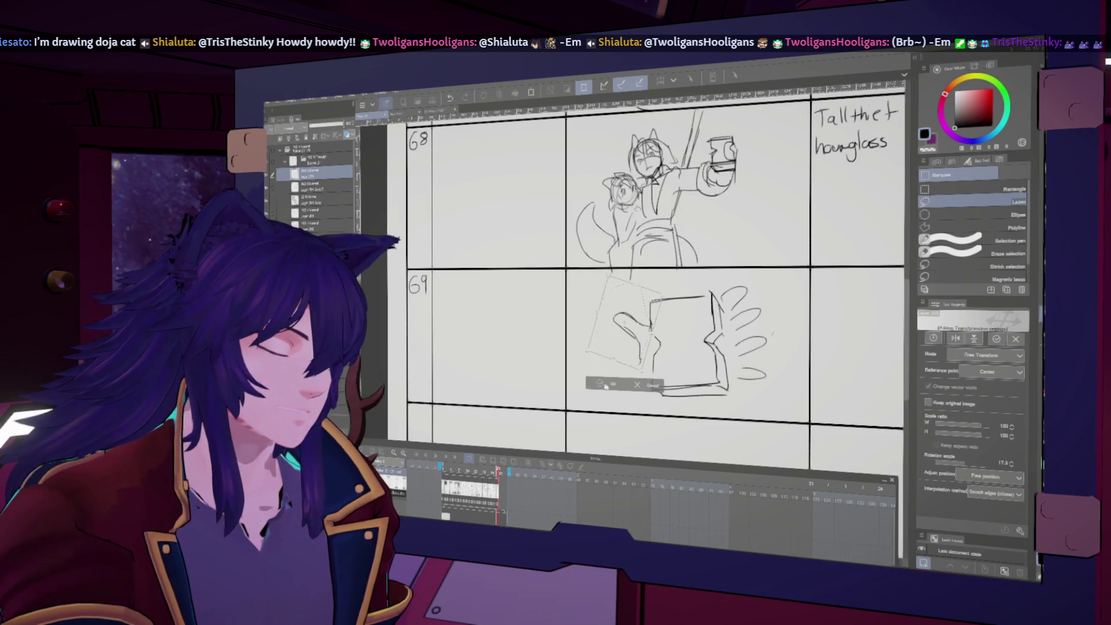
left_click(606, 385)
key("p")
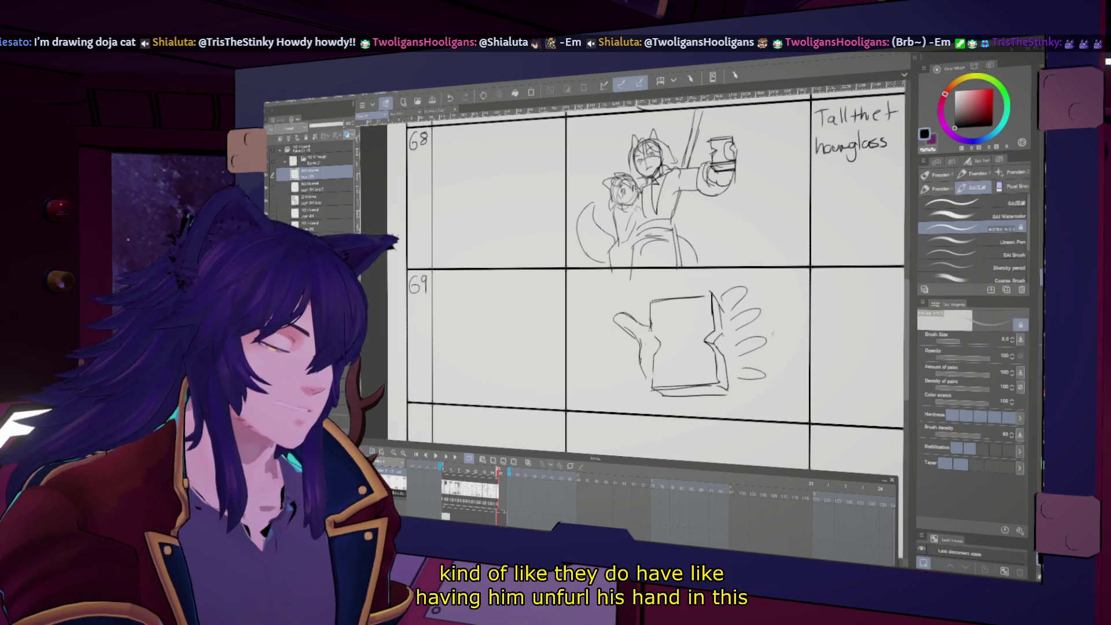
left_click_drag(773, 334, 657, 341)
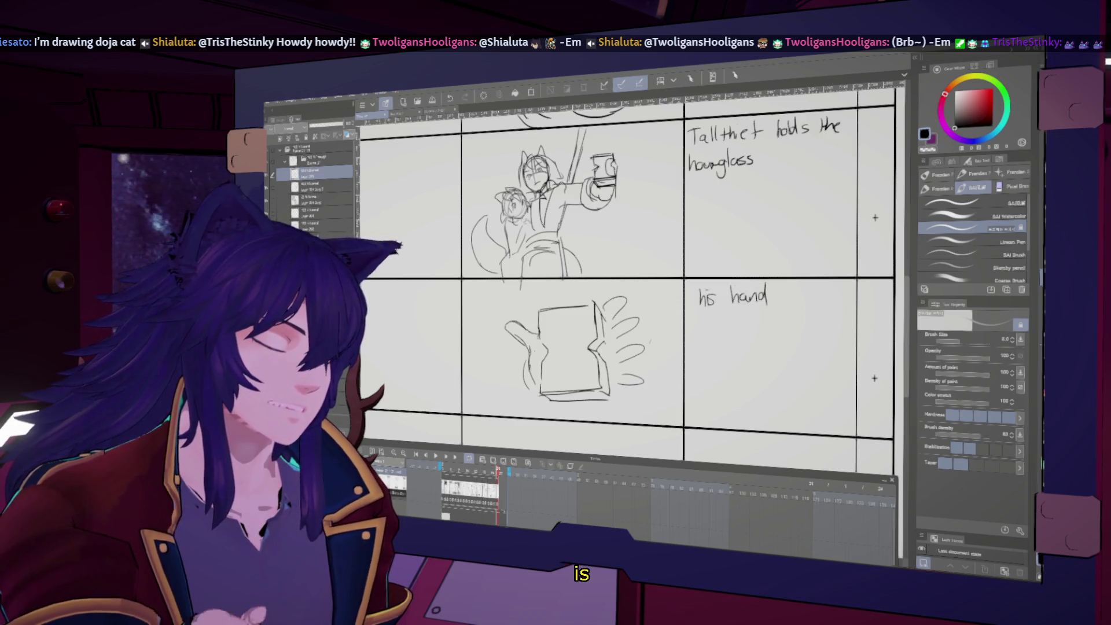
- Add falling motion lines and note 'his hand releases it, and it starts to fall' for panel 69
mouse_move(547, 284)
left_mouse_down()
mouse_move(546, 301)
mouse_move(574, 298)
left_mouse_up()
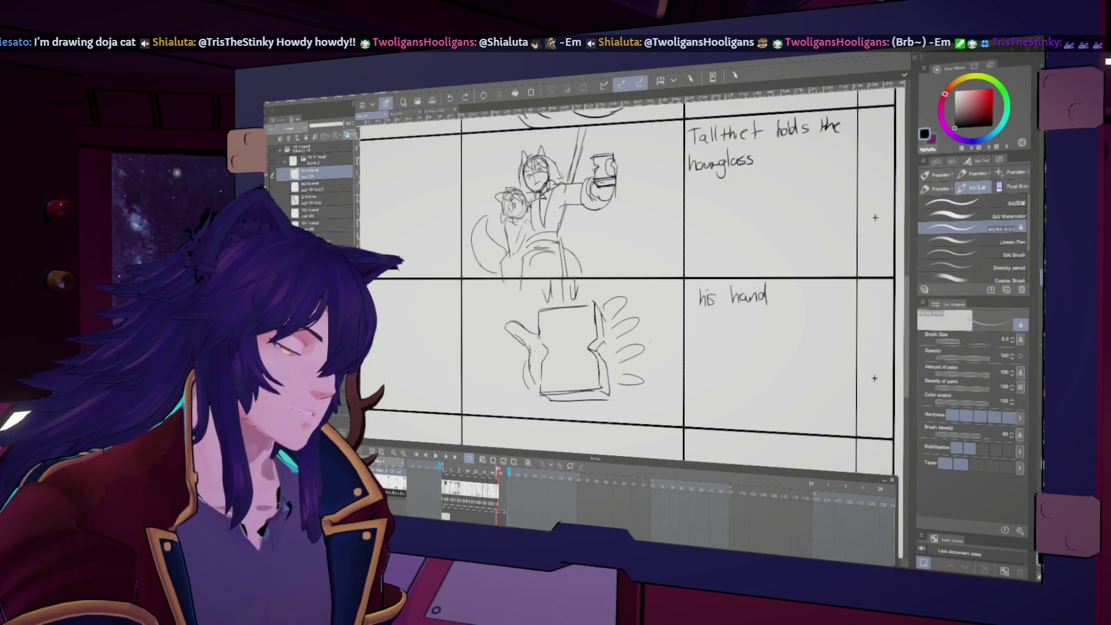
left_click_drag(790, 299, 801, 303)
left_click_drag(803, 298, 846, 301)
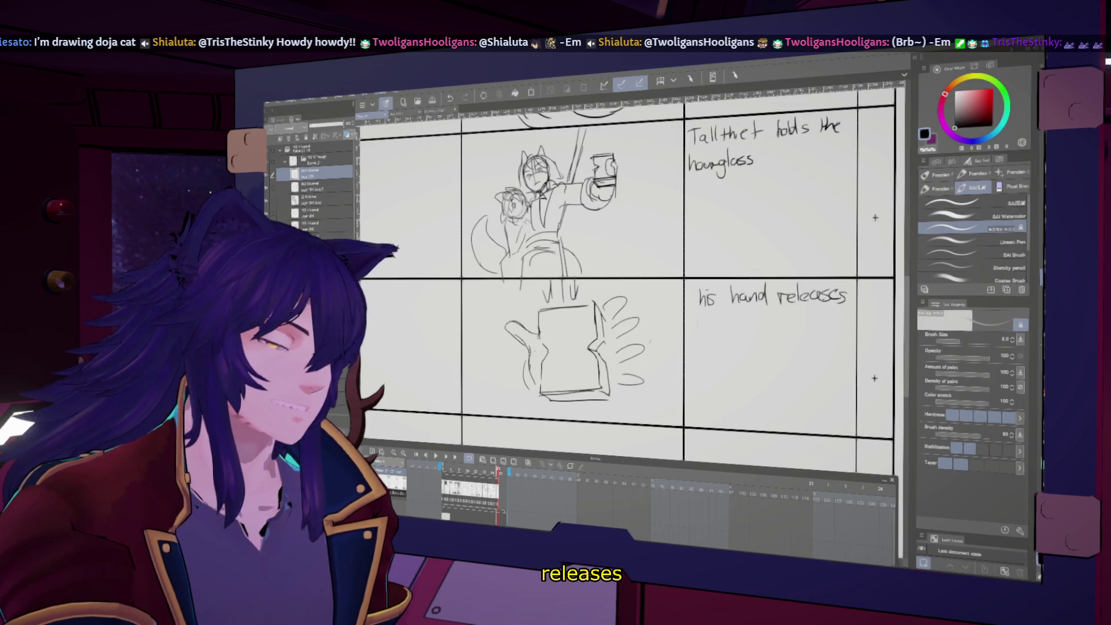
left_click(698, 319)
left_click_drag(732, 326, 731, 336)
left_click_drag(735, 334, 804, 330)
left_click_drag(799, 323, 829, 331)
left_click_drag(822, 322, 836, 332)
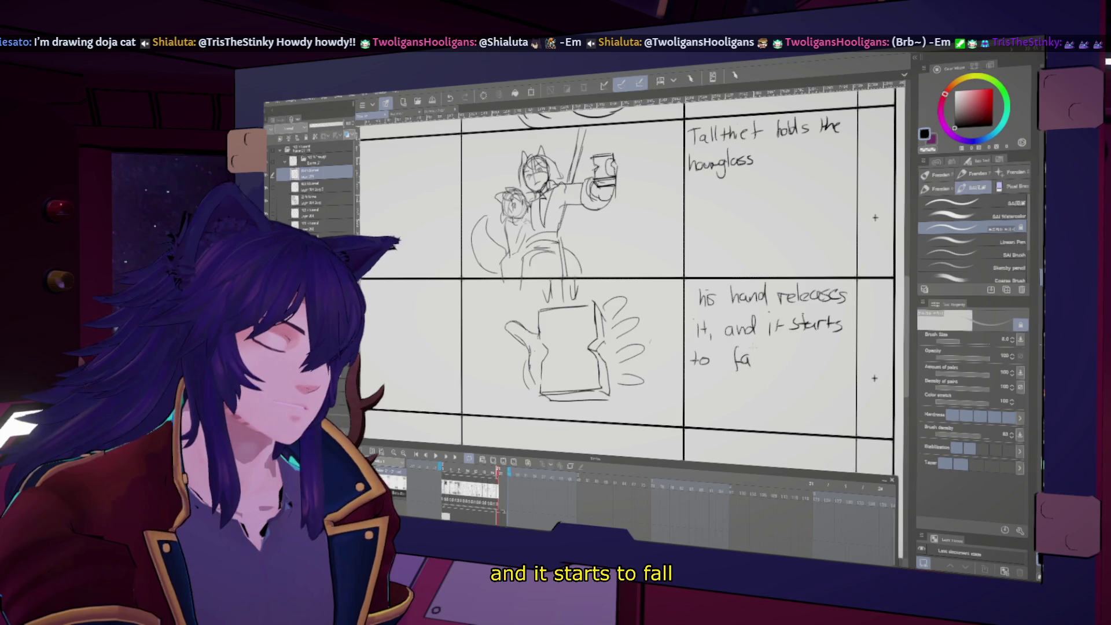
left_click_drag(754, 349, 754, 369)
left_click_drag(763, 348, 764, 367)
left_click_drag(579, 348, 637, 252)
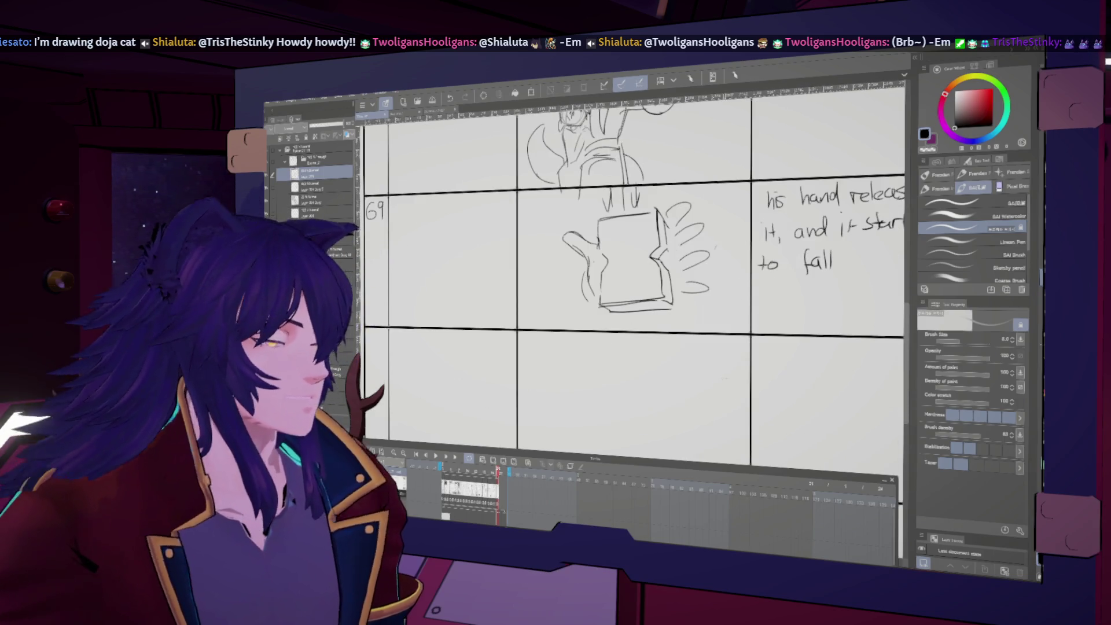
- Label the panel below 69 as 67a
left_click_drag(636, 260, 657, 342)
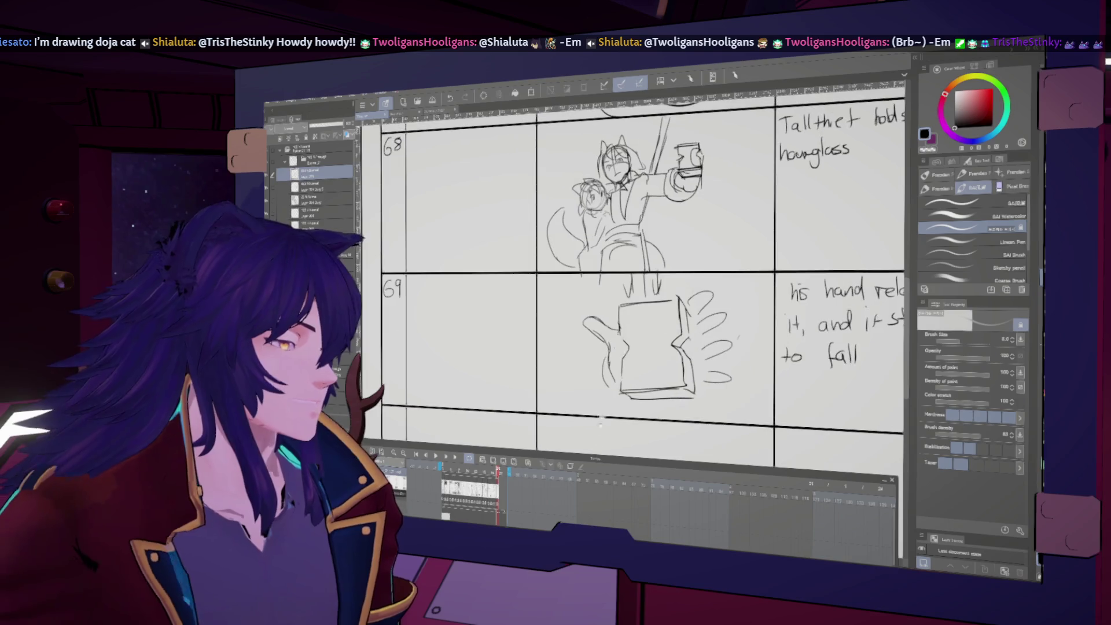
mouse_move(637, 260)
left_mouse_down()
mouse_move(637, 379)
mouse_move(723, 232)
left_mouse_up()
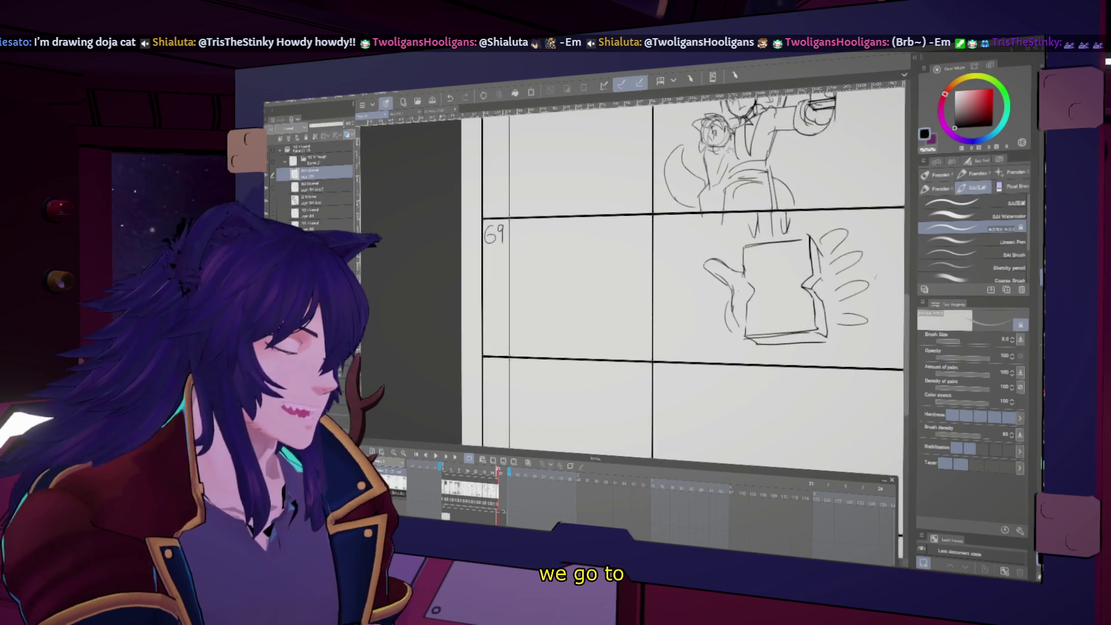
left_click_drag(494, 366, 506, 380)
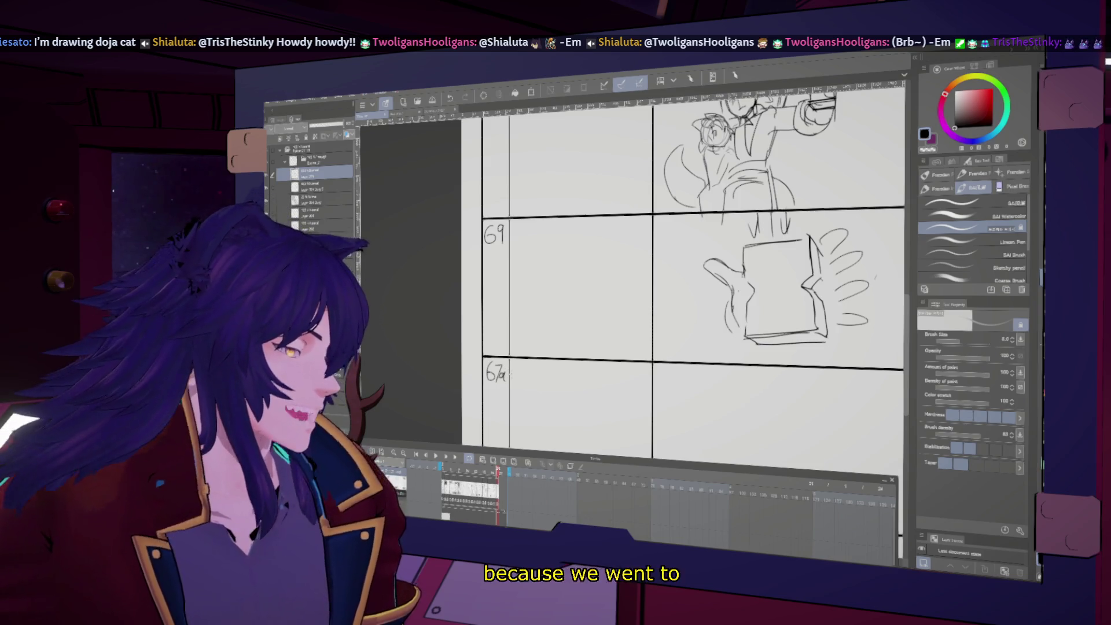
- Review panels 66–69 and inspect a sketch layer's options
scroll(527, 191, "down", 2)
scroll(665, 278, "up", 2)
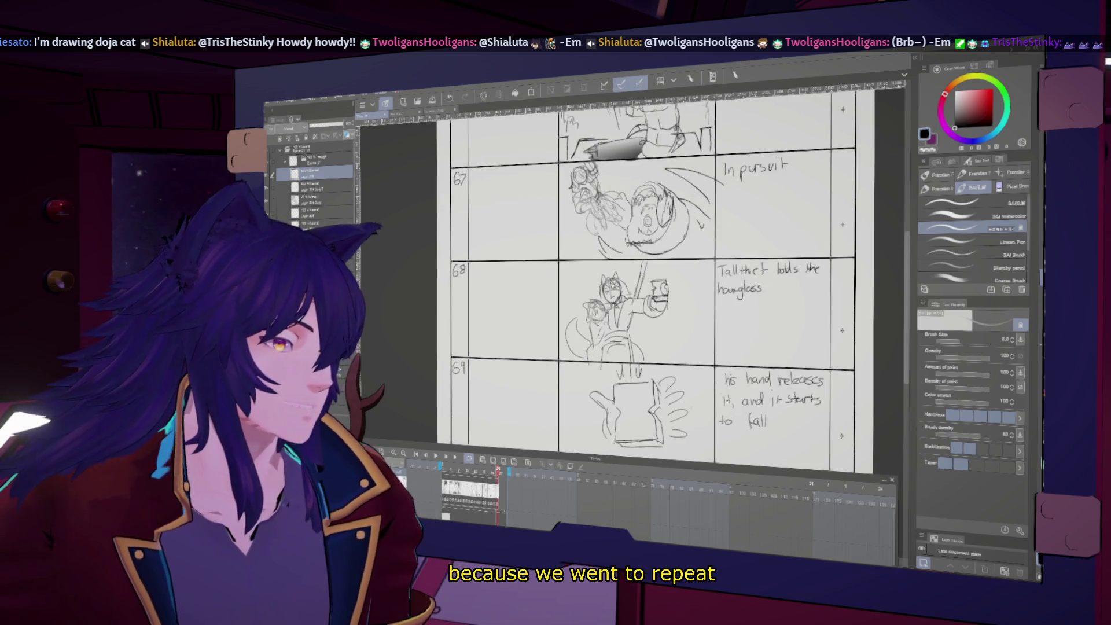
scroll(666, 278, "up", 2)
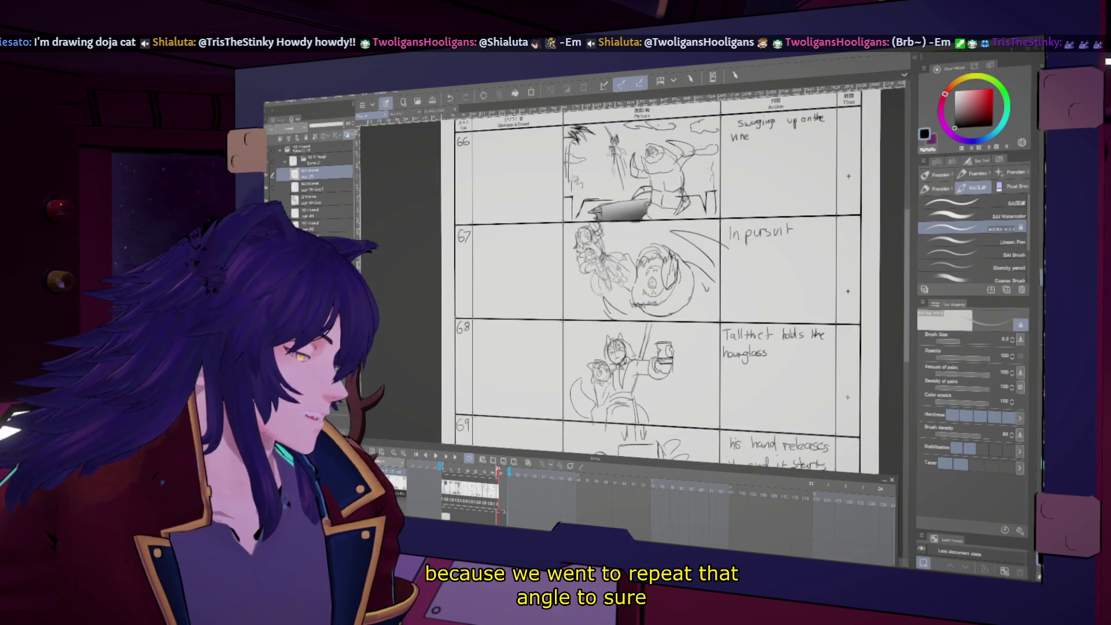
right_click(317, 198)
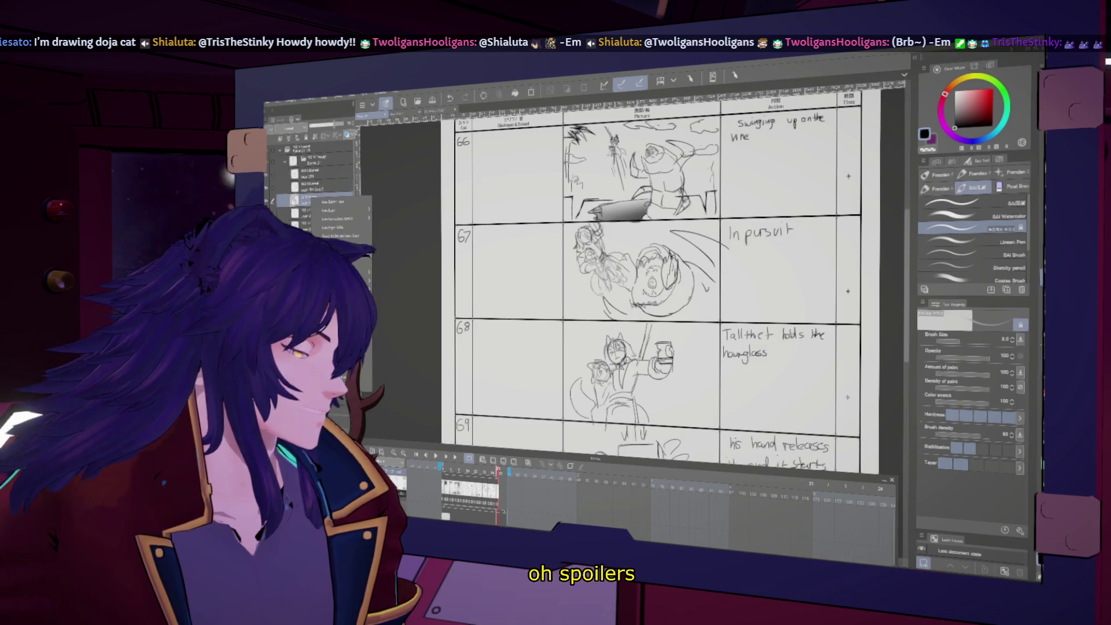
key("Escape")
scroll(666, 278, "down", 3)
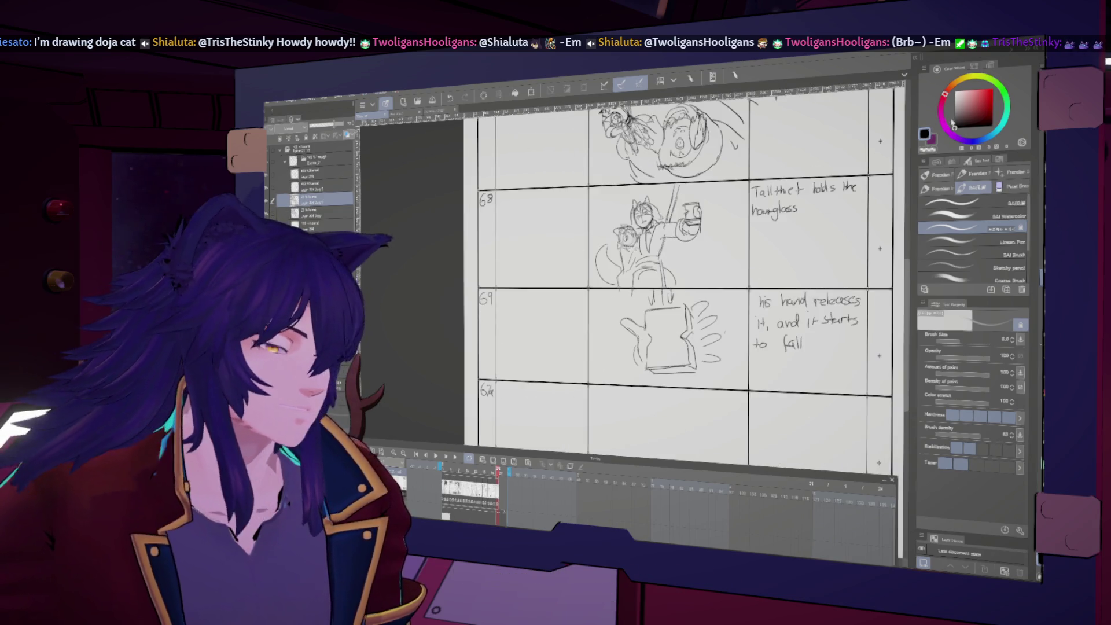
- Drag the figure sketch down into panel 67a, then add strokes above its head
key("k")
scroll(666, 278, "down", 3)
left_click_drag(616, 139, 617, 347)
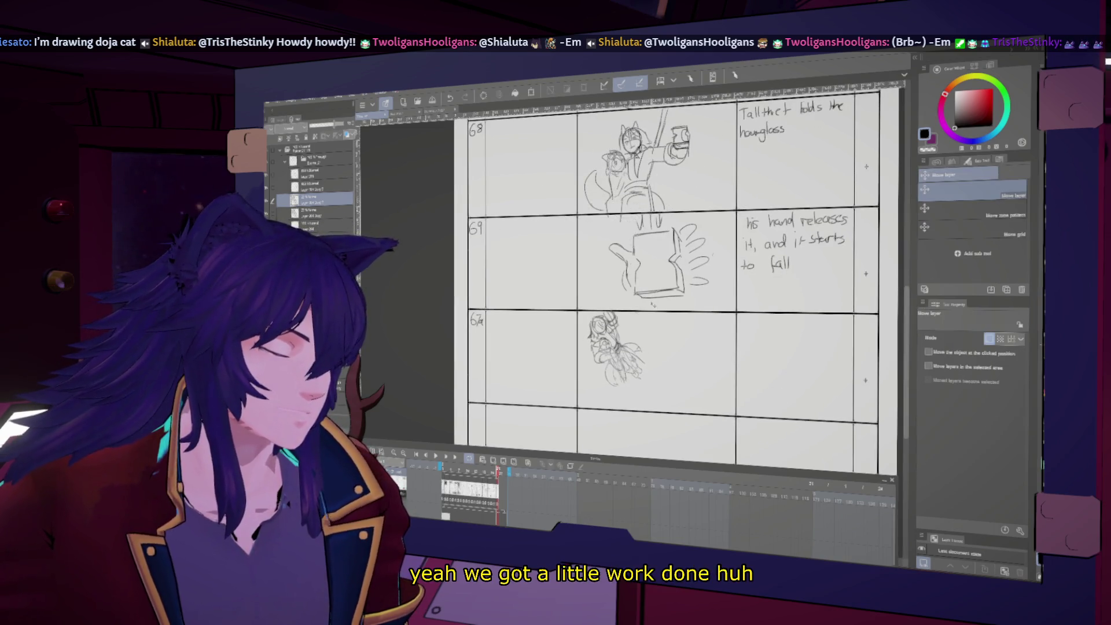
key("b")
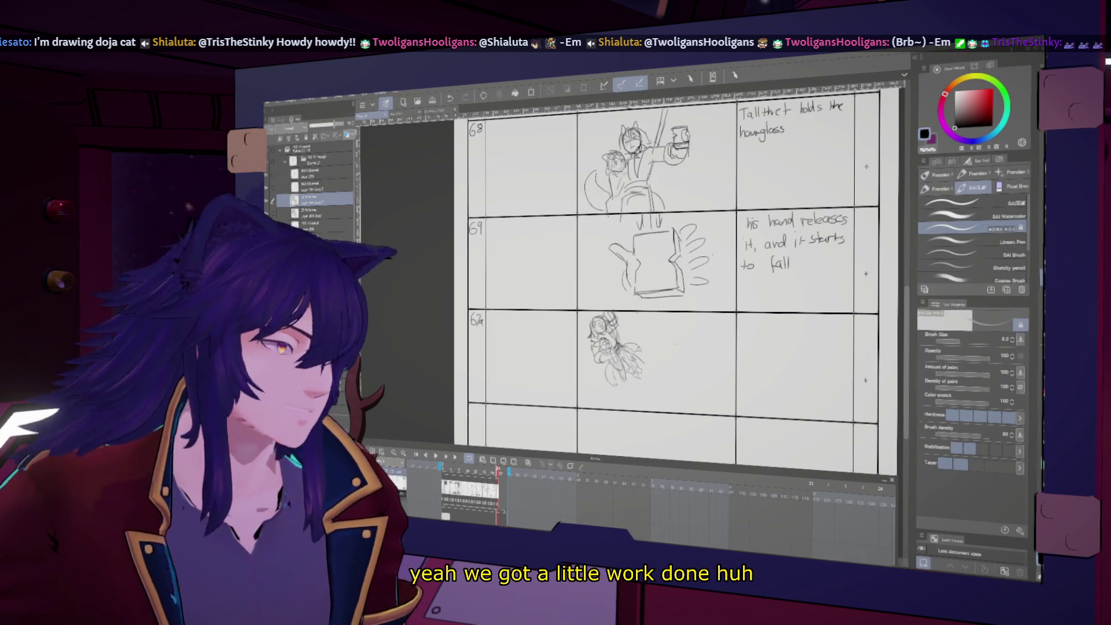
scroll(681, 346, "up", 2)
left_click_drag(570, 301, 584, 324)
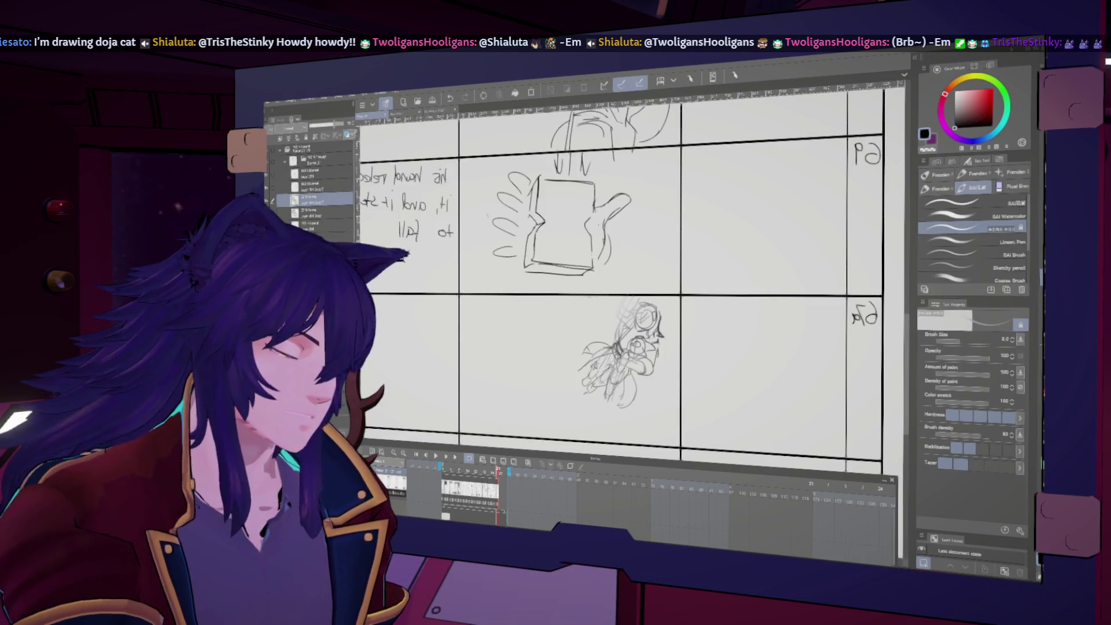
- With a slightly smaller brush, draw a long curved line from the figure's pointing hand
key("bracketleft")
key("h")
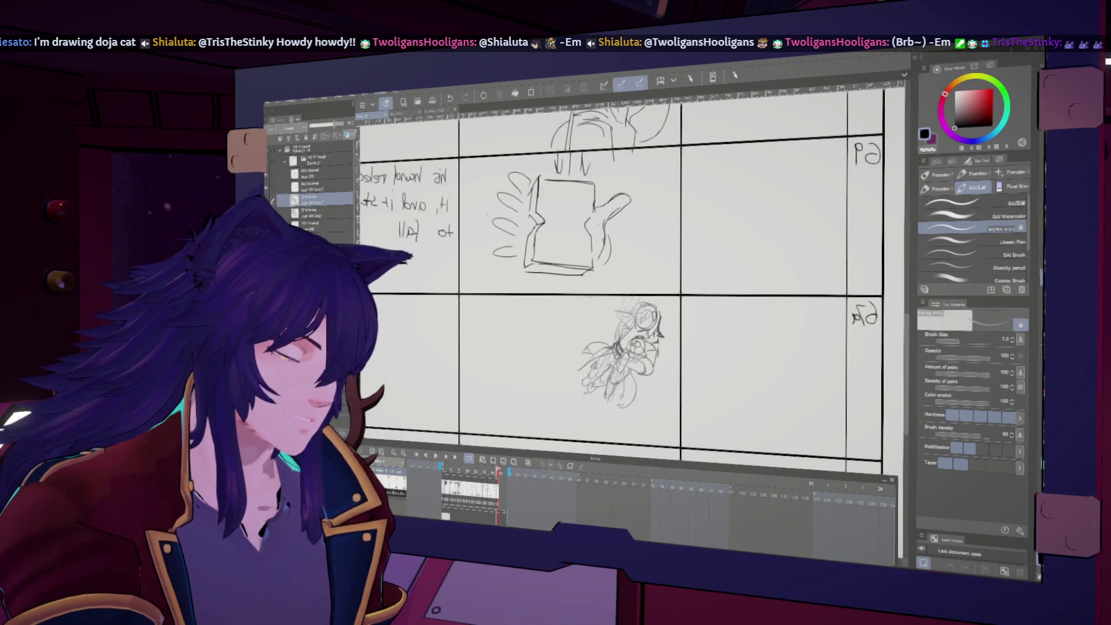
key("h")
key("h")
key("h")
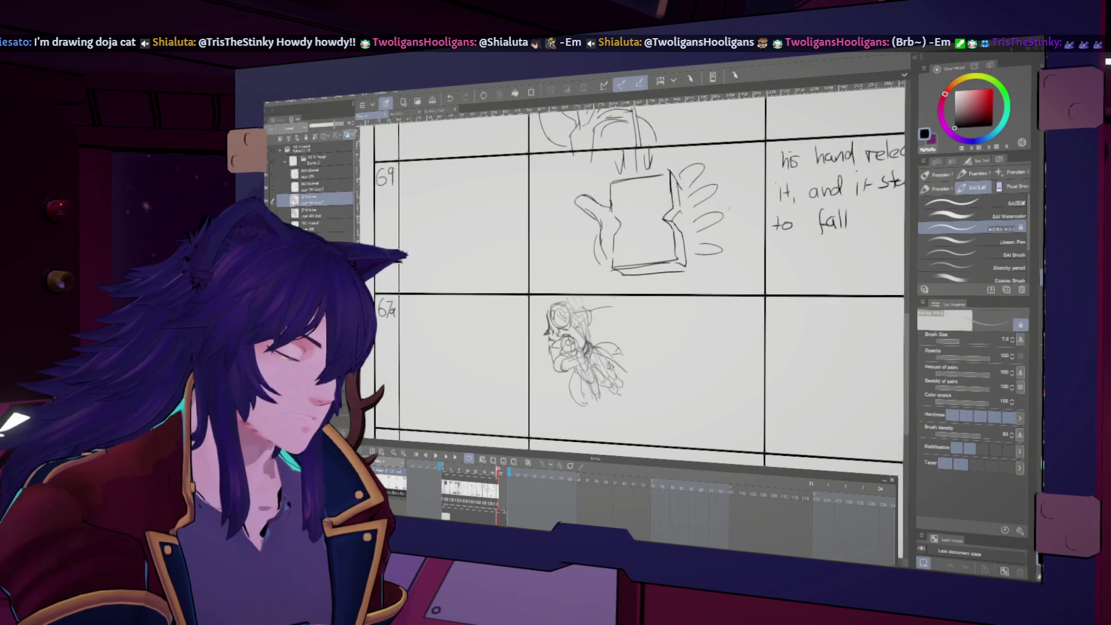
key("h")
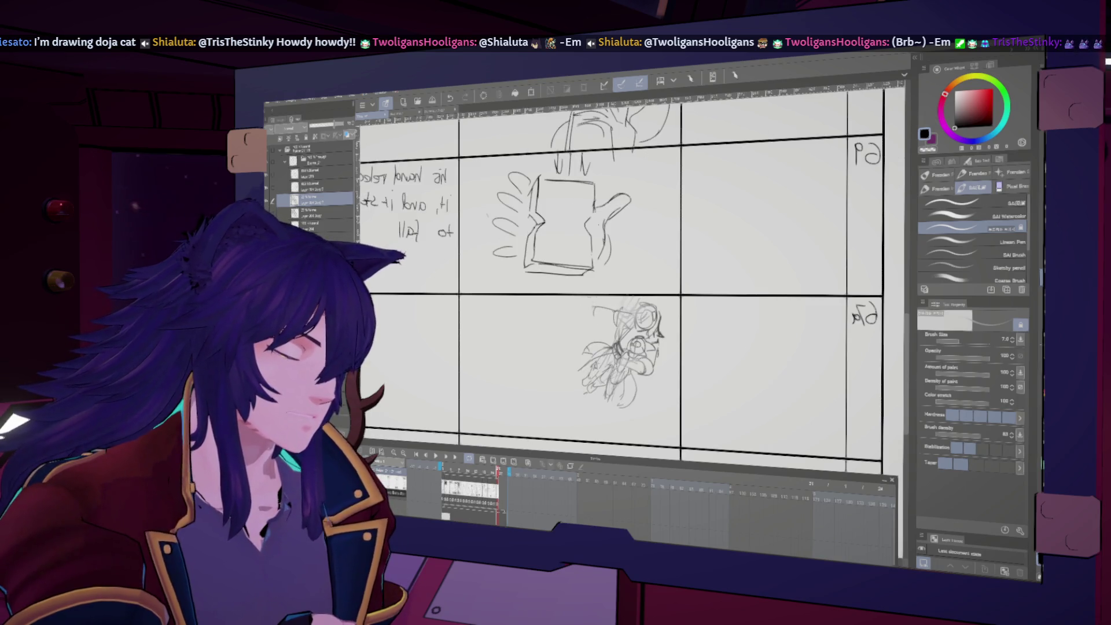
key("h")
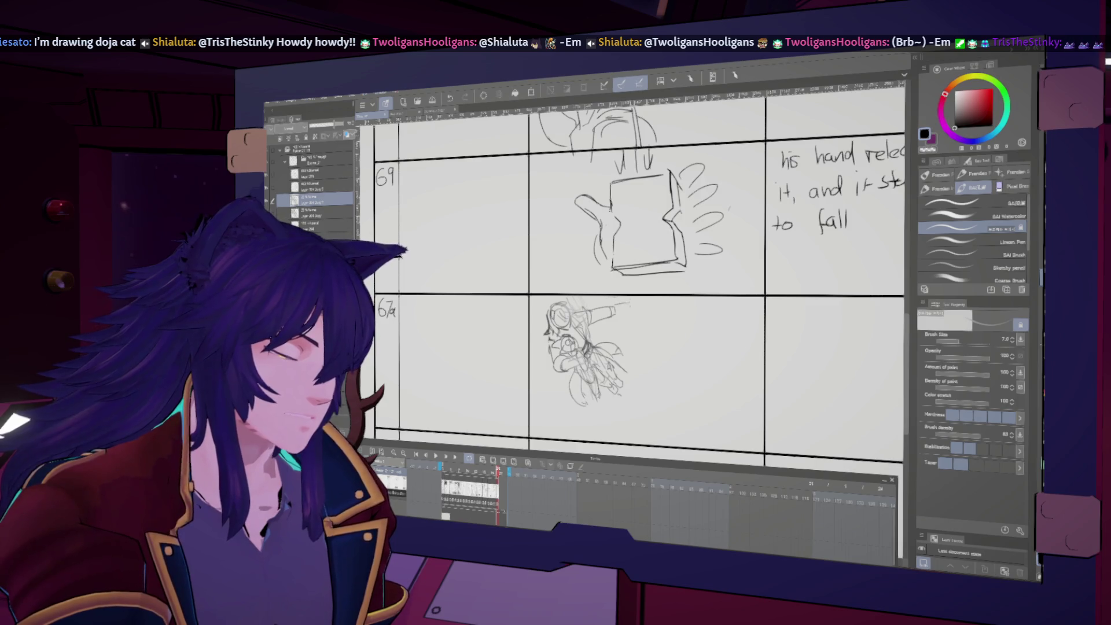
key("h")
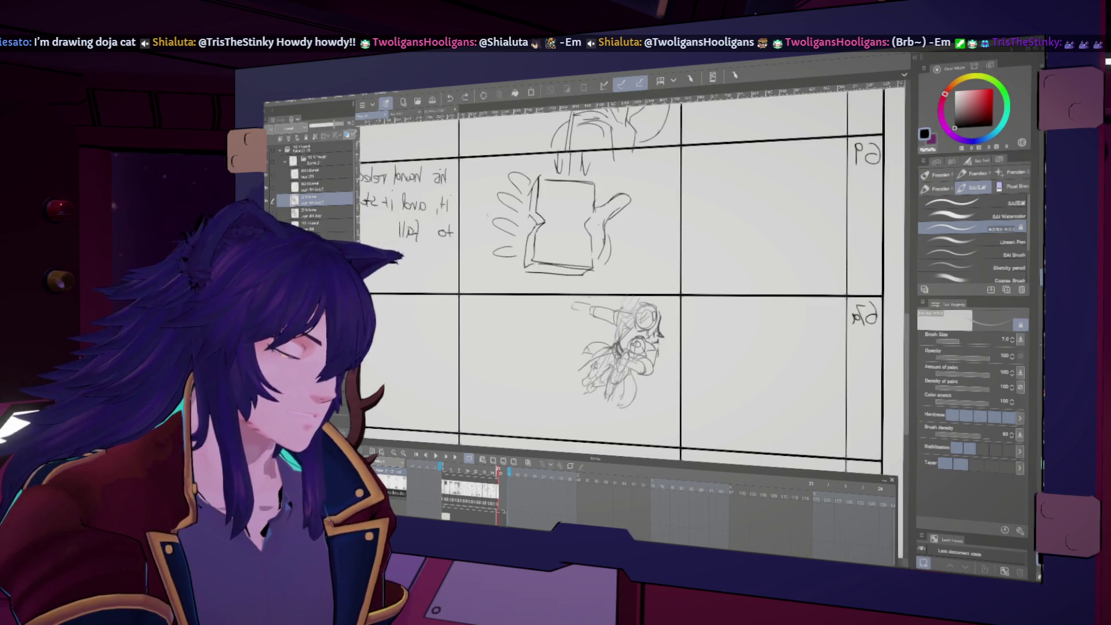
key("h")
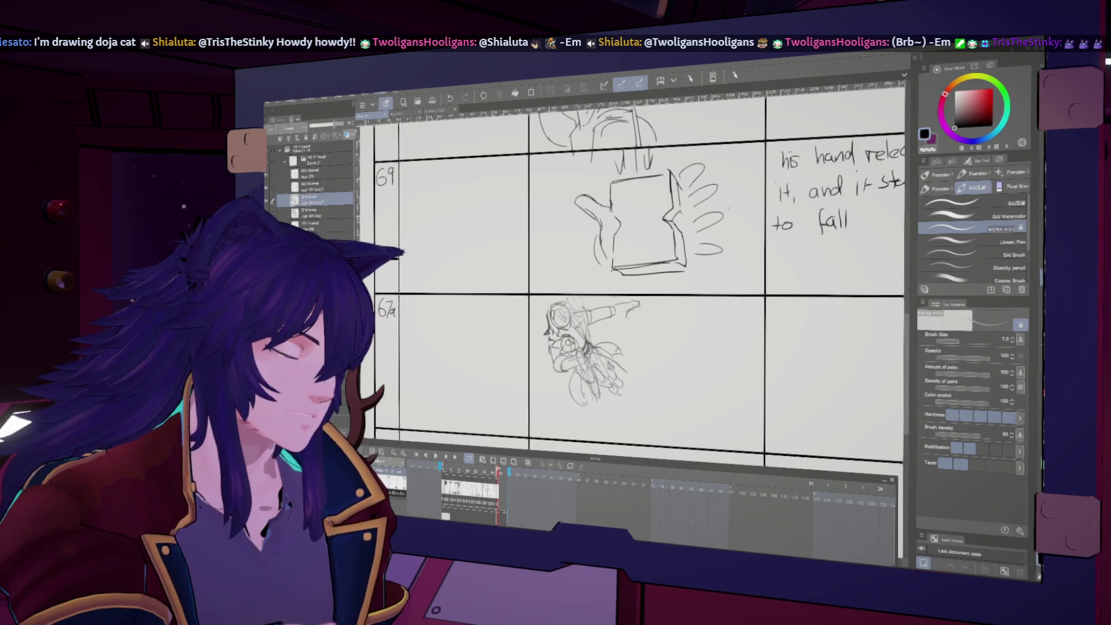
key("h")
key("h")
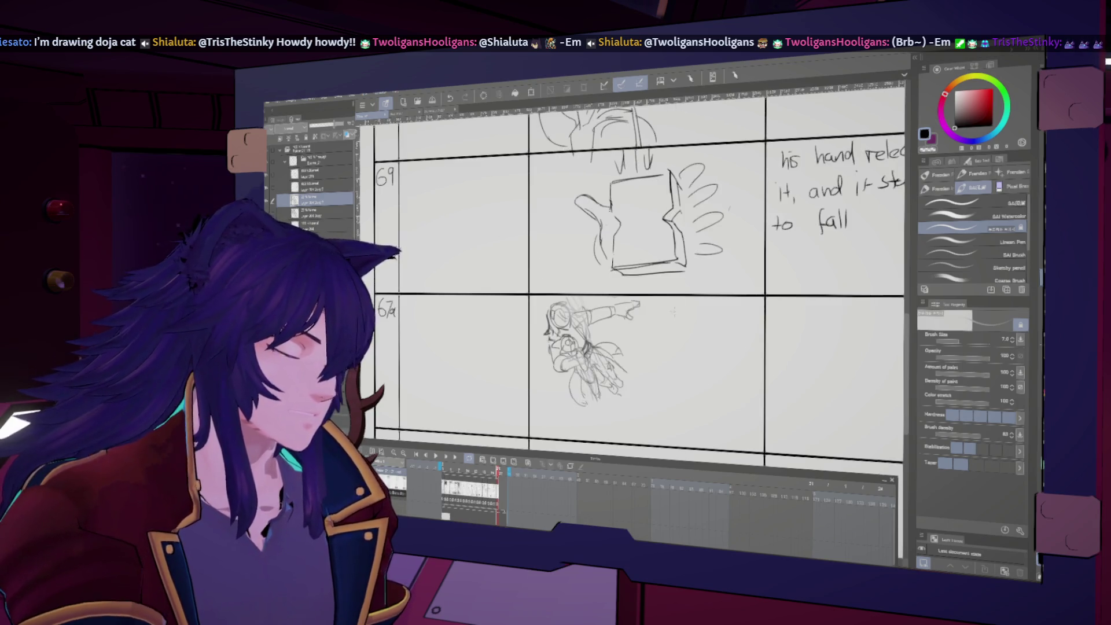
key("h")
key("h")
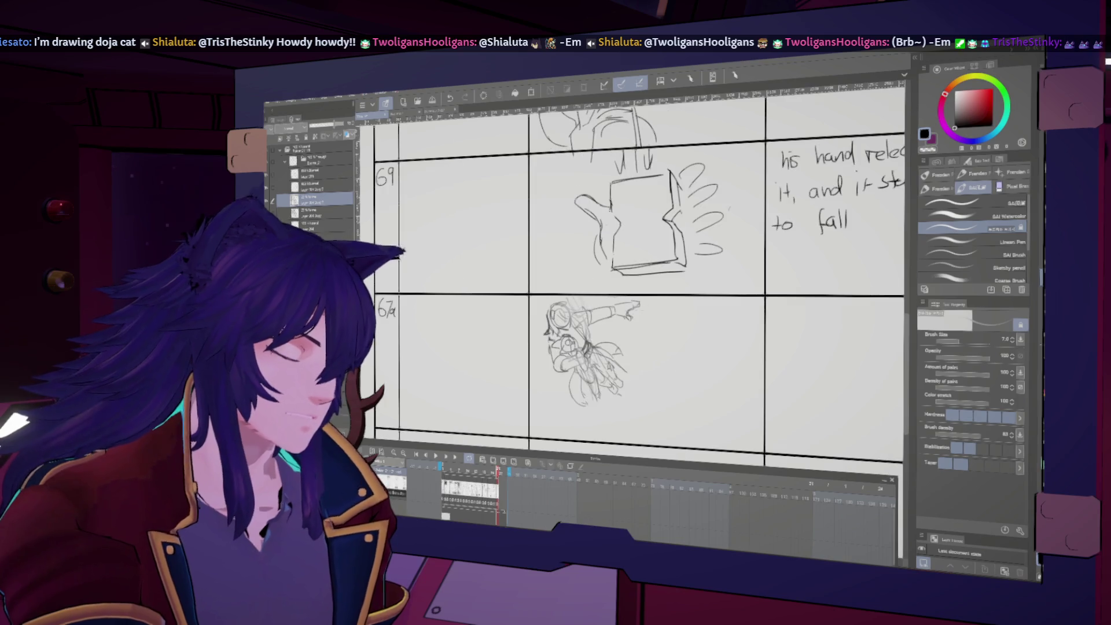
scroll(654, 313, "down", 1)
left_click_drag(642, 287, 657, 329)
key("ctrl+z")
key("ctrl+z")
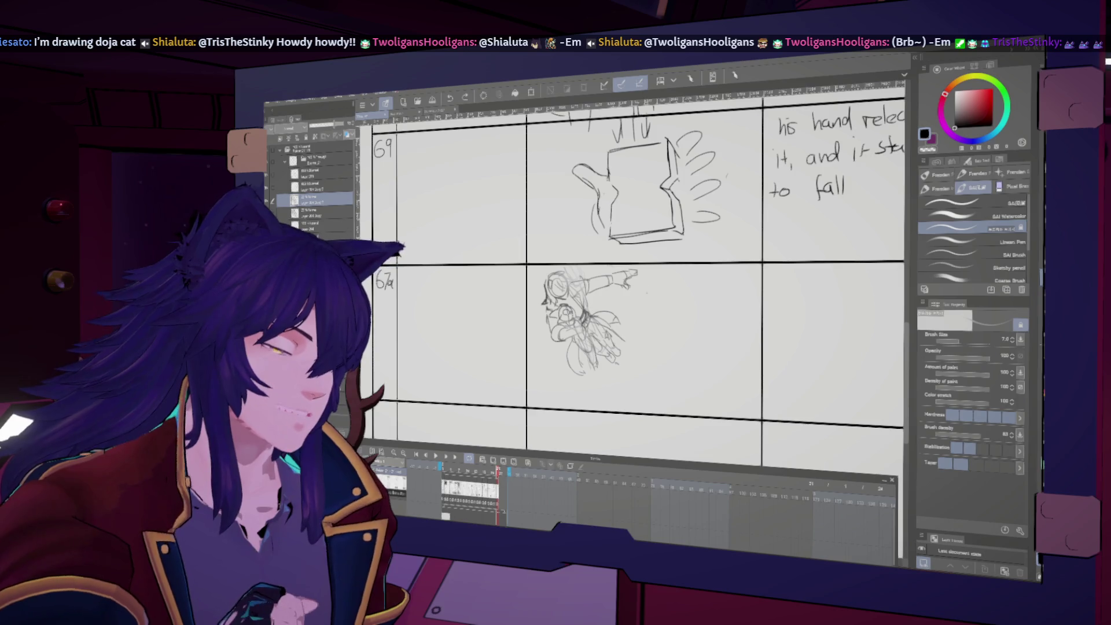
left_click_drag(643, 283, 685, 361)
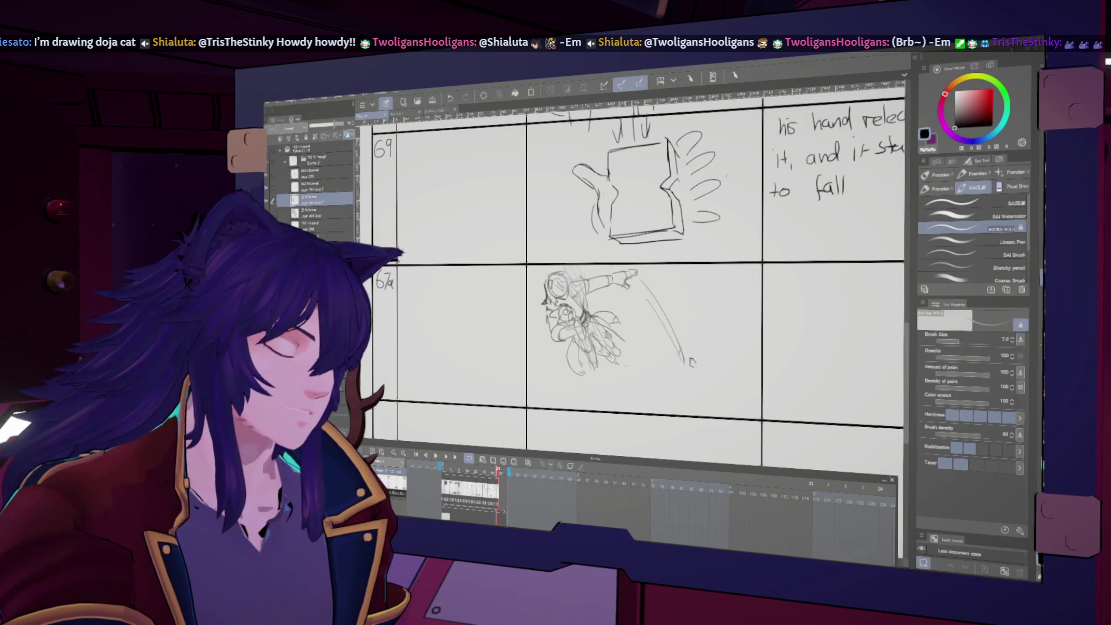
- Lasso the small hourglass and move it lower and right, then select the curved line for resizing
scroll(690, 326, "up", 2)
scroll(690, 325, "up", 3)
scroll(679, 303, "down", 2)
scroll(679, 303, "down", 3)
scroll(688, 307, "down", 2)
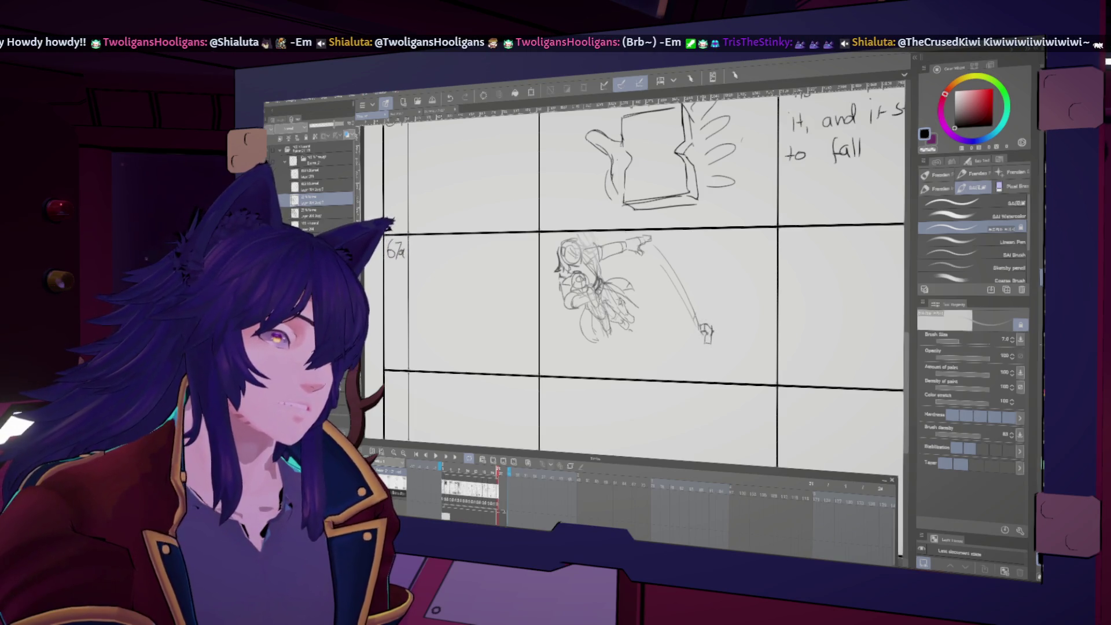
left_click_drag(666, 301, 677, 306)
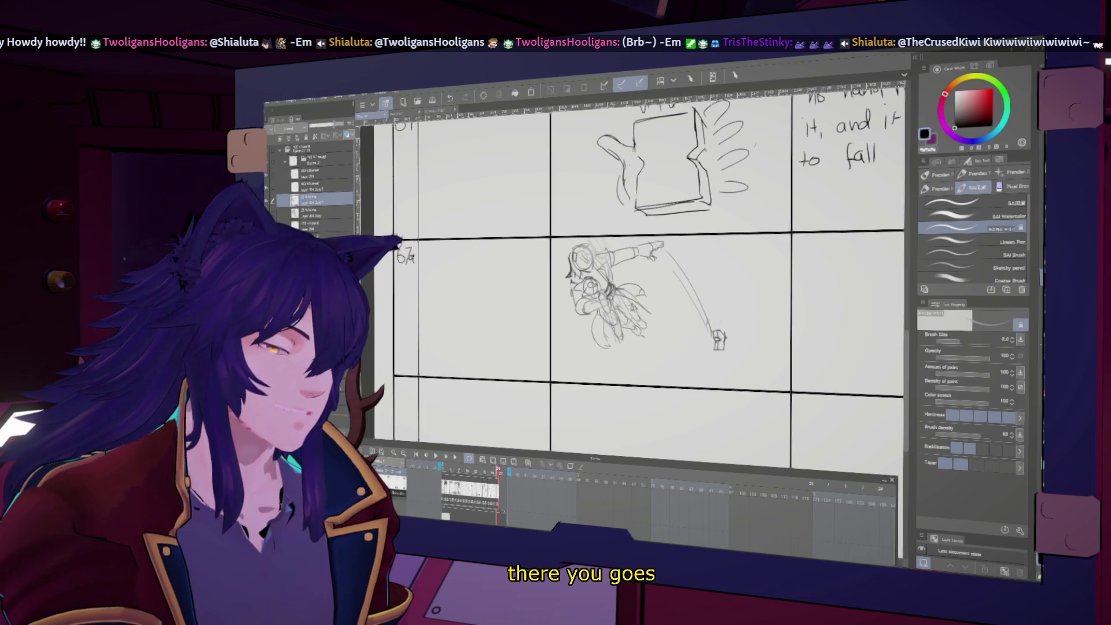
key("m")
left_click_drag(714, 327, 745, 365)
key("k")
key("ctrl+d")
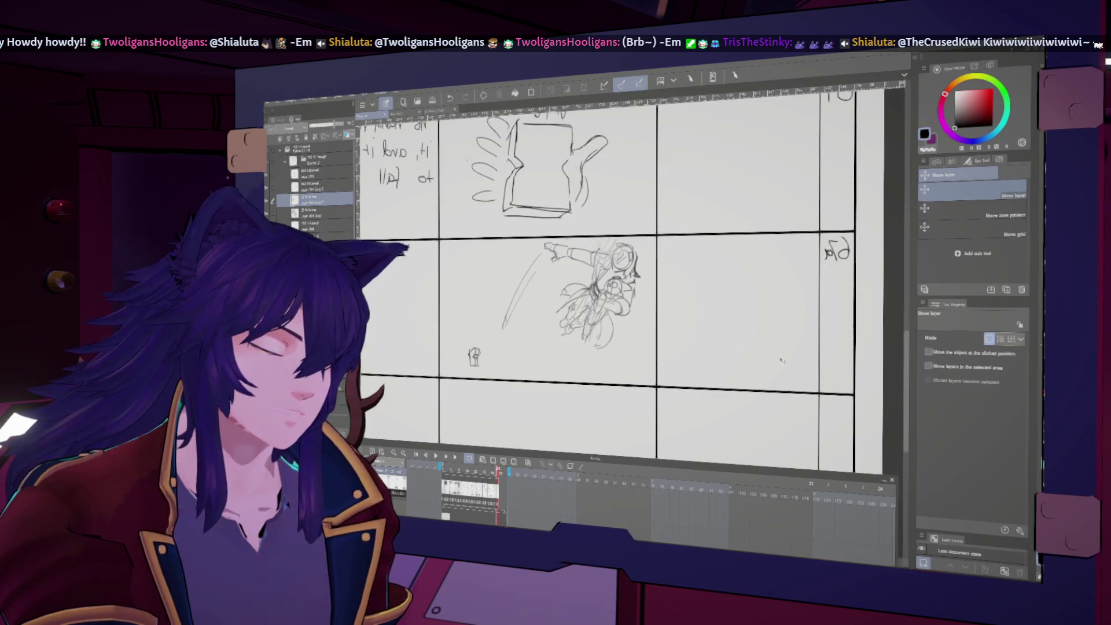
key("m")
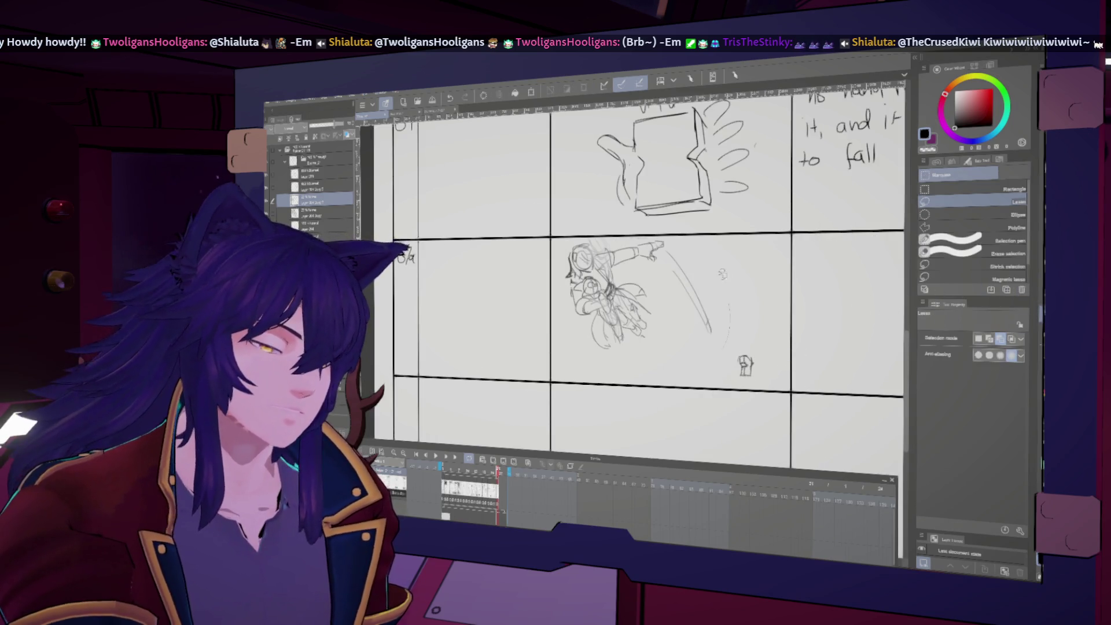
left_click_drag(666, 246, 746, 363)
key("ctrl+shift+t")
- Commit the stretched line and sketch large arcs around the figure in panel 67a
key("Return")
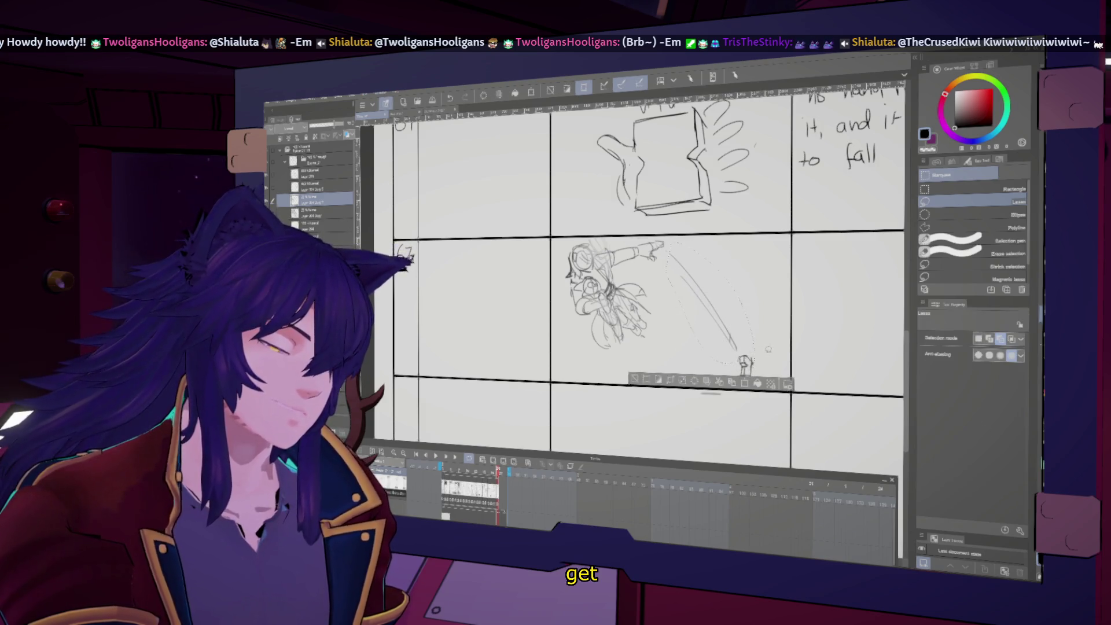
key("ctrl+d")
key("b")
mouse_move(665, 290)
left_mouse_down()
mouse_move(689, 261)
mouse_move(660, 287)
left_mouse_up()
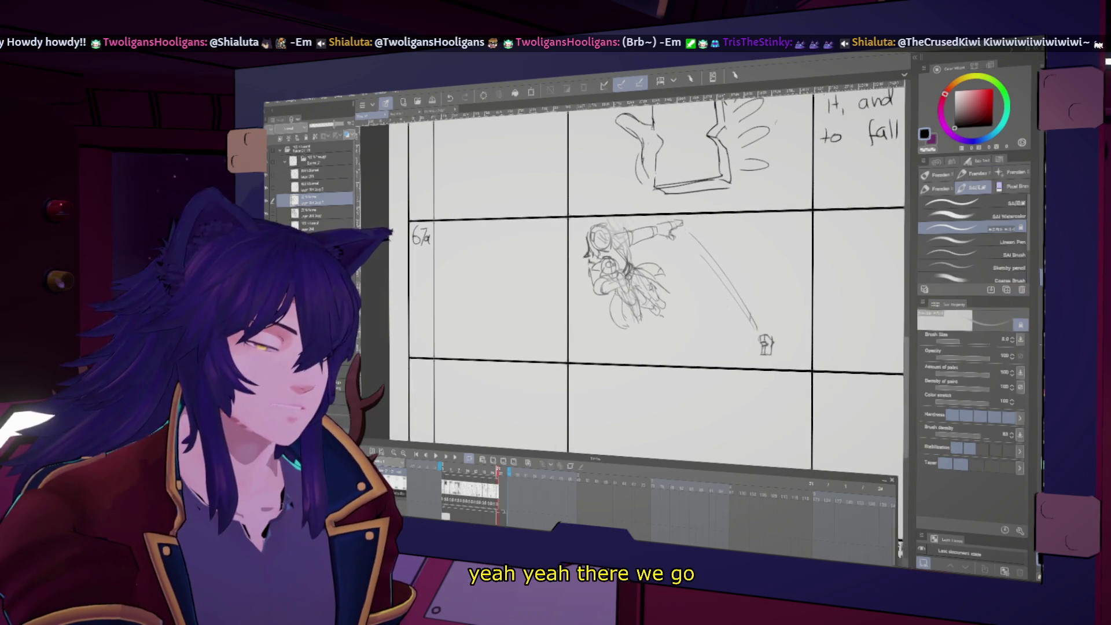
key("h")
key("h")
left_click_drag(672, 251, 686, 341)
left_click_drag(596, 312, 600, 350)
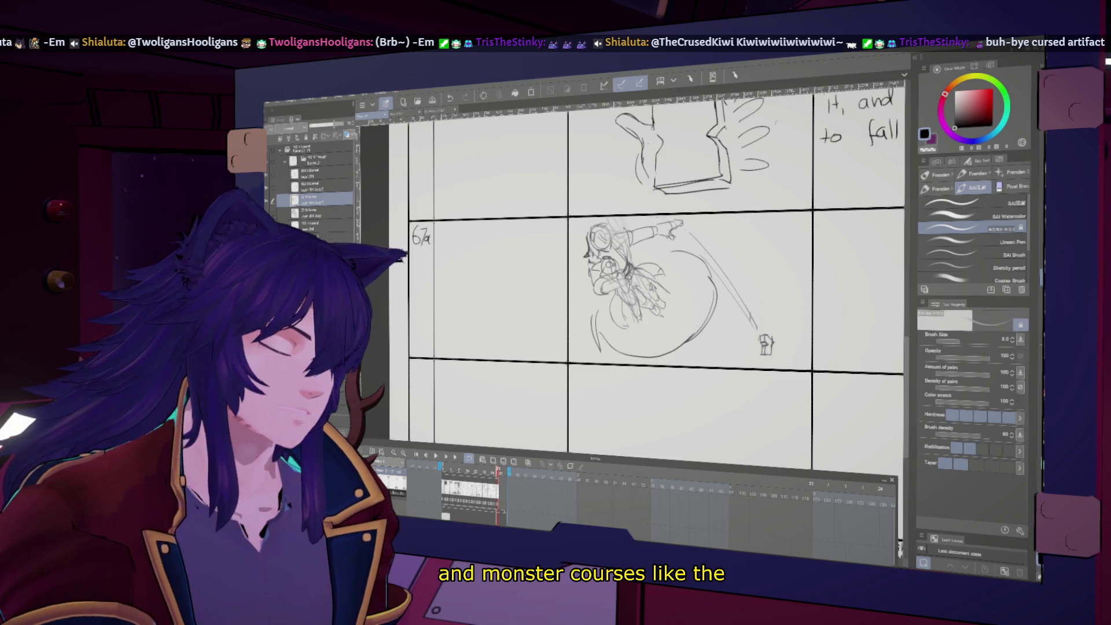
key("h")
key("h")
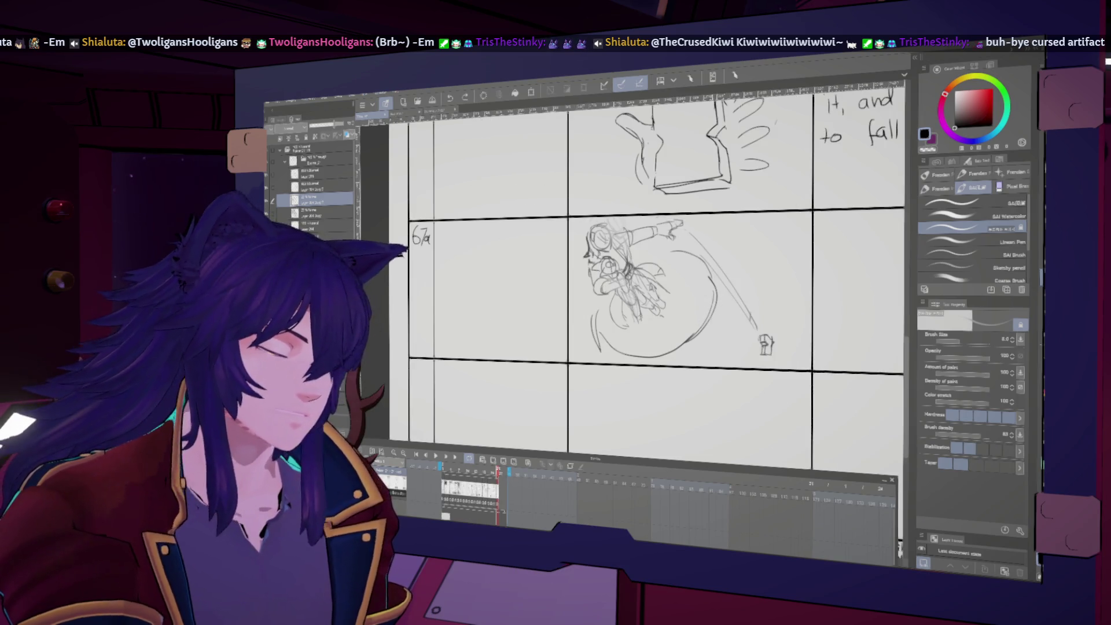
left_click_drag(705, 264, 778, 267)
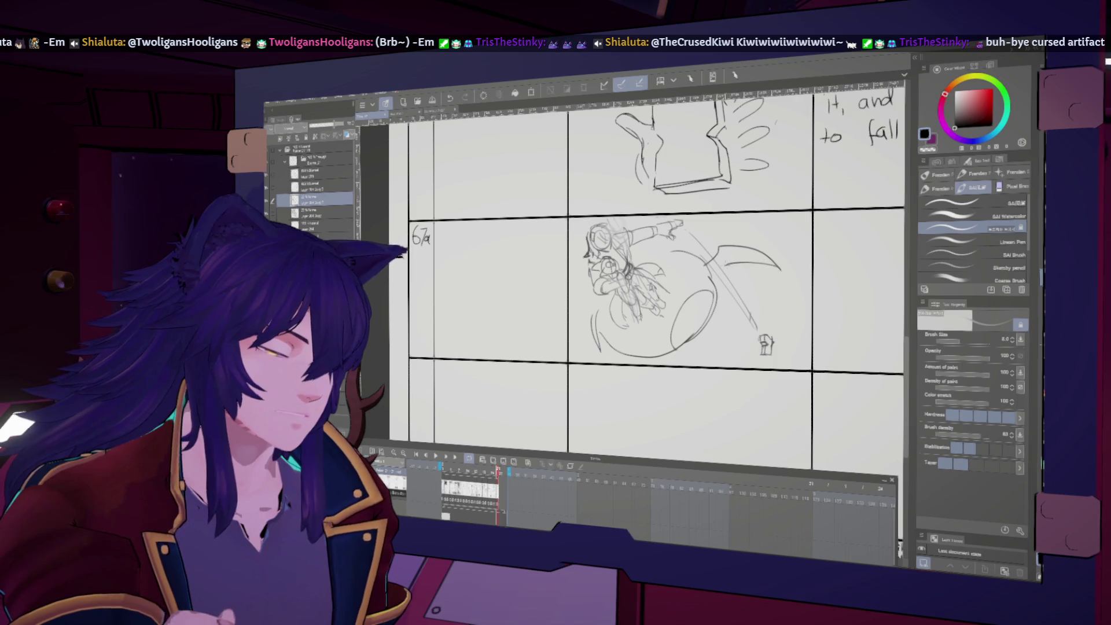
- Draw a stroke along the wing edge with four hatched motion lines beside it
key("h")
key("h")
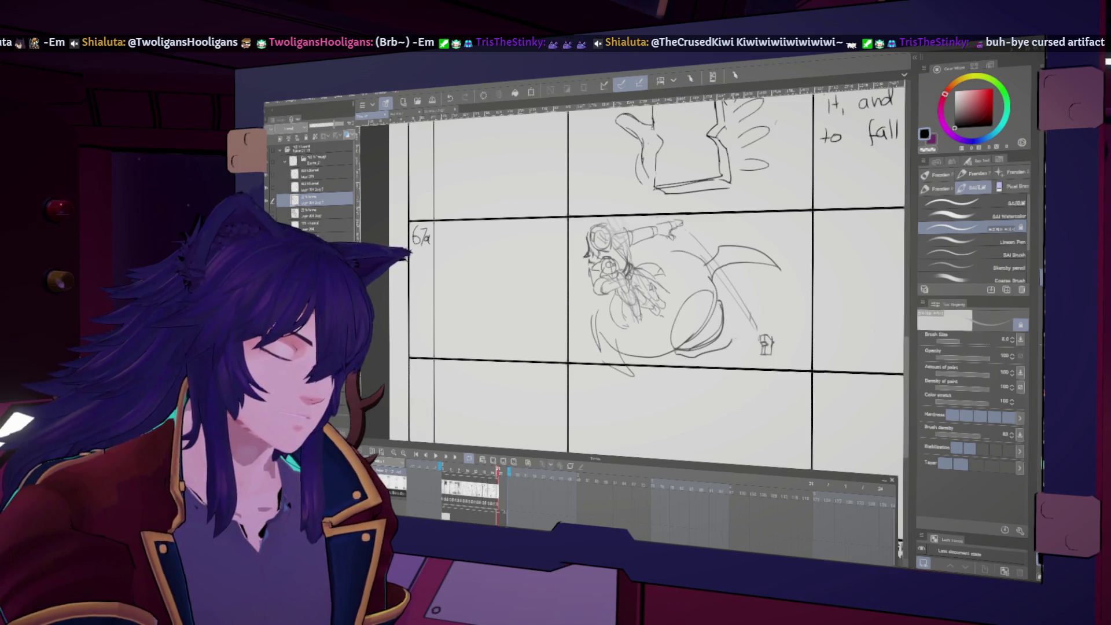
key("h")
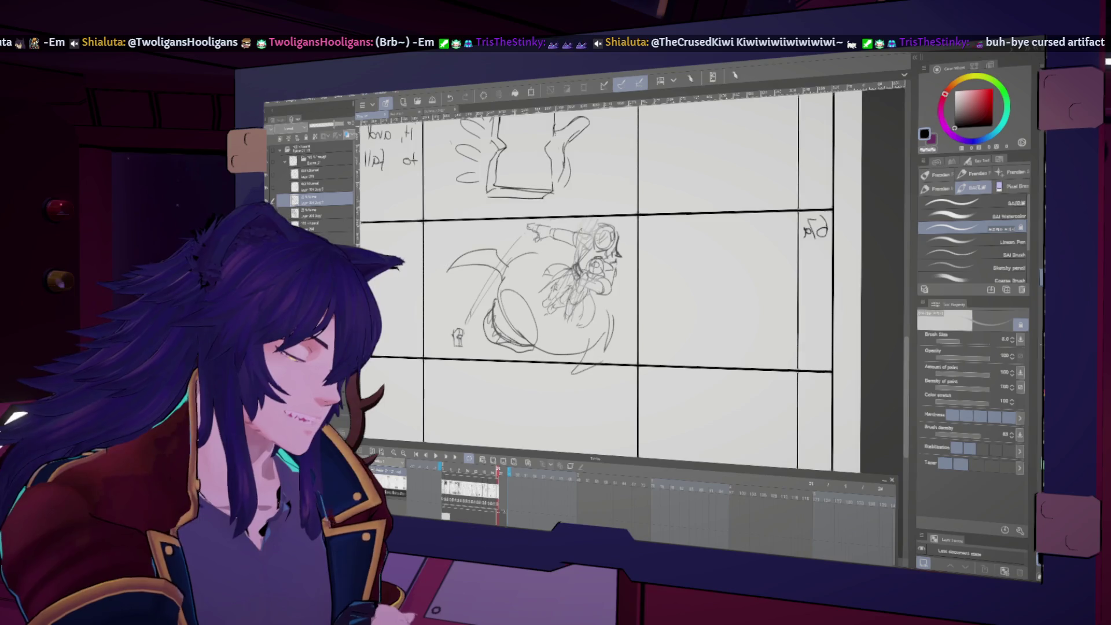
key("h")
scroll(637, 278, "up", 3)
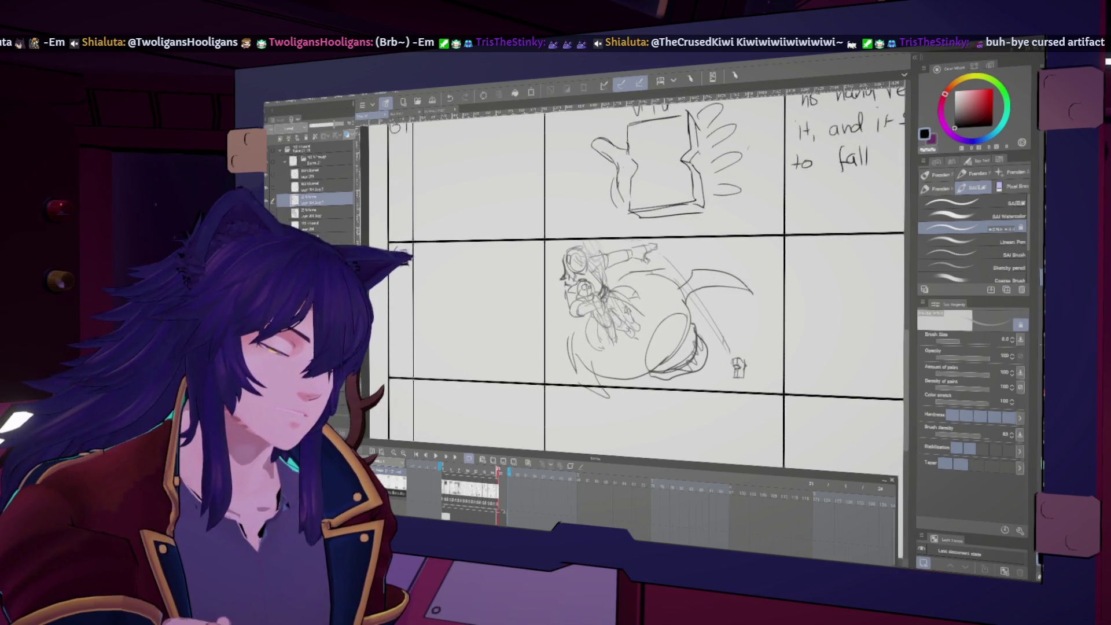
left_click_drag(784, 278, 705, 260)
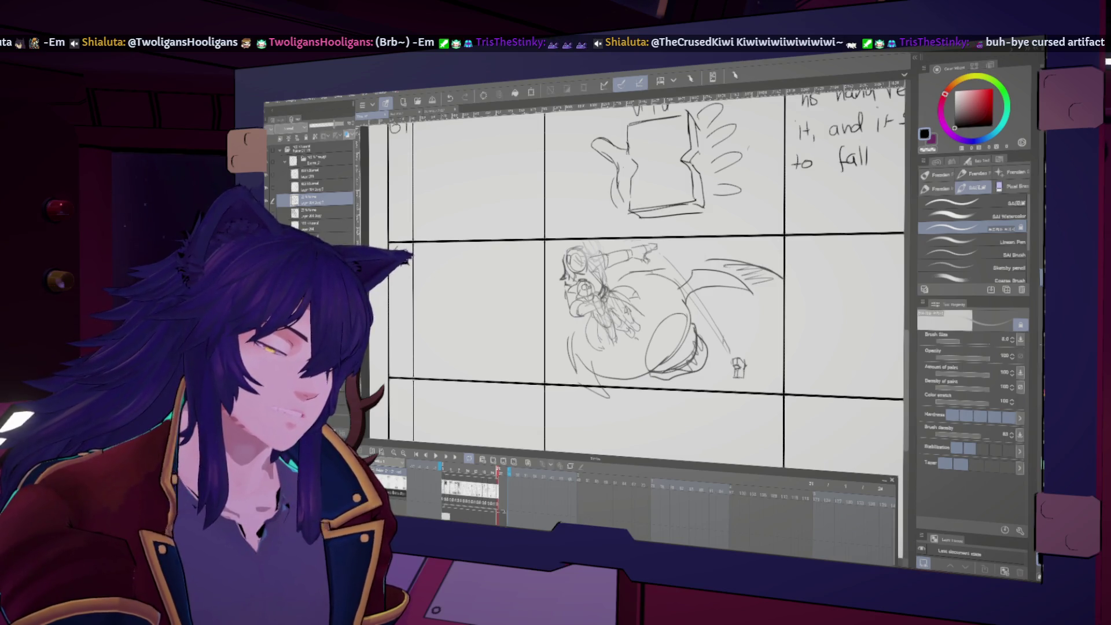
left_click_drag(757, 290, 695, 312)
mouse_move(775, 299)
left_mouse_down()
mouse_move(709, 323)
mouse_move(716, 339)
left_mouse_up()
left_click_drag(782, 325, 714, 354)
left_click_drag(767, 371, 700, 385)
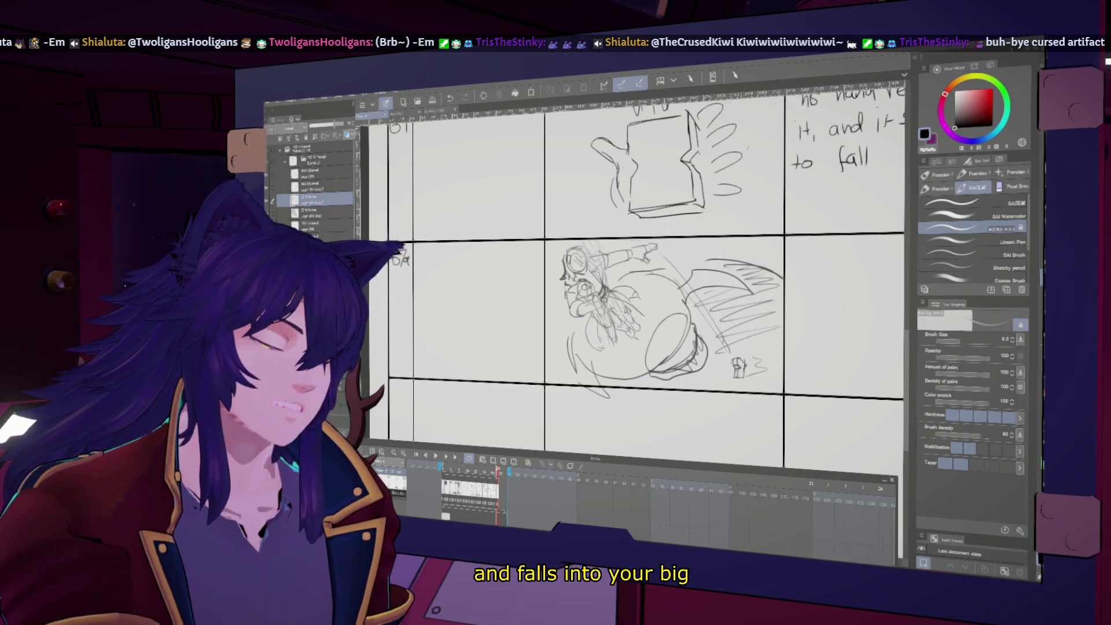
scroll(637, 272, "up", 2)
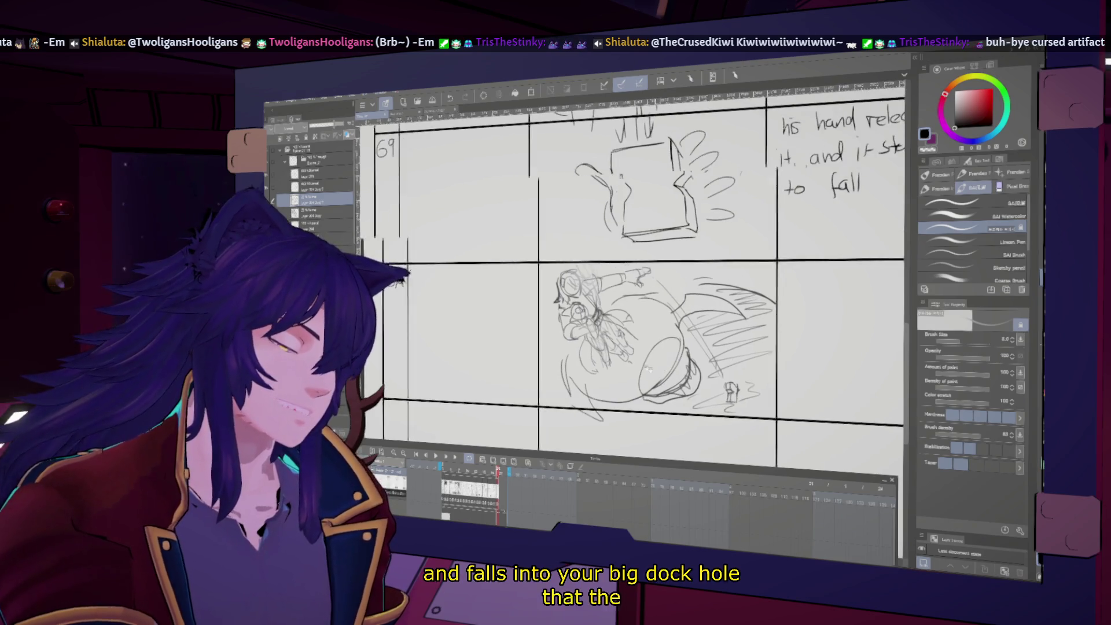
scroll(637, 272, "down", 1)
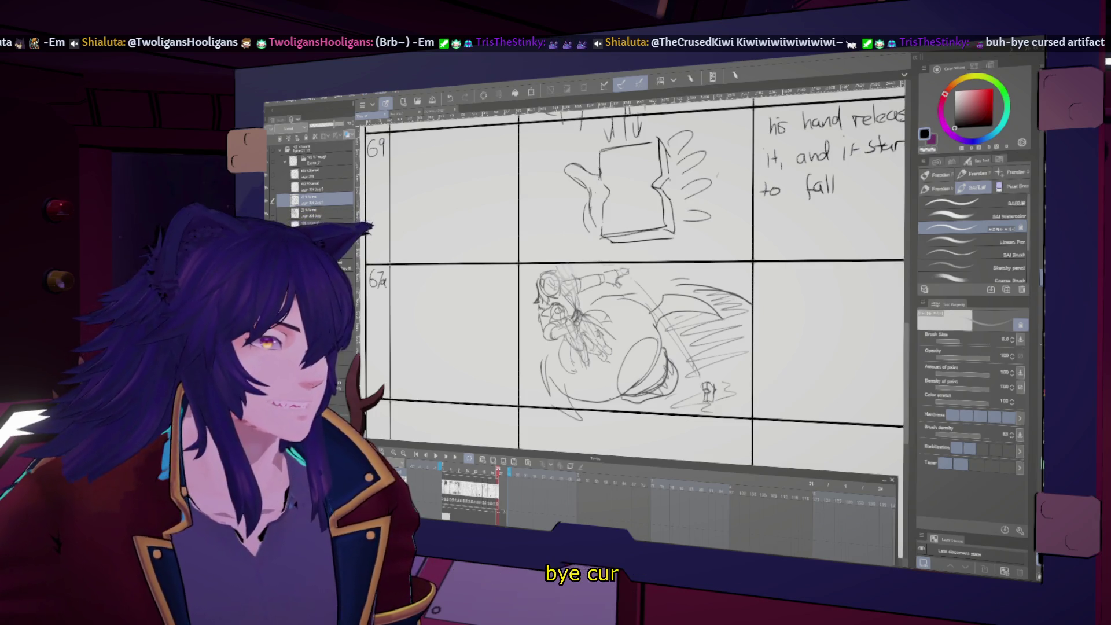
- Handwrite 'Monster moves' on the first line of panel 67a's note column
key("ctrl+0")
scroll(619, 283, "down", 3)
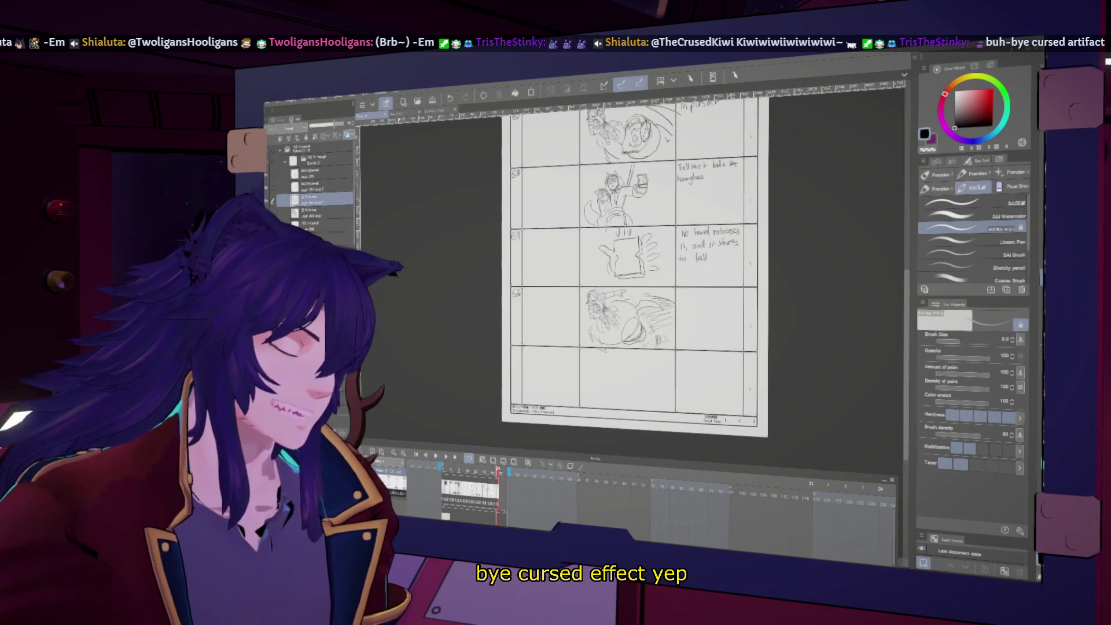
scroll(700, 289, "up", 1)
scroll(700, 290, "up", 1)
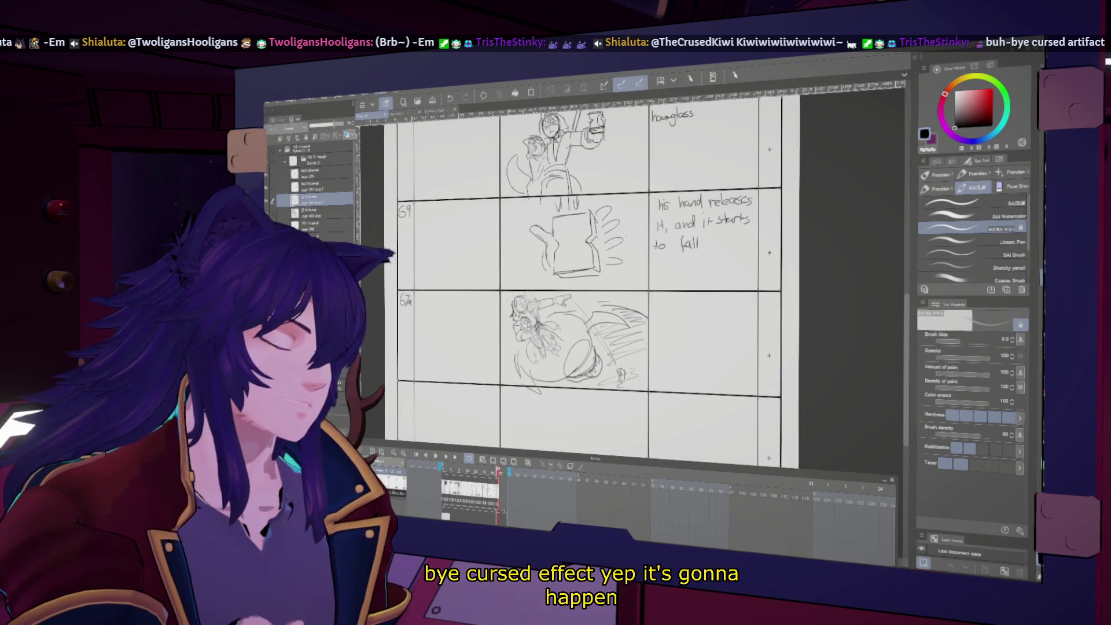
scroll(700, 289, "up", 2)
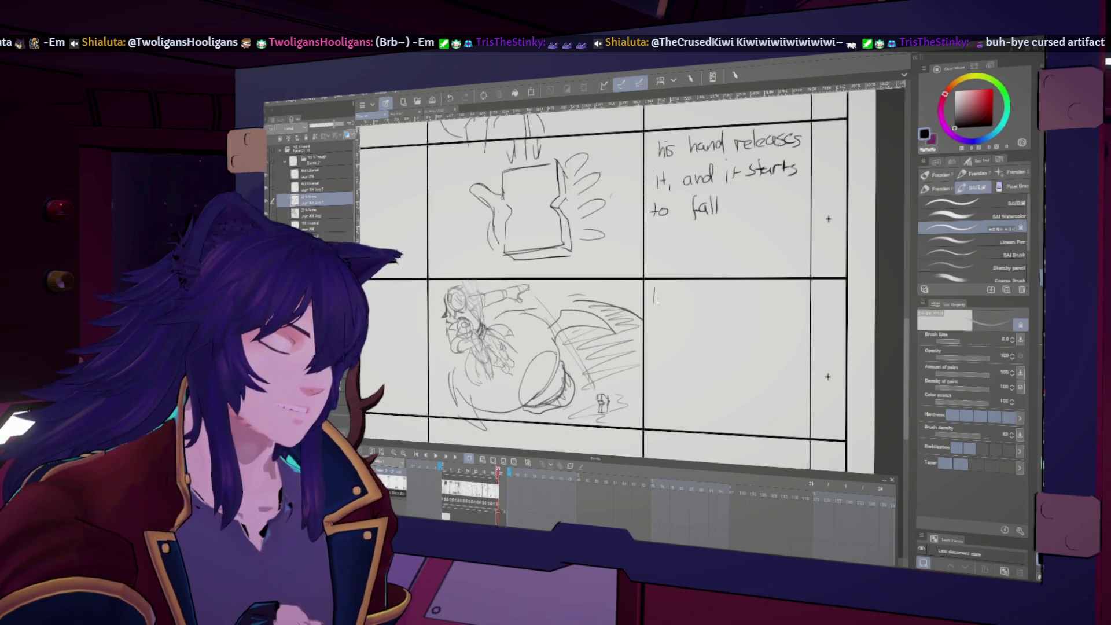
left_click_drag(655, 289, 681, 299)
left_click_drag(687, 289, 689, 298)
left_click_drag(686, 292, 698, 293)
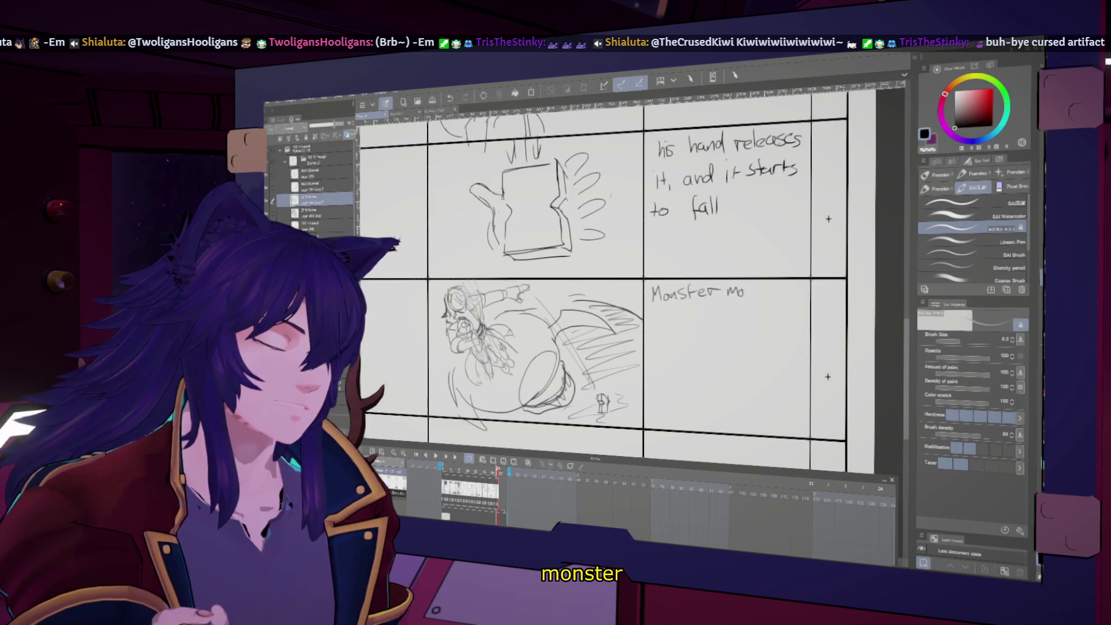
left_click_drag(768, 287, 761, 296)
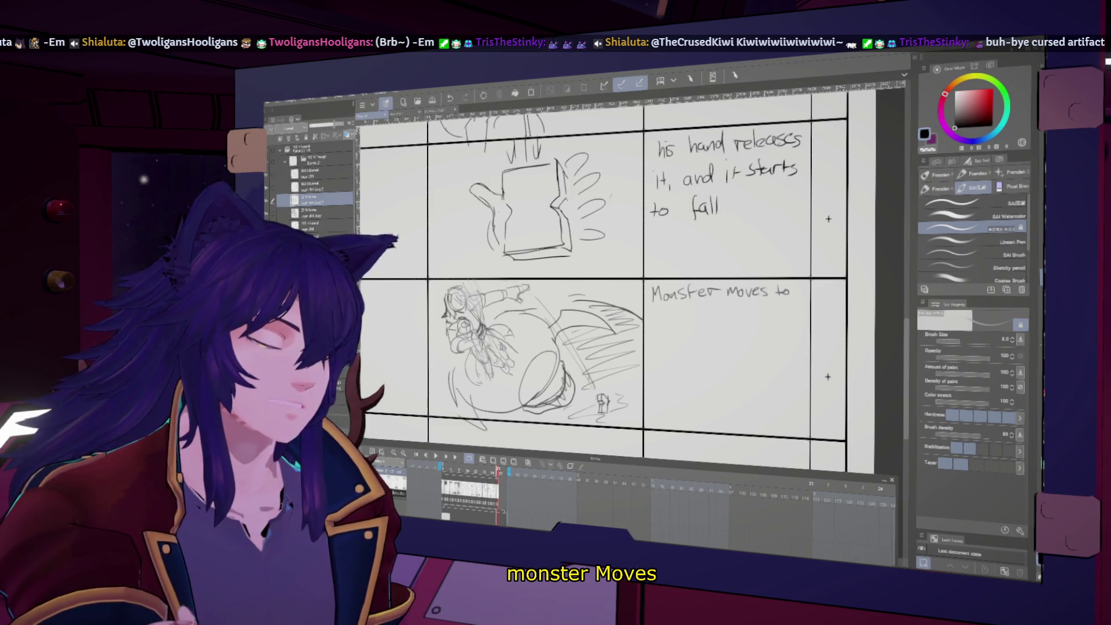
- Finish the note with 'to follow it back into the darkness' and fit the page to the window
mouse_move(659, 315)
left_mouse_down()
mouse_move(655, 328)
mouse_move(672, 327)
left_mouse_up()
mouse_move(676, 313)
left_mouse_down()
mouse_move(678, 327)
mouse_move(741, 324)
left_mouse_up()
left_click_drag(746, 307, 745, 324)
mouse_move(752, 313)
left_mouse_down()
mouse_move(753, 325)
mouse_move(774, 322)
left_mouse_up()
left_click_drag(776, 312, 776, 322)
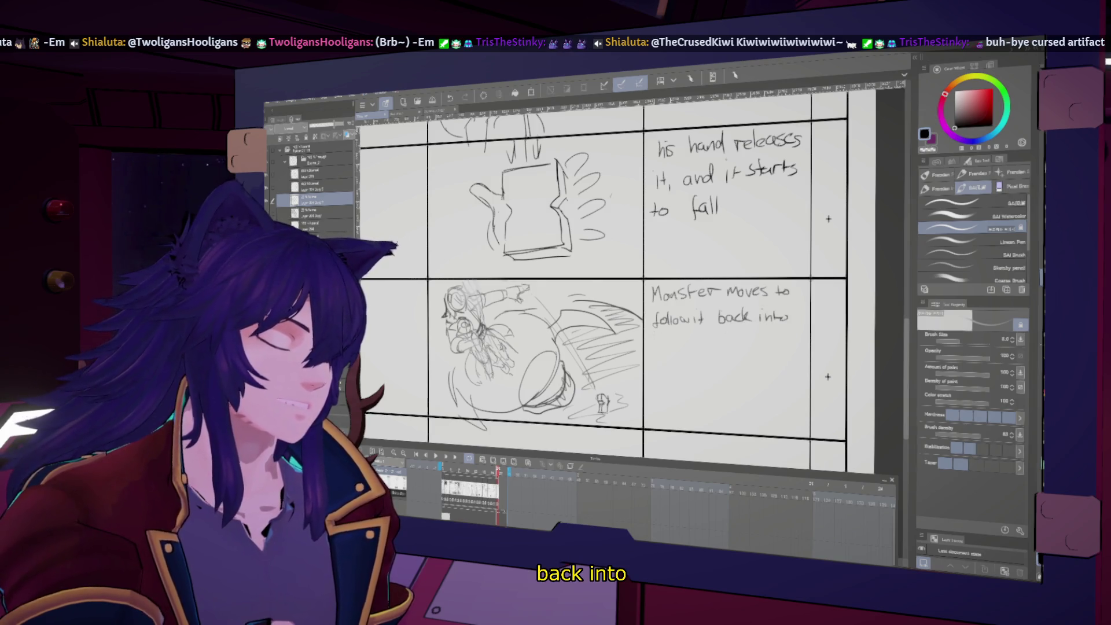
left_click_drag(654, 336, 654, 348)
left_click_drag(651, 341, 658, 340)
left_click_drag(660, 336, 665, 348)
left_click_drag(666, 344, 702, 347)
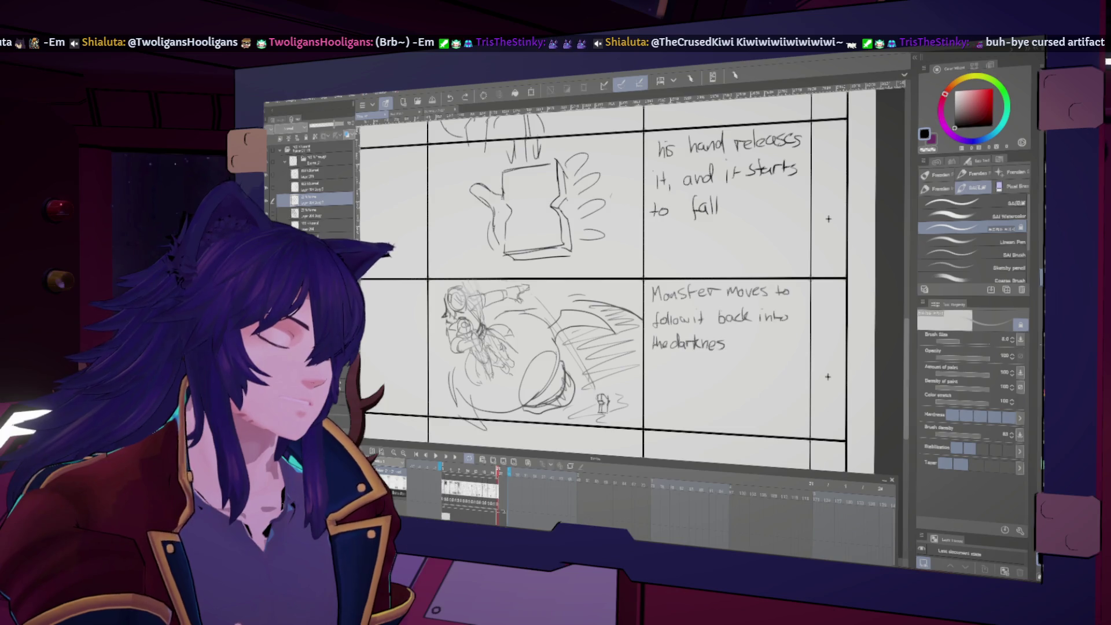
key("ctrl+0")
scroll(754, 378, "down", 3)
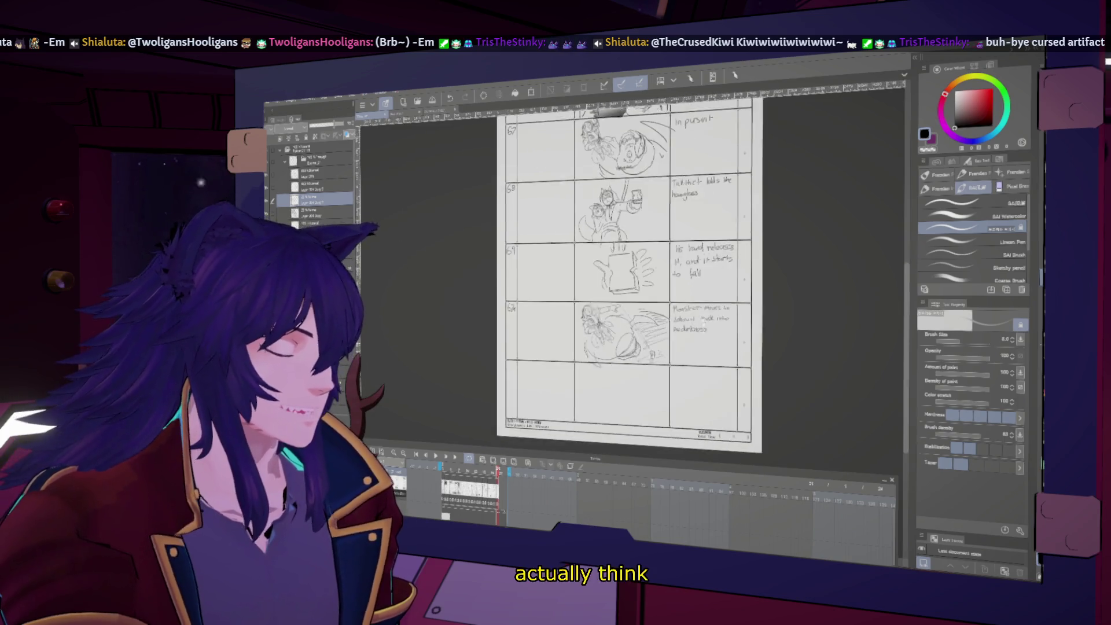
- Move panel 67a's sketch and note layers down one row, then deselect and return to the pen
key("m")
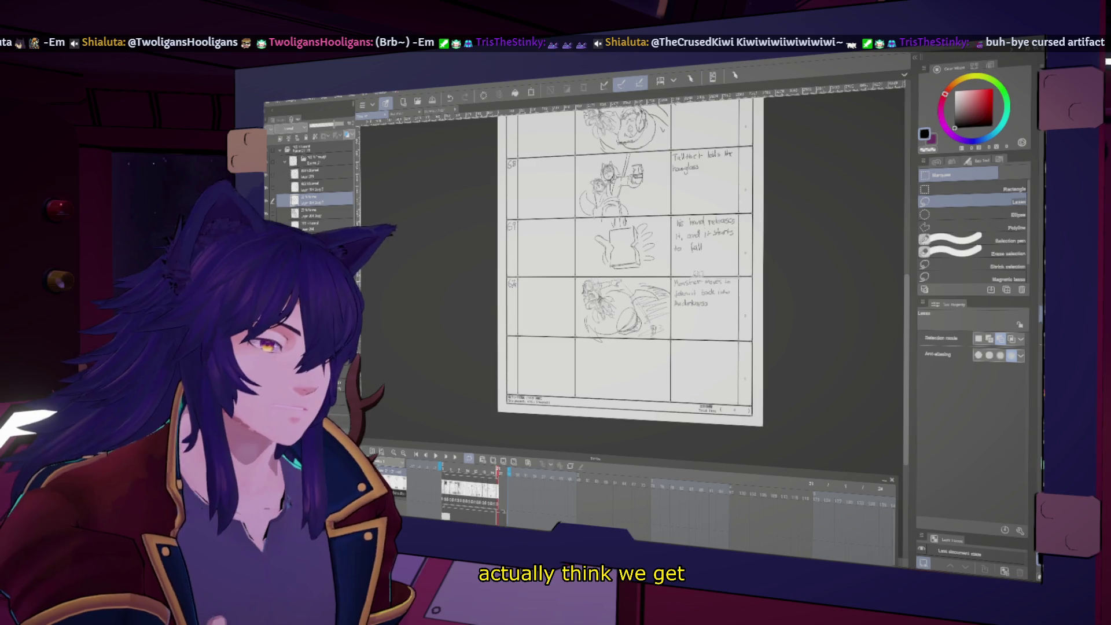
left_click_drag(511, 273, 521, 362)
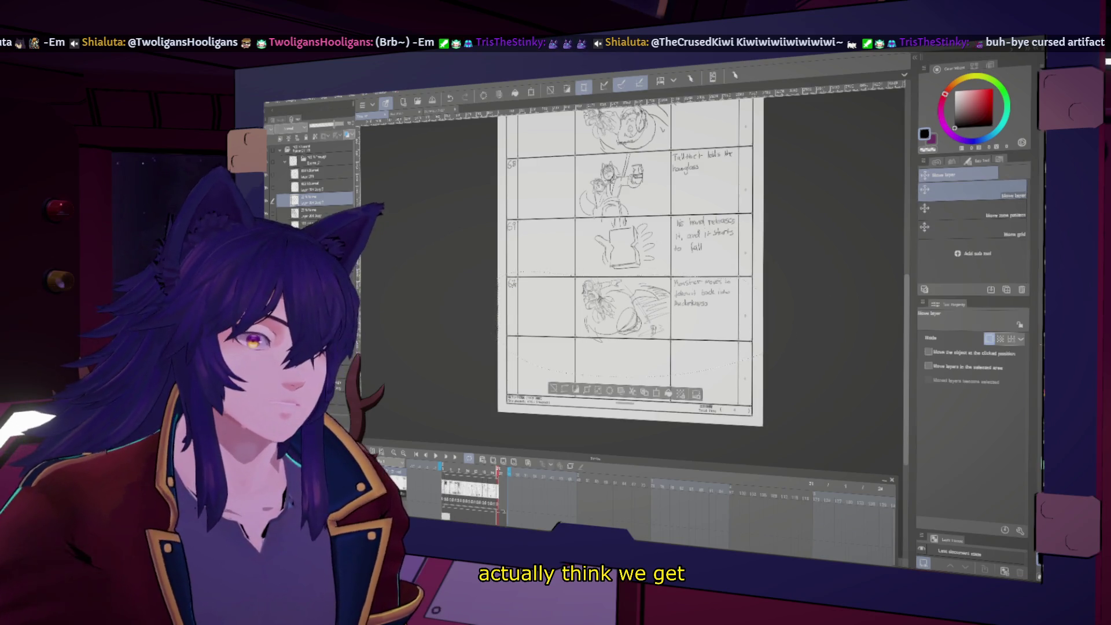
key("k")
left_click_drag(625, 307, 625, 347)
key("ctrl+z")
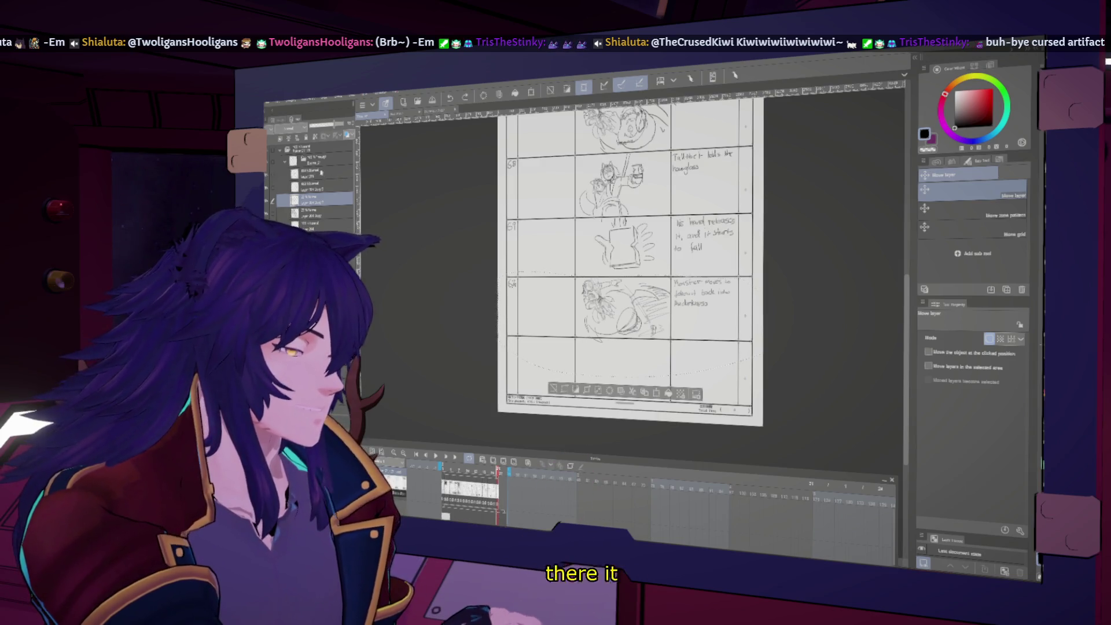
left_click(327, 176, "shift")
left_click_drag(625, 310, 626, 371)
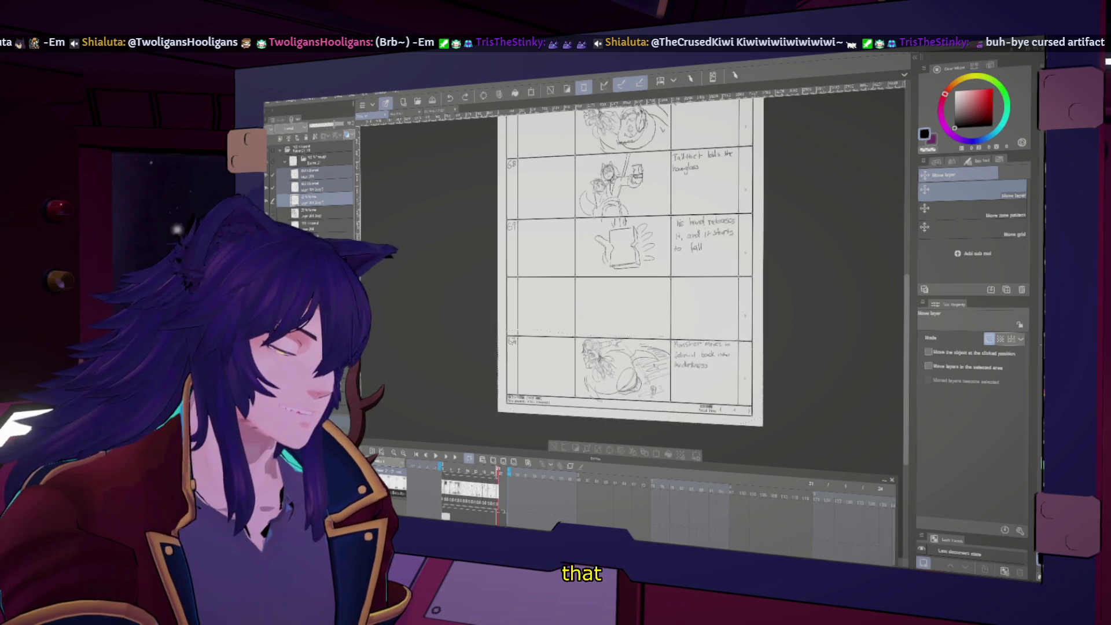
key("ctrl+d")
key("b")
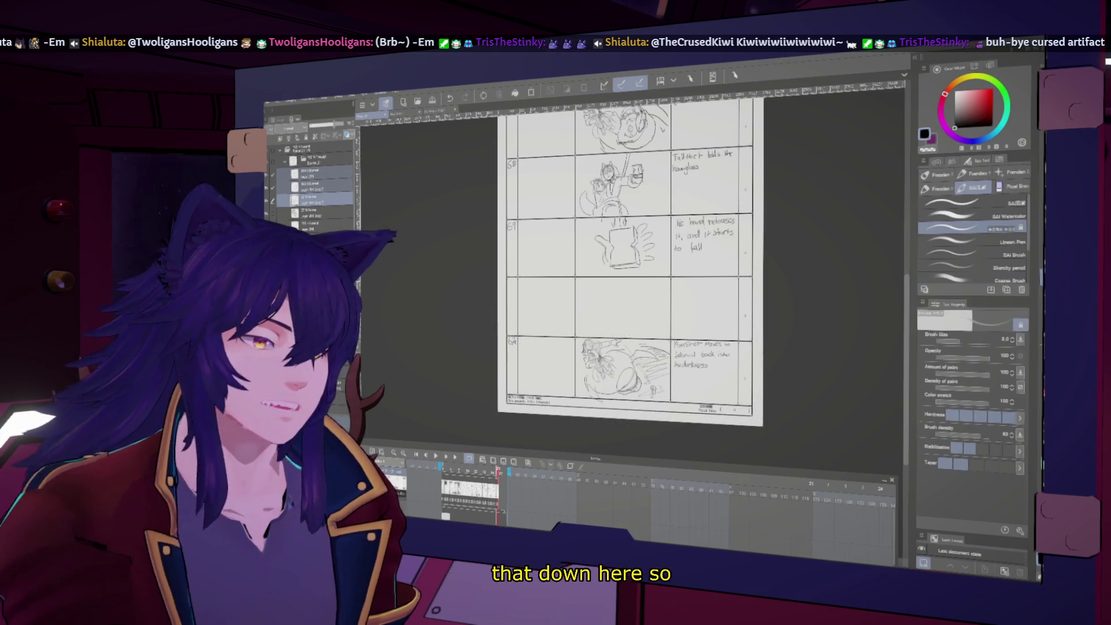
left_click(324, 172)
scroll(637, 261, "up", 5)
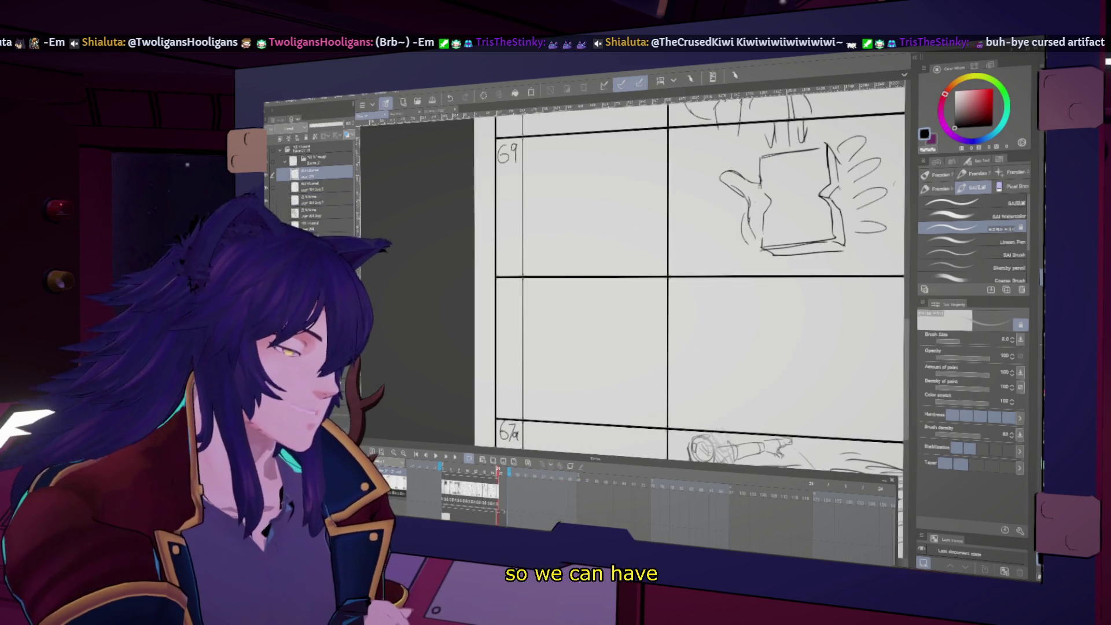
- Label the empty panel '70' and sketch a round head with an ear and a circular eye
left_click_drag(515, 283, 513, 285)
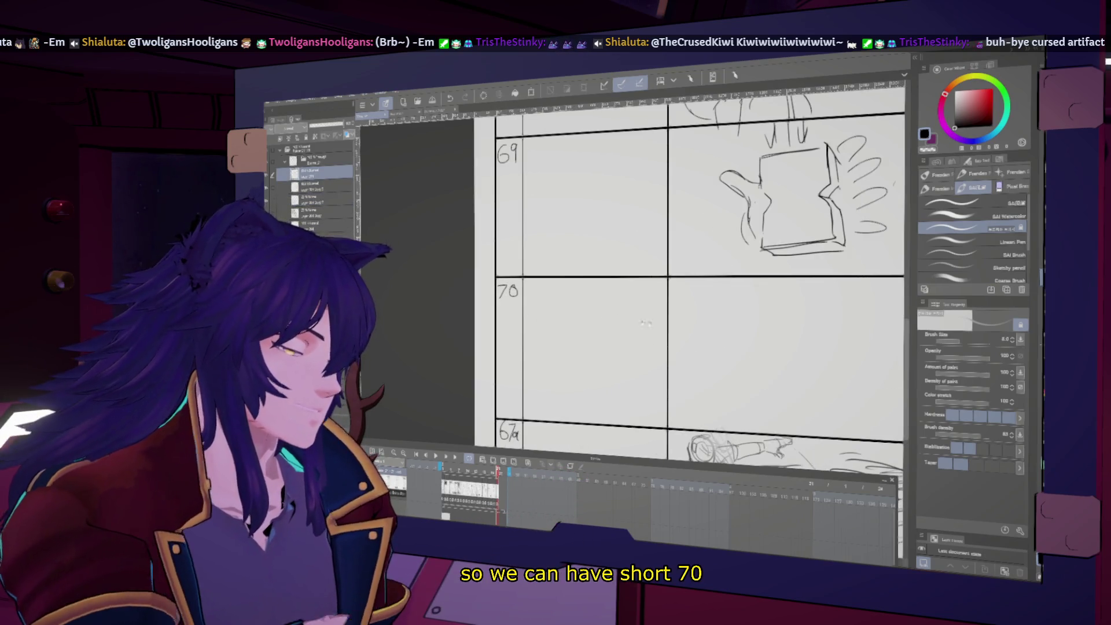
left_click_drag(637, 323, 521, 297)
left_click_drag(608, 372, 565, 262)
key("ctrl+z")
key("ctrl+z")
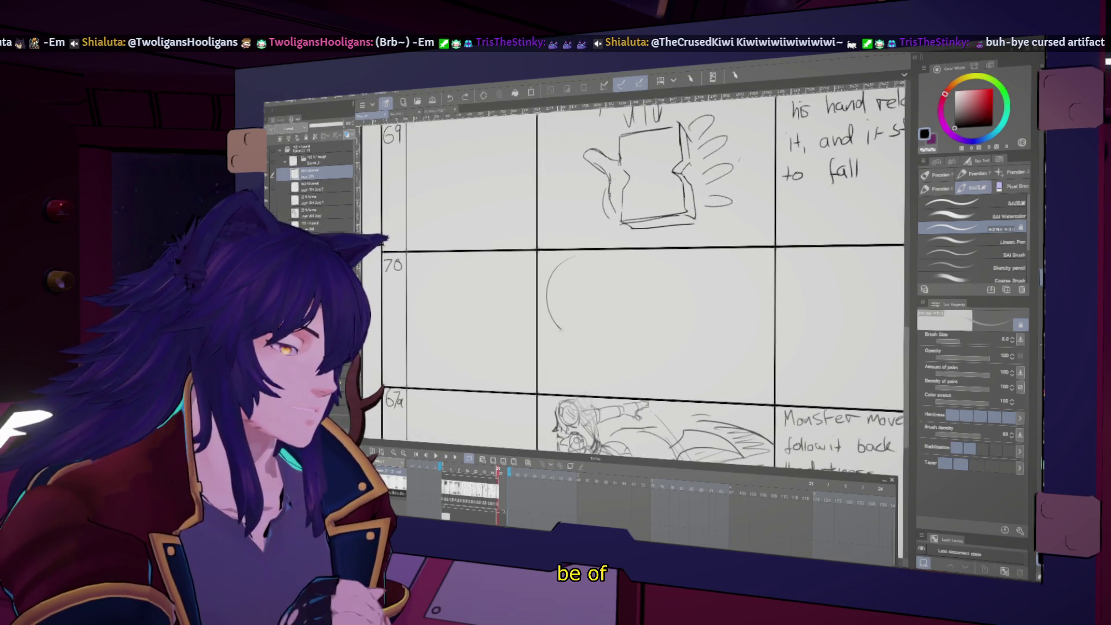
mouse_move(555, 284)
left_mouse_down()
mouse_move(602, 259)
mouse_move(544, 298)
left_mouse_up()
mouse_move(584, 268)
left_mouse_down()
mouse_move(556, 287)
mouse_move(585, 269)
mouse_move(573, 263)
mouse_move(611, 270)
mouse_move(596, 282)
left_mouse_up()
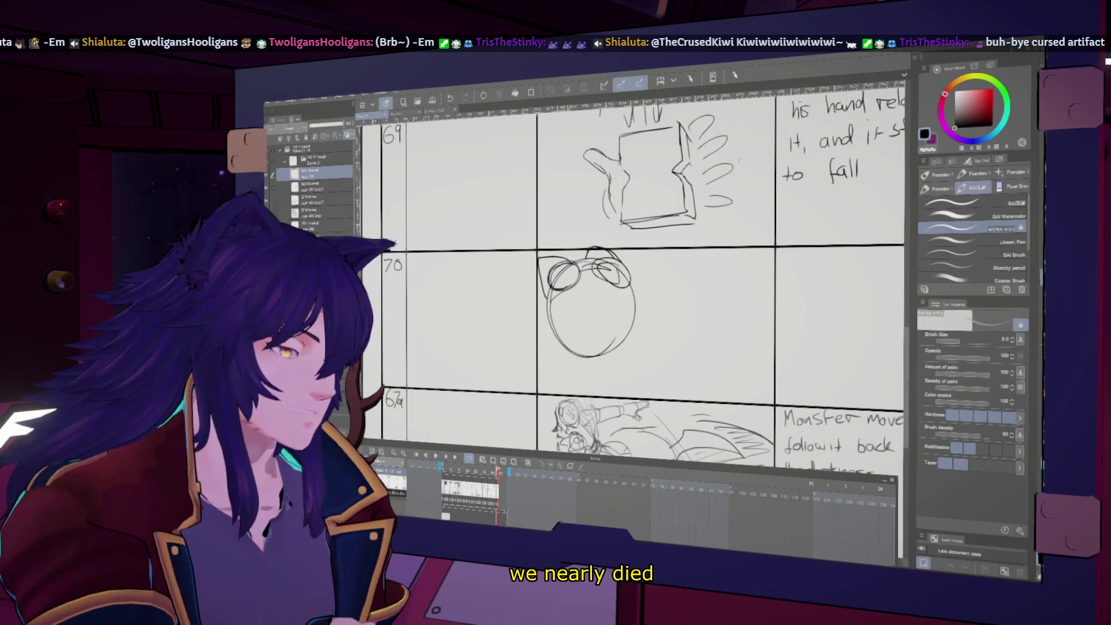
left_click_drag(594, 285, 594, 304)
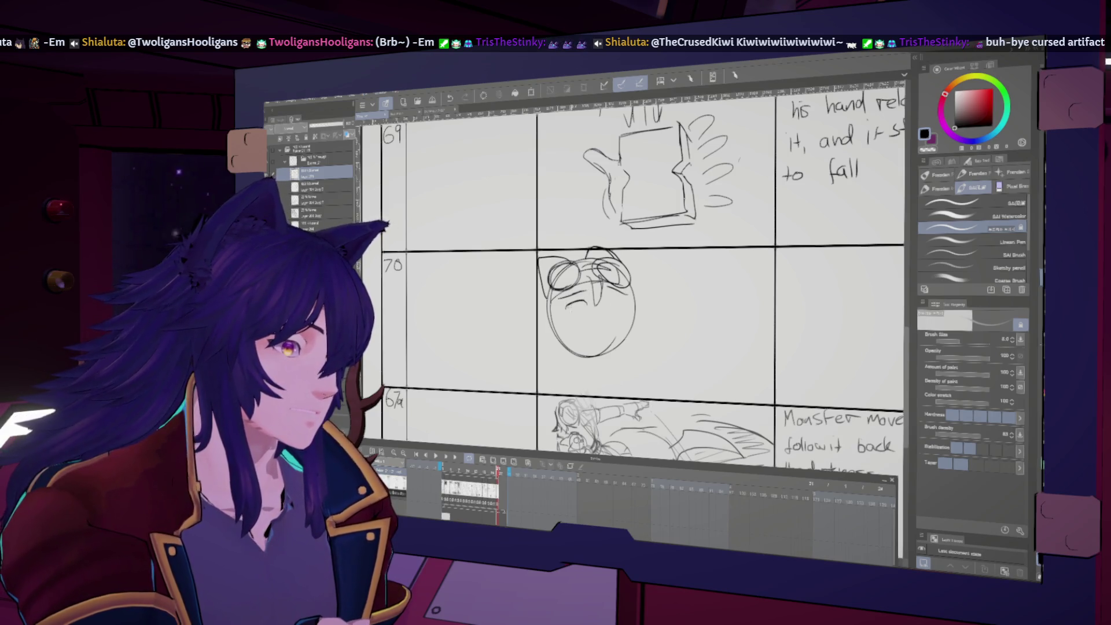
- Refine panel 70's character, extending the angled line beside him and adding a stroke below the face
key("h")
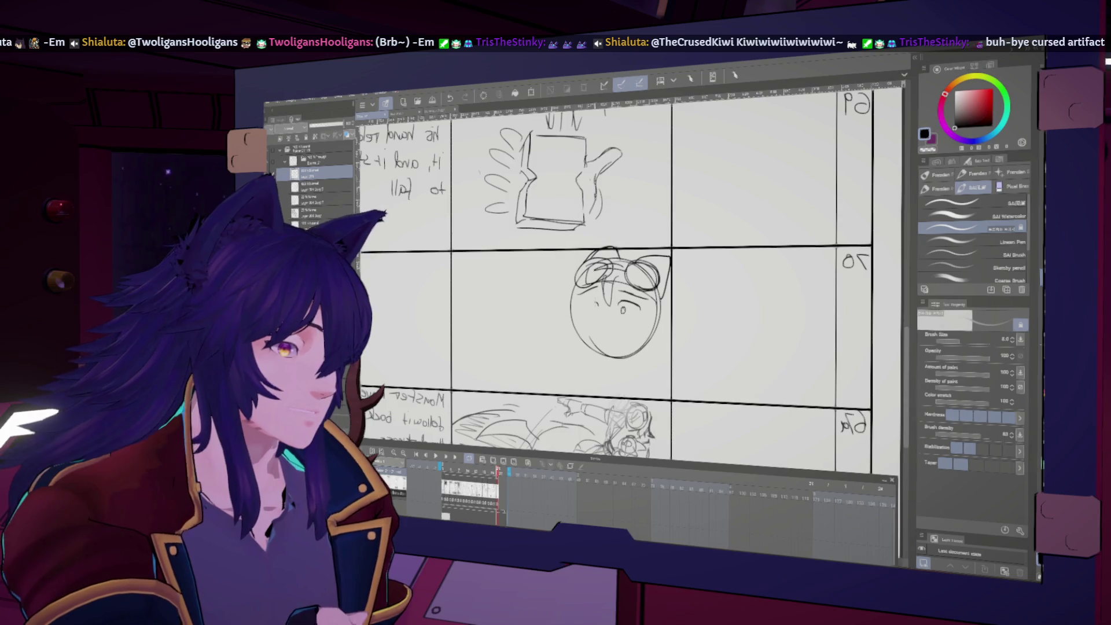
key("h")
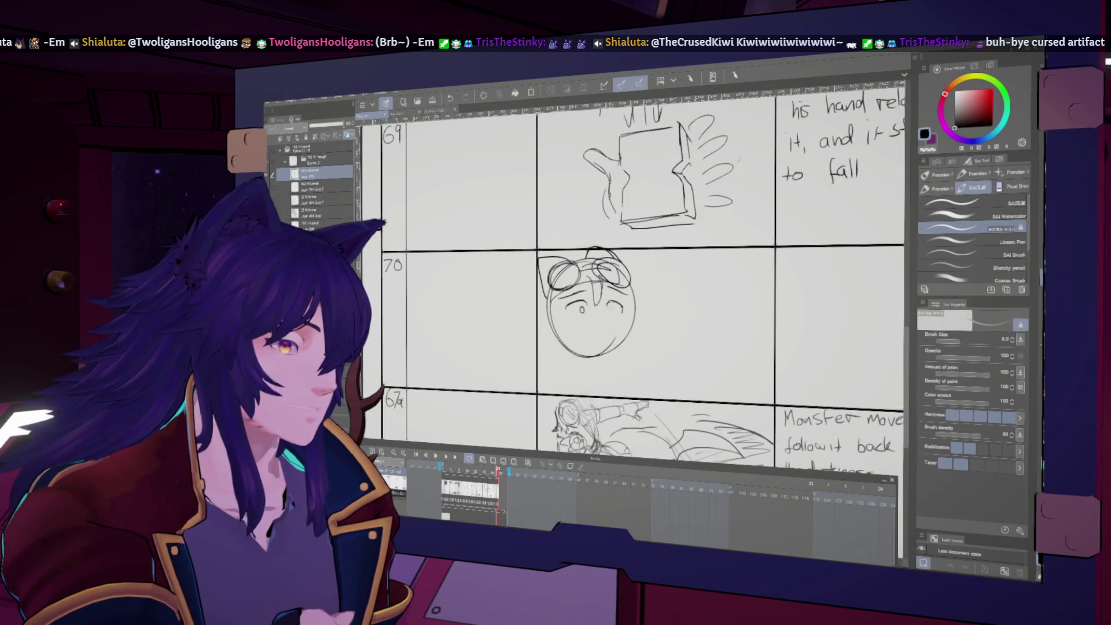
key("h")
key("h")
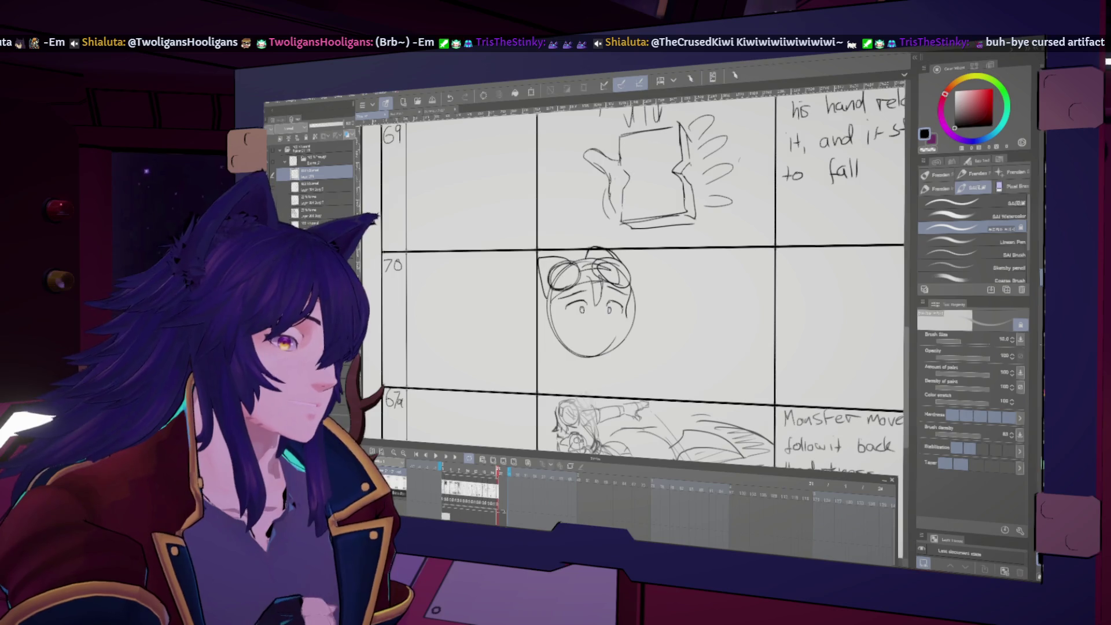
key("h")
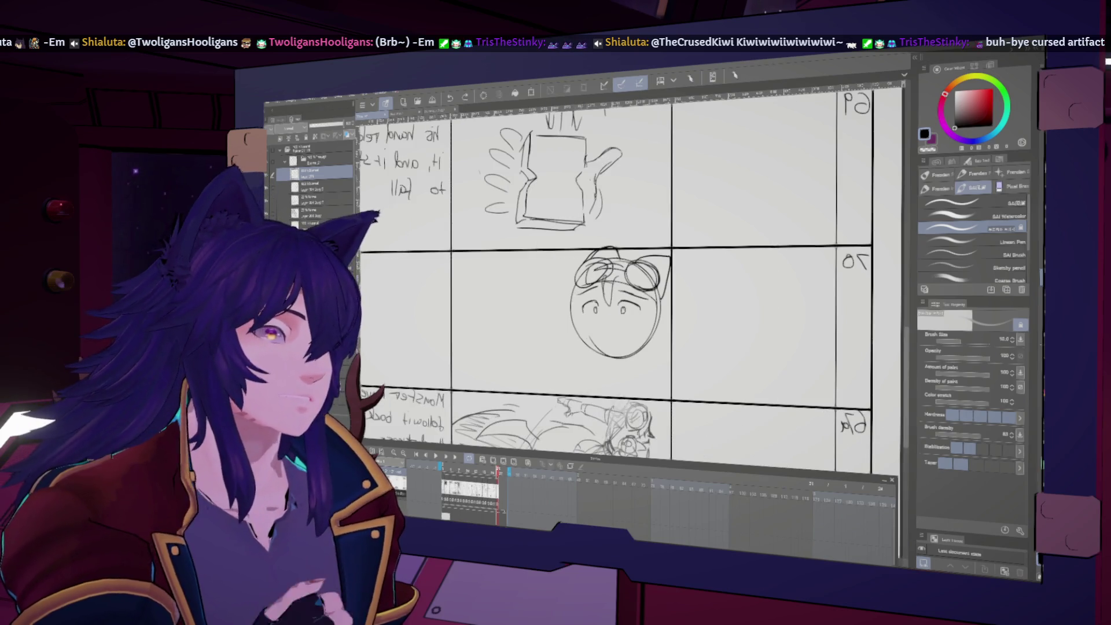
key("h")
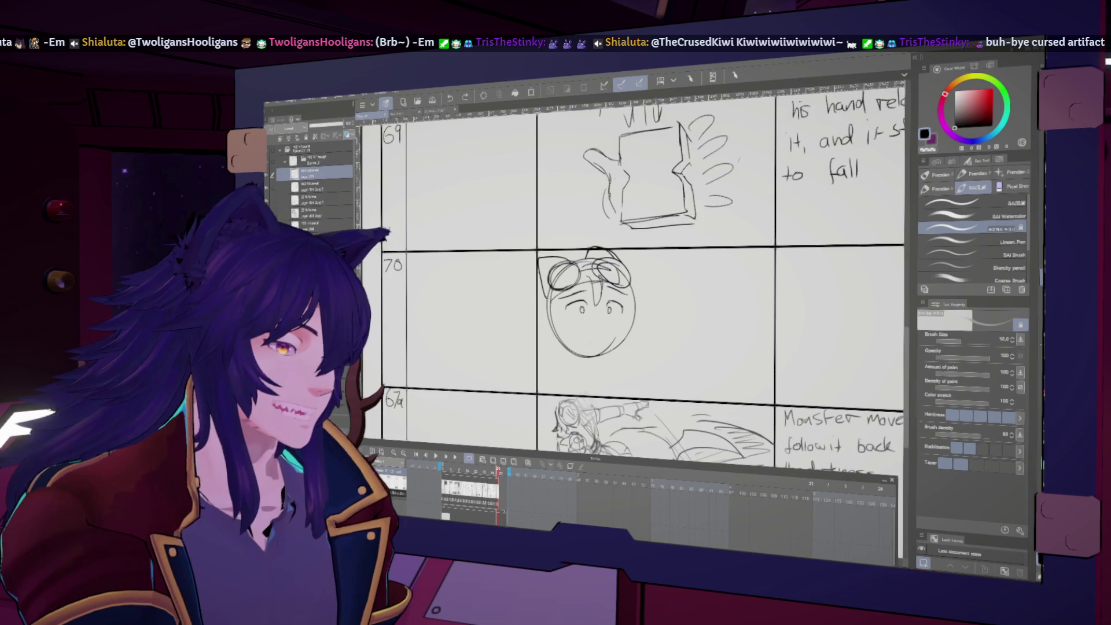
key("h")
key("h")
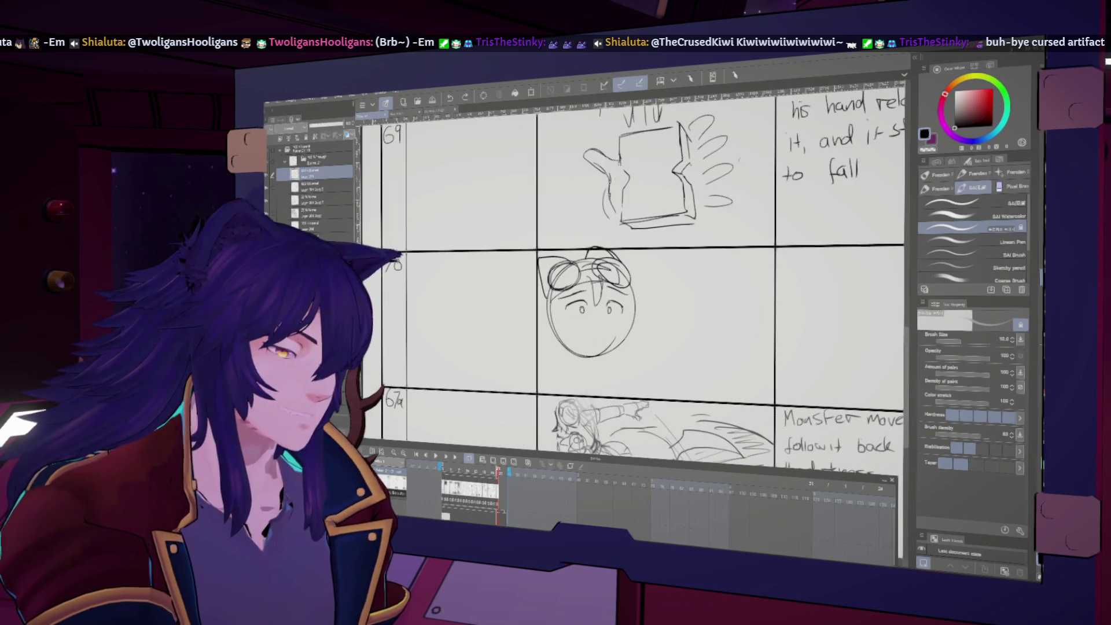
key("h")
key("h")
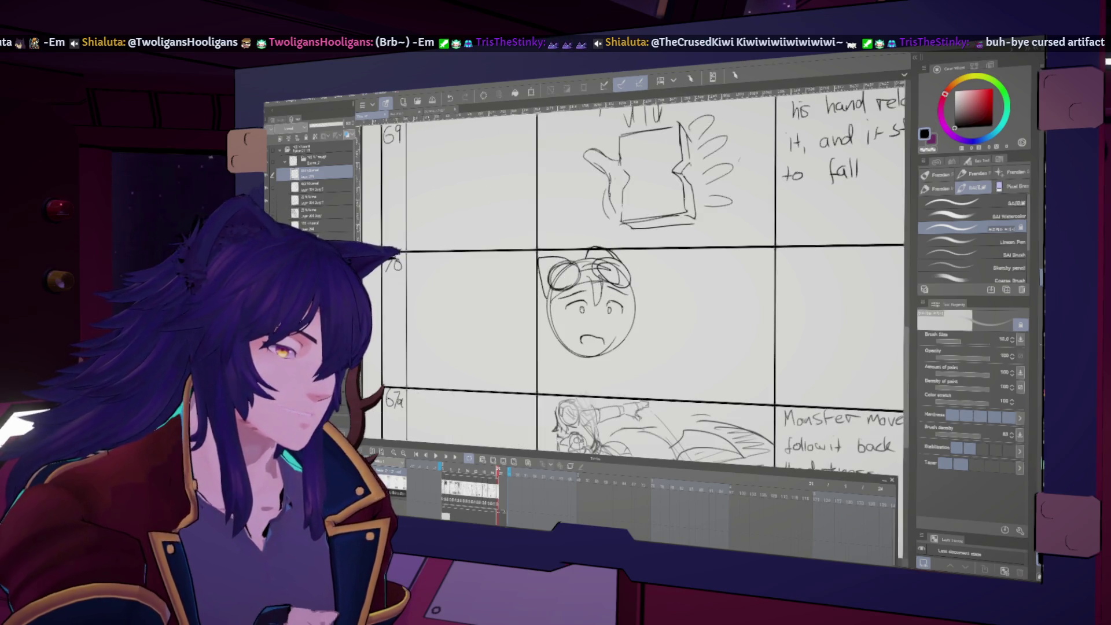
key("h")
key("h")
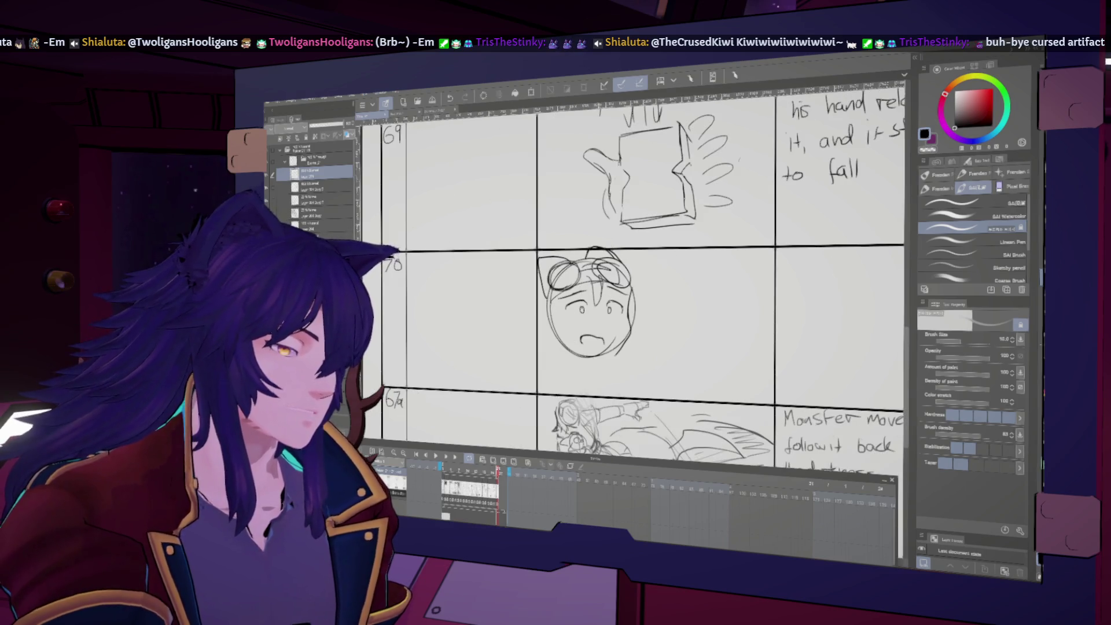
key("h")
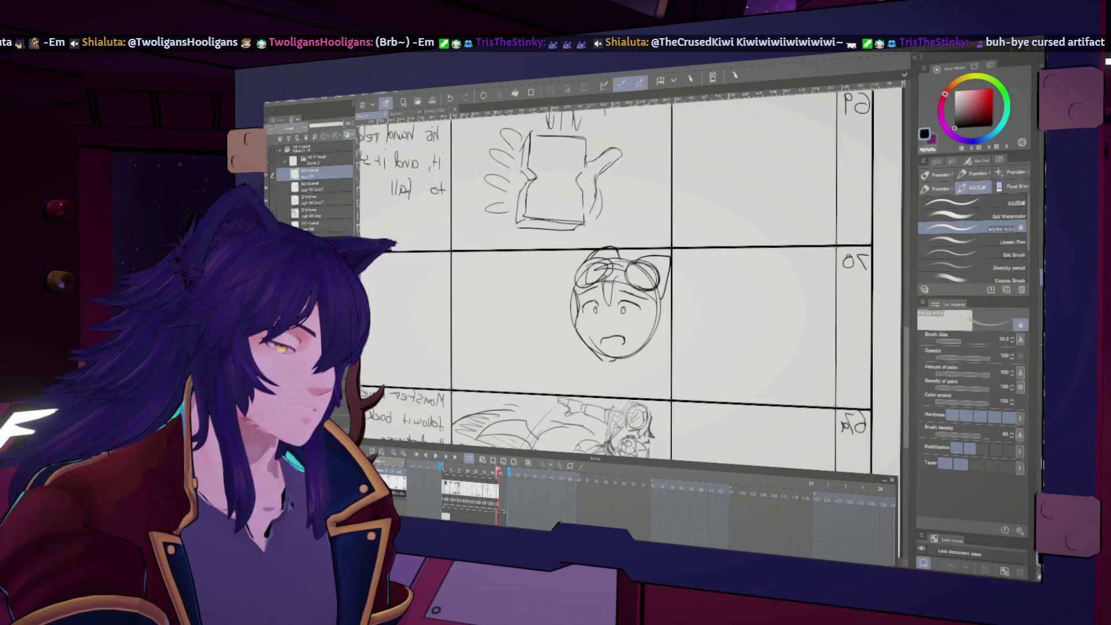
key("h")
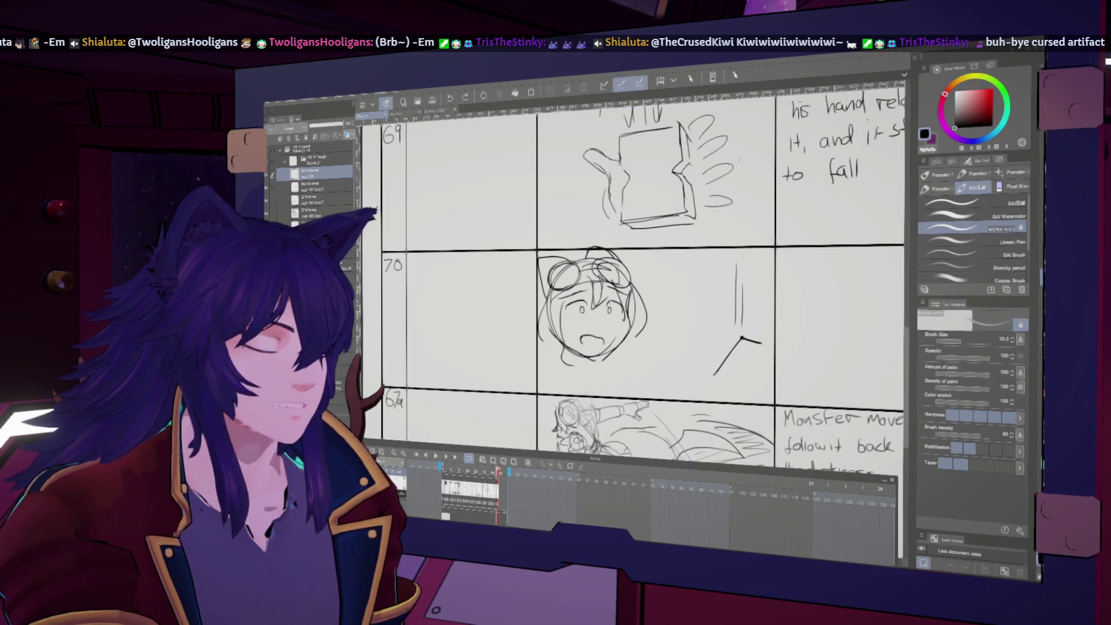
left_click_drag(718, 375, 706, 396)
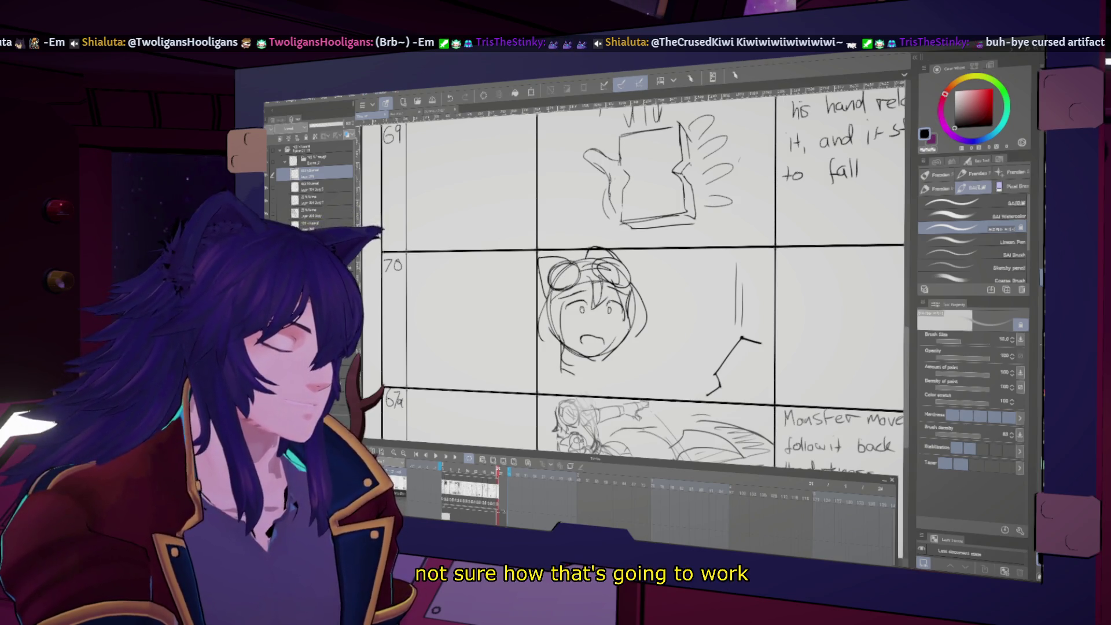
key("h")
left_click_drag(603, 371, 641, 369)
key("h")
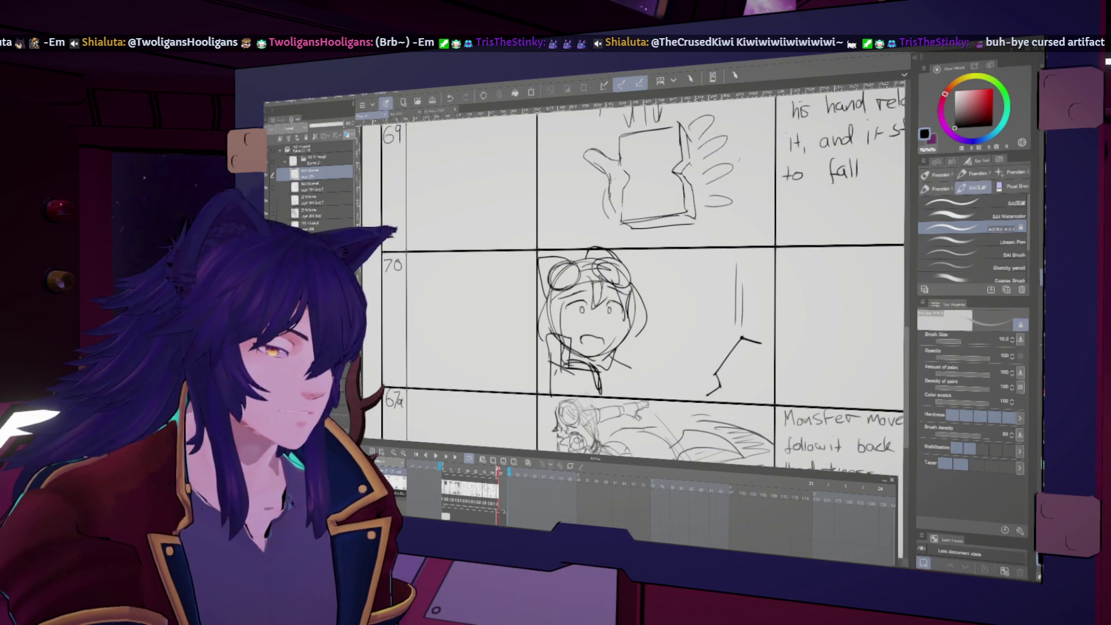
- Pan and scroll the view to bring the page's notes column into view
left_click_drag(631, 278, 602, 250)
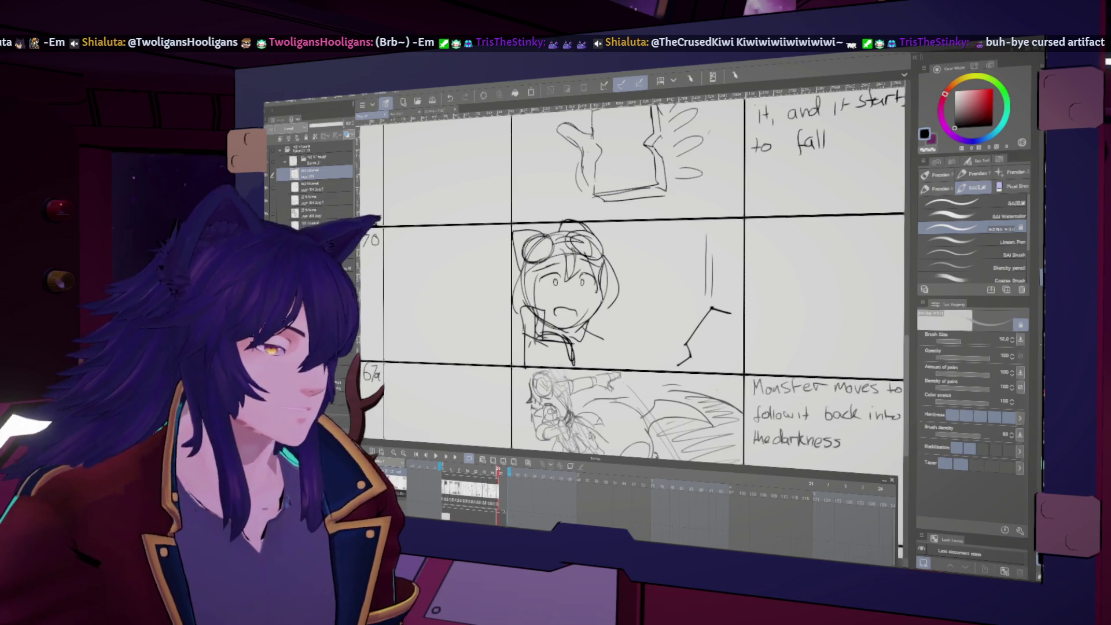
scroll(631, 278, "down", 3)
scroll(631, 278, "down", 1)
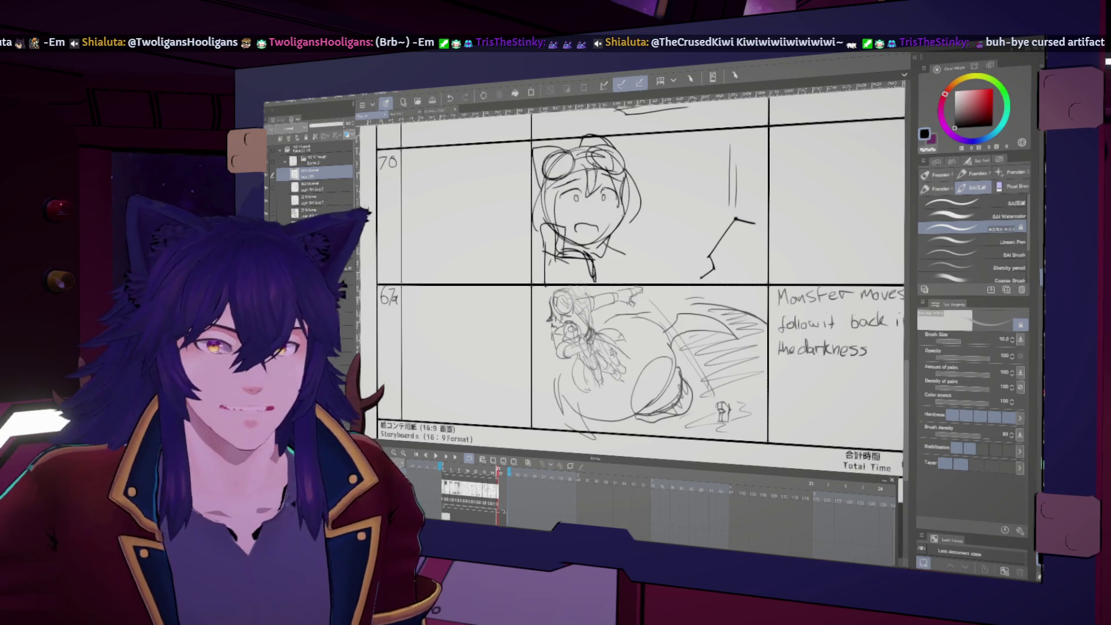
scroll(596, 249, "down", 4)
scroll(596, 249, "down", 1)
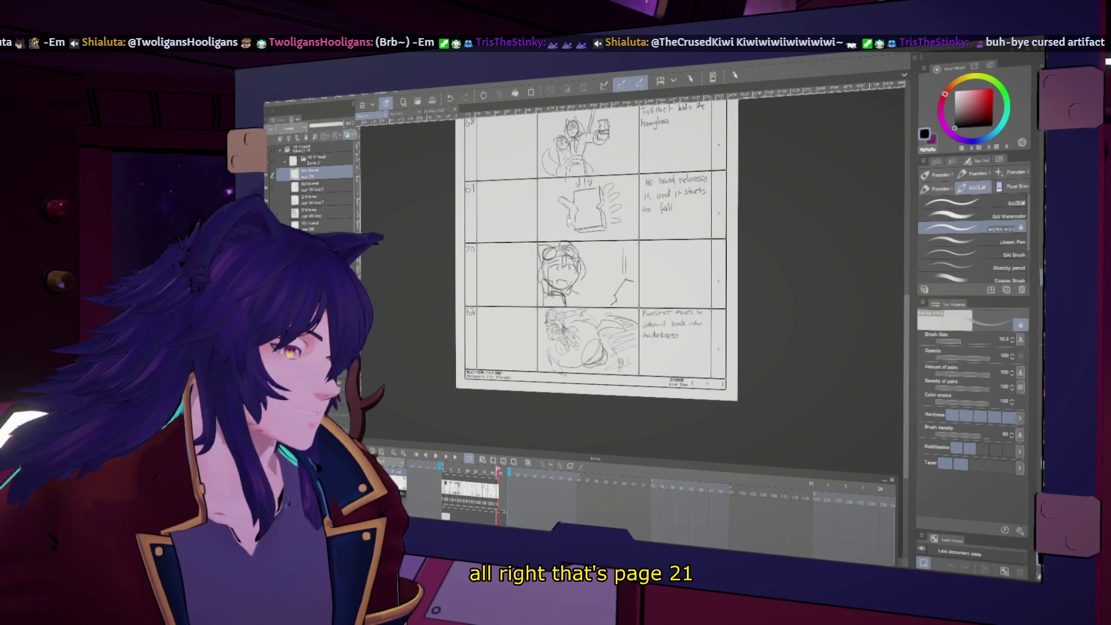
scroll(608, 278, "up", 2)
scroll(608, 278, "up", 2)
scroll(611, 278, "down", 2)
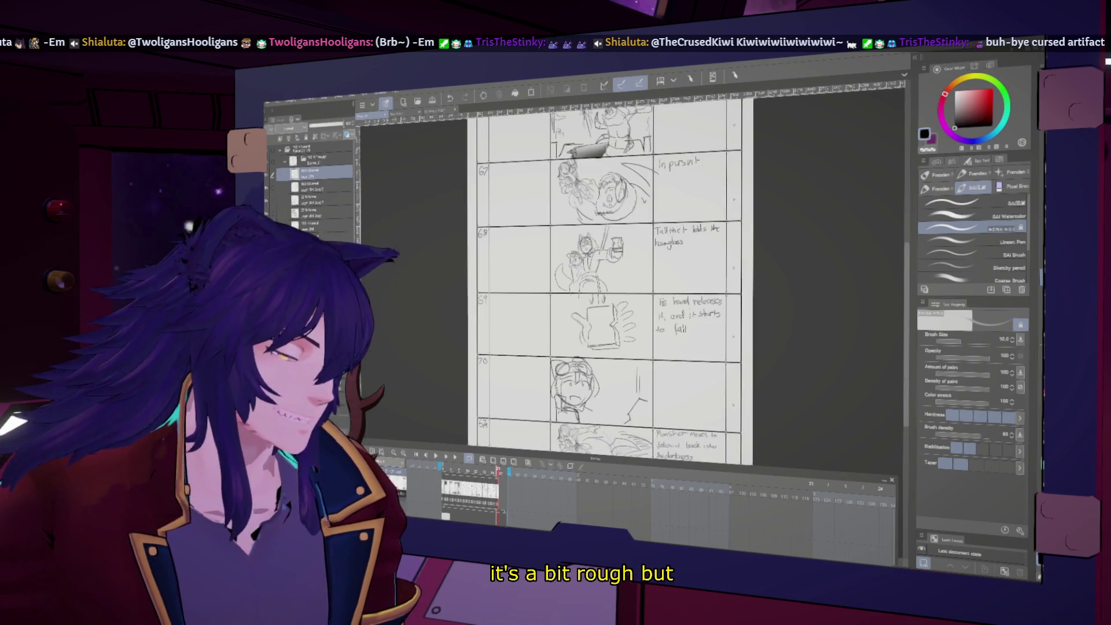
- Handwrite 'Short thief' on the first line of panel 70's notes cell
scroll(611, 278, "down", 2)
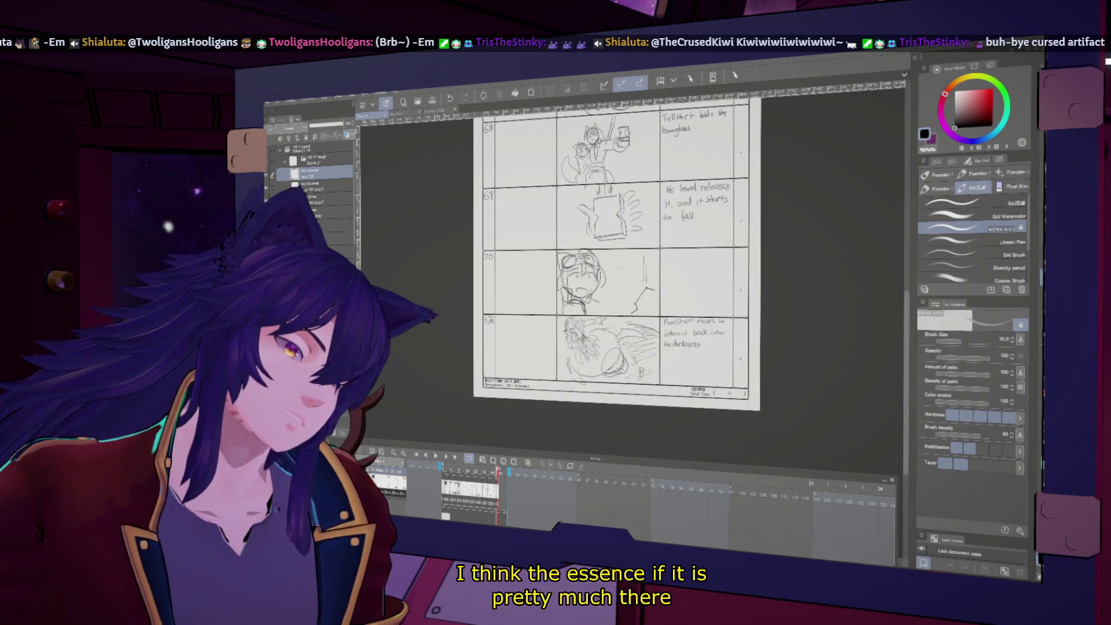
scroll(617, 416, "up", 2)
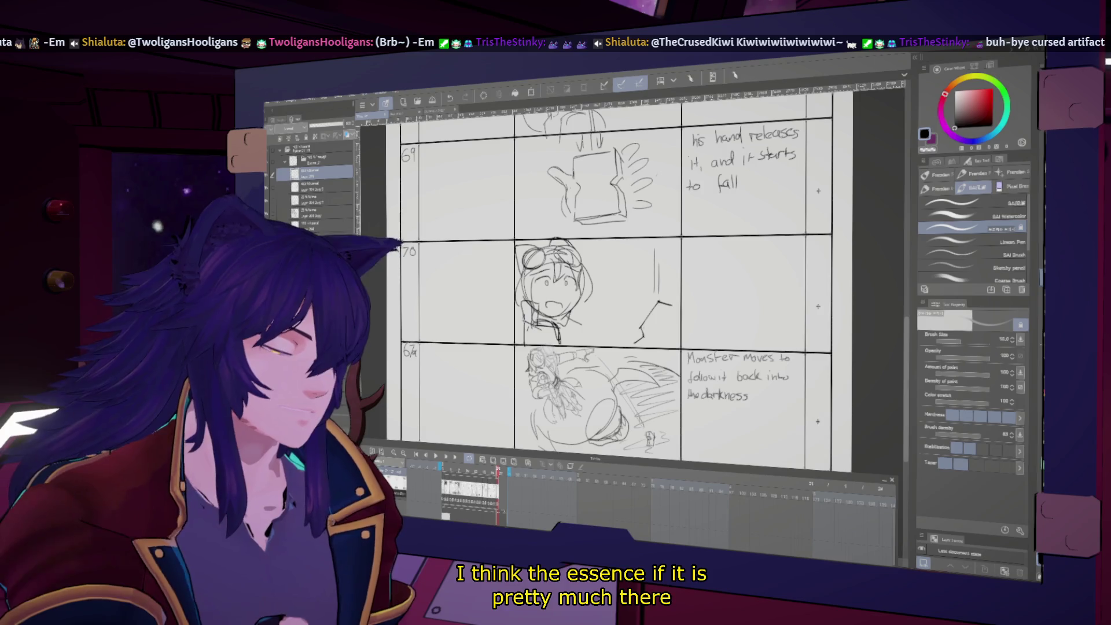
mouse_move(695, 244)
left_mouse_down()
mouse_move(688, 253)
mouse_move(722, 245)
left_mouse_up()
left_click_drag(733, 242, 754, 250)
left_click_drag(761, 241, 756, 252)
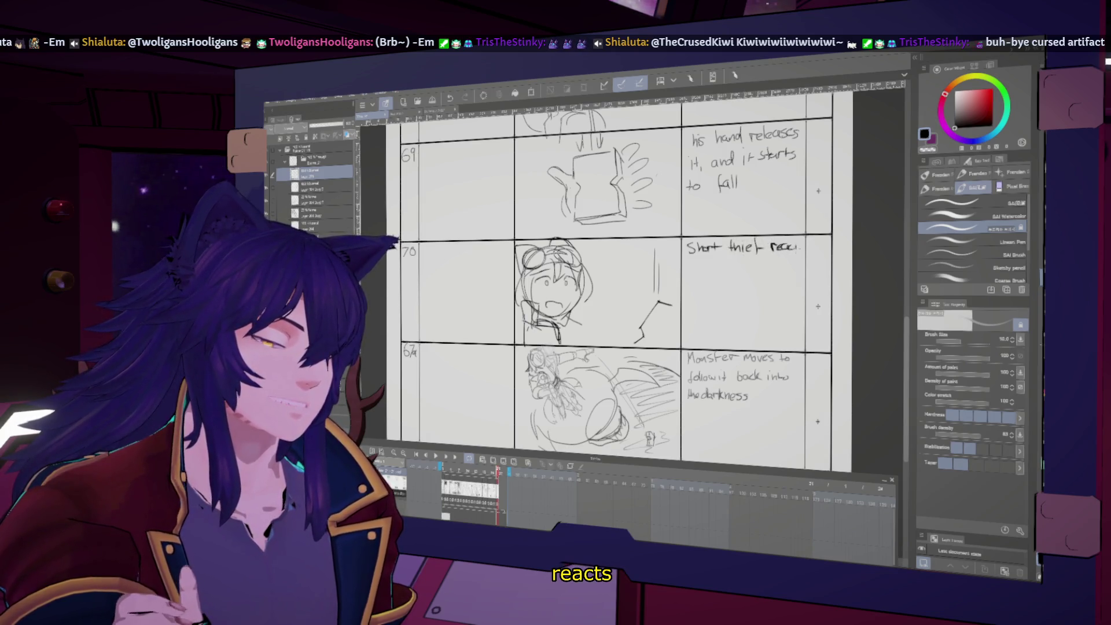
- Add 'reacts with shock + sadness' below it, then zoom out past the whole page
left_click_drag(688, 266, 696, 266)
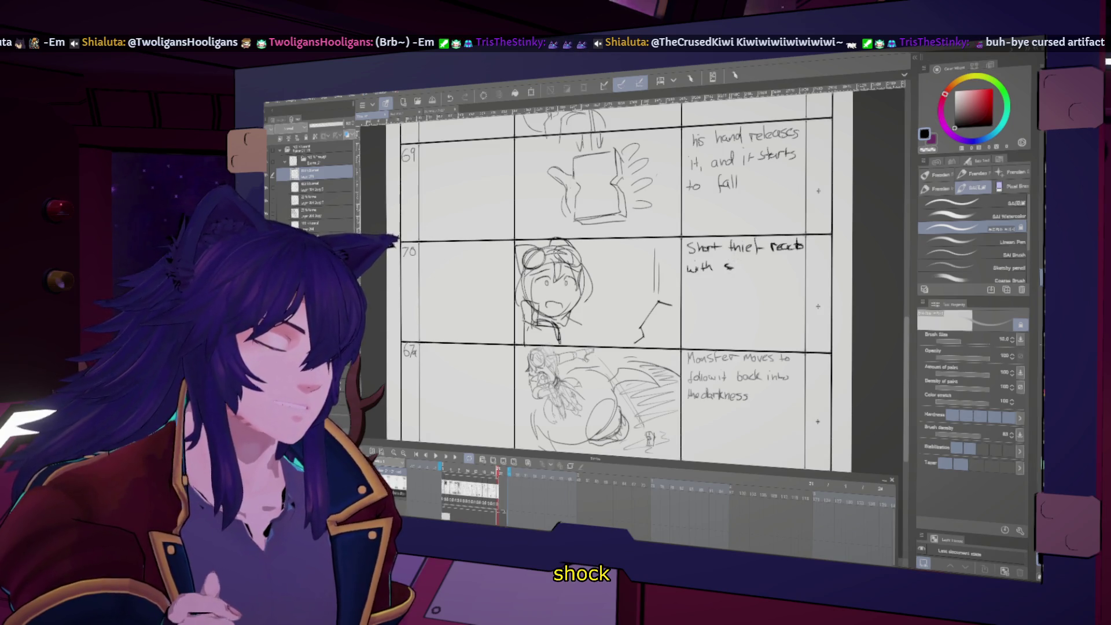
left_click_drag(770, 266, 779, 267)
left_click_drag(775, 262, 775, 271)
mouse_move(693, 281)
left_mouse_down()
mouse_move(688, 289)
mouse_move(731, 286)
left_mouse_up()
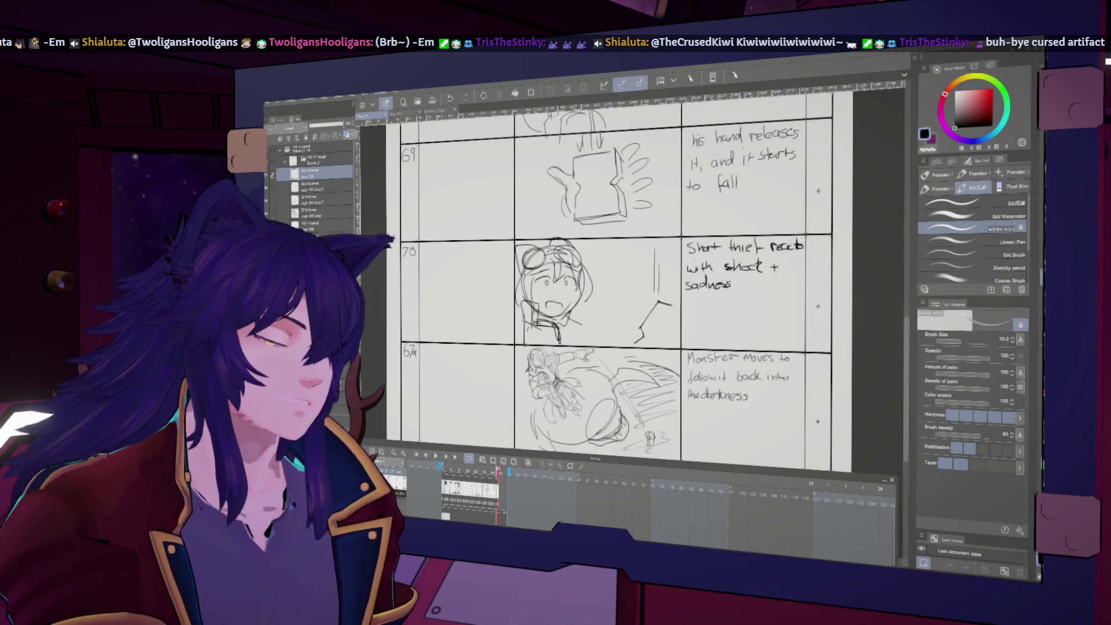
key("ctrl+0")
key("ctrl+minus")
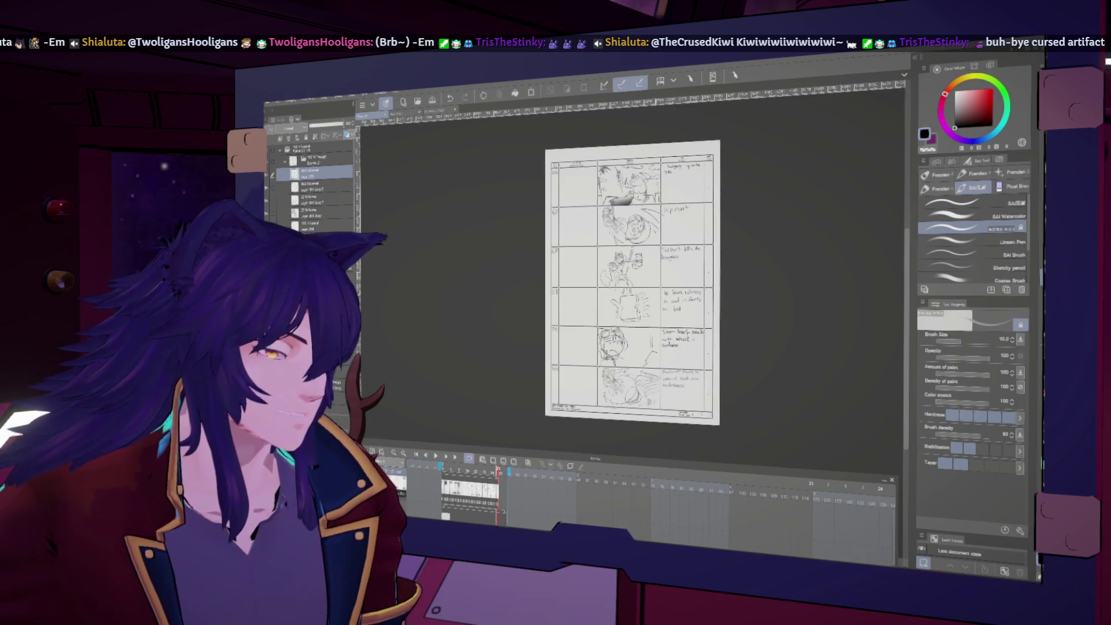
- Choose the last Extra layer in the Select layer list and hide the finished sketch layer
left_click_drag(633, 282, 620, 262)
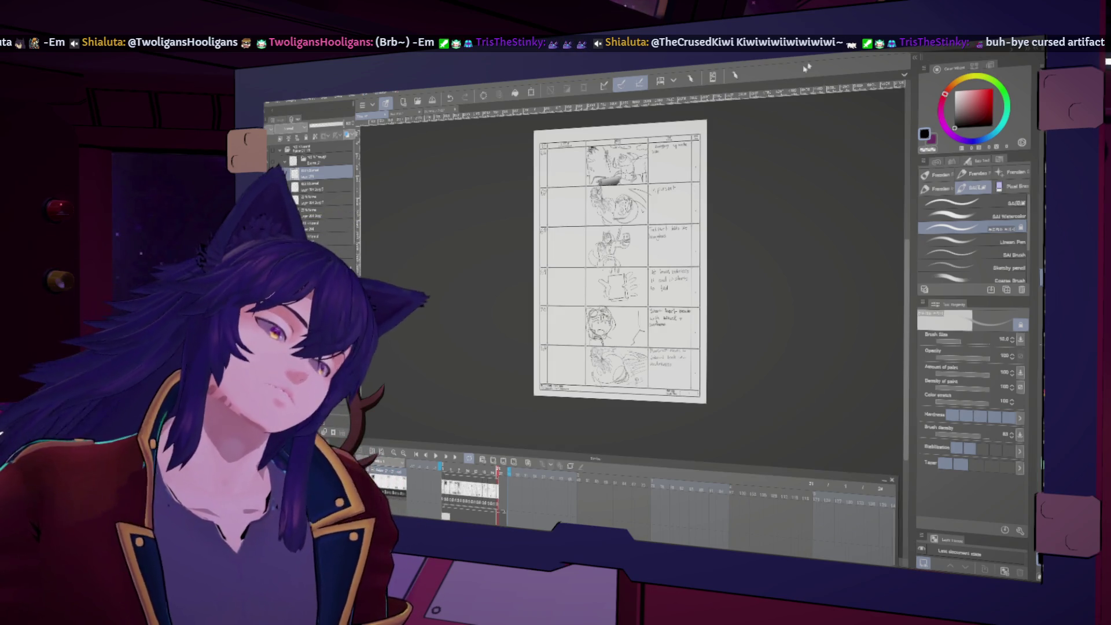
left_click(319, 161)
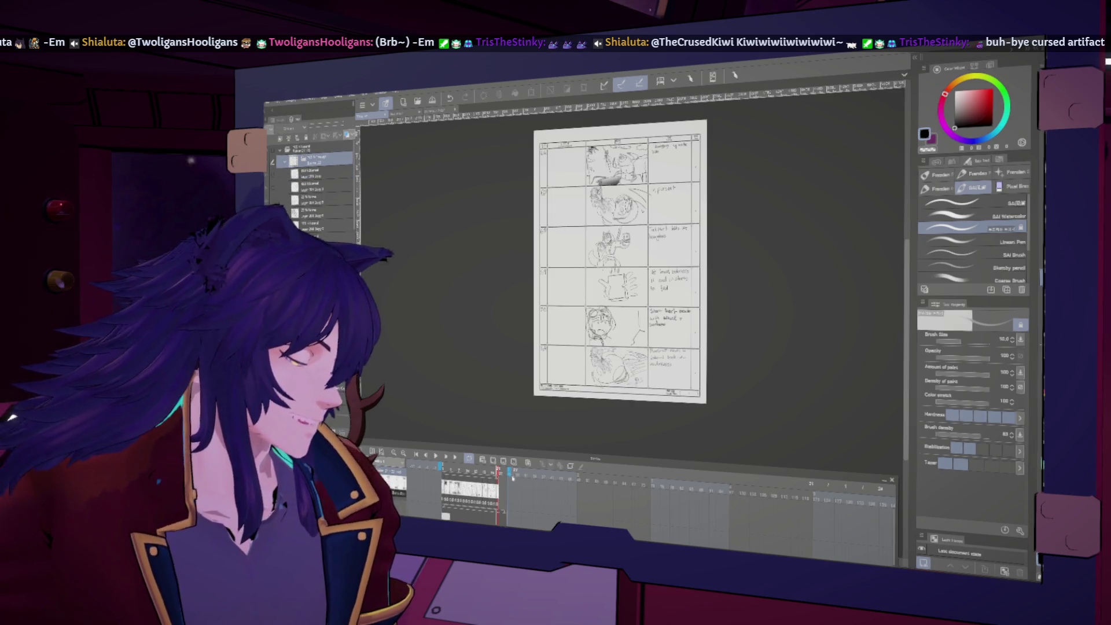
left_click(318, 148)
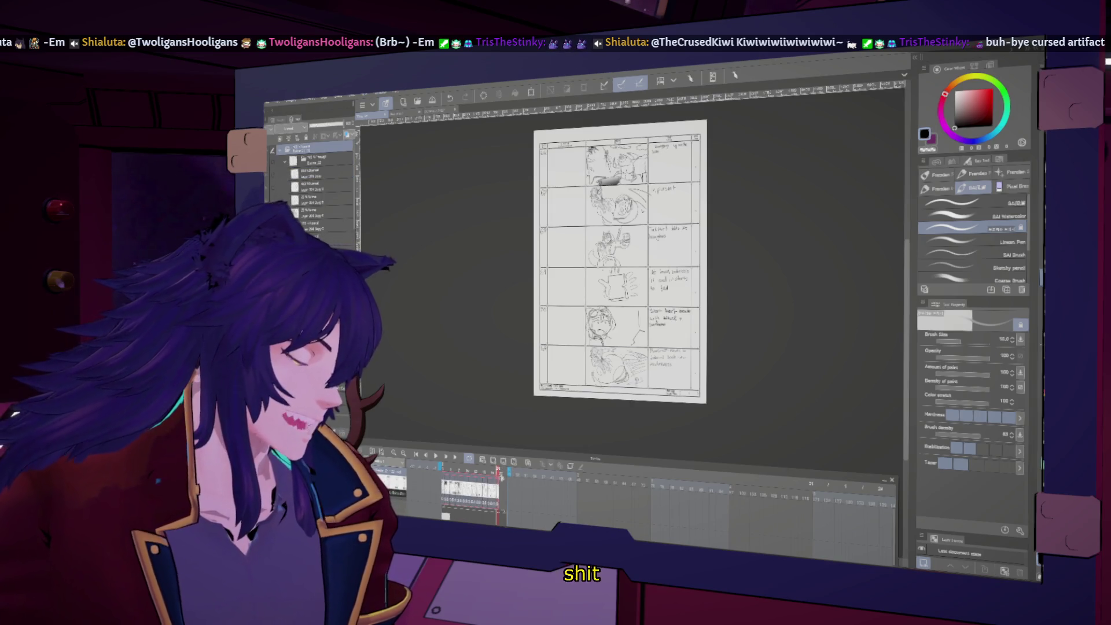
double_click(503, 469)
left_click(512, 320)
scroll(512, 325, "down", 3)
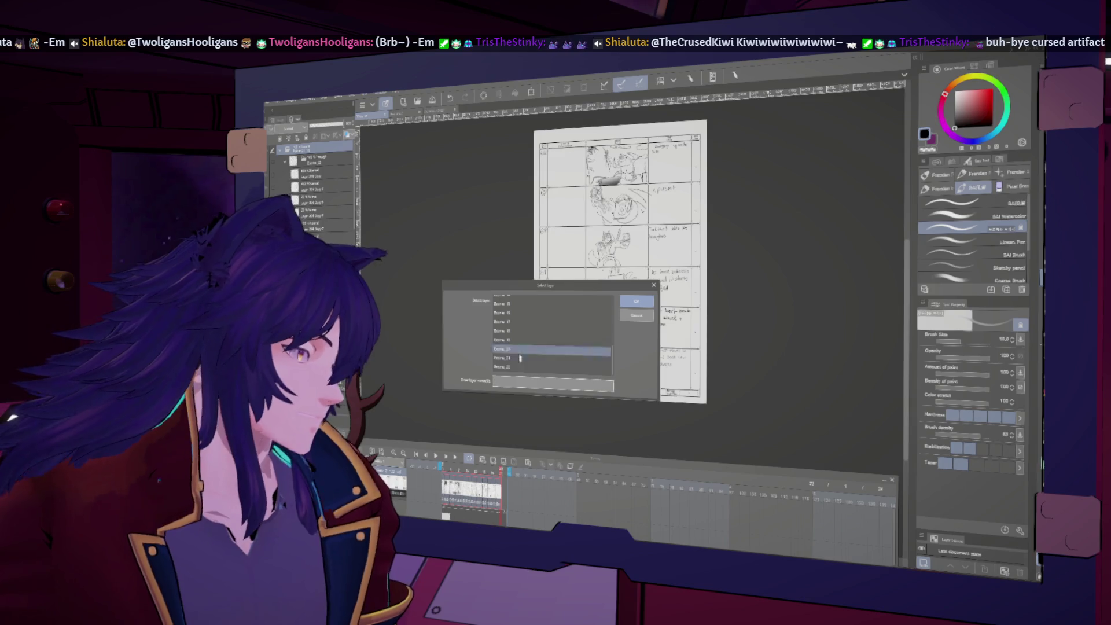
left_click(518, 367)
key("Return")
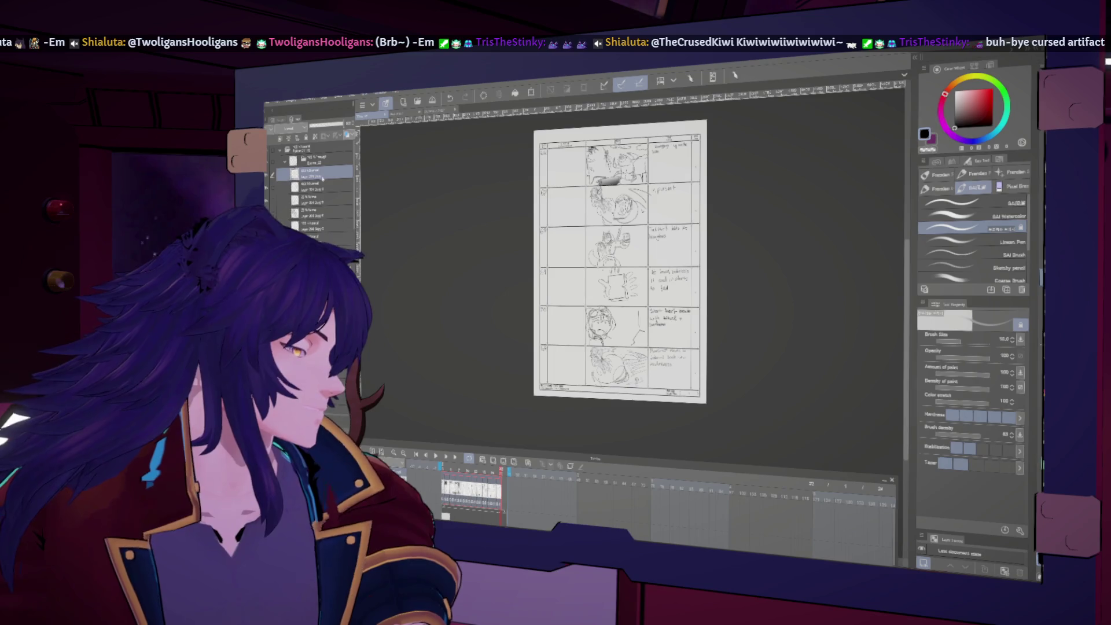
left_click(326, 227)
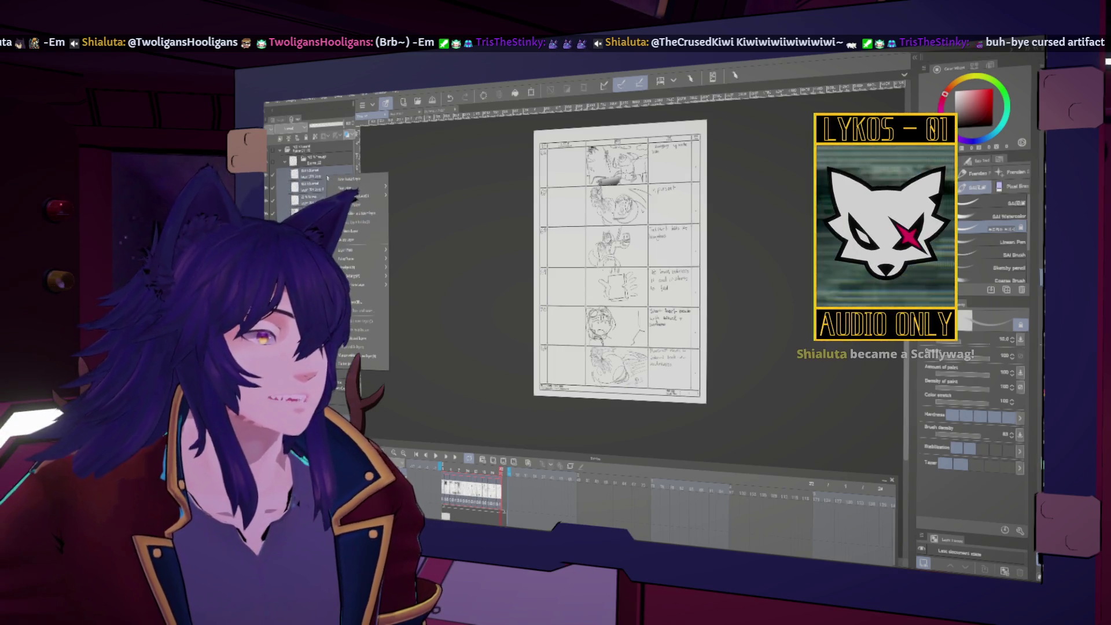
left_click(327, 174)
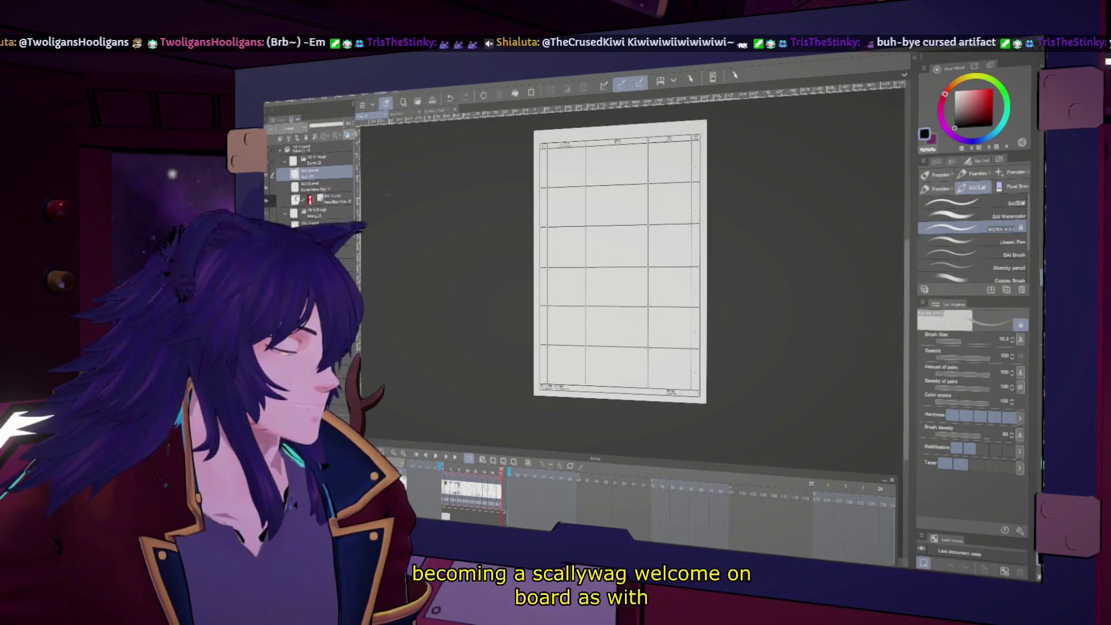
- Show the sketch layer again and review the zoomed-in page with palettes hidden, then restore them
scroll(620, 261, "up", 2)
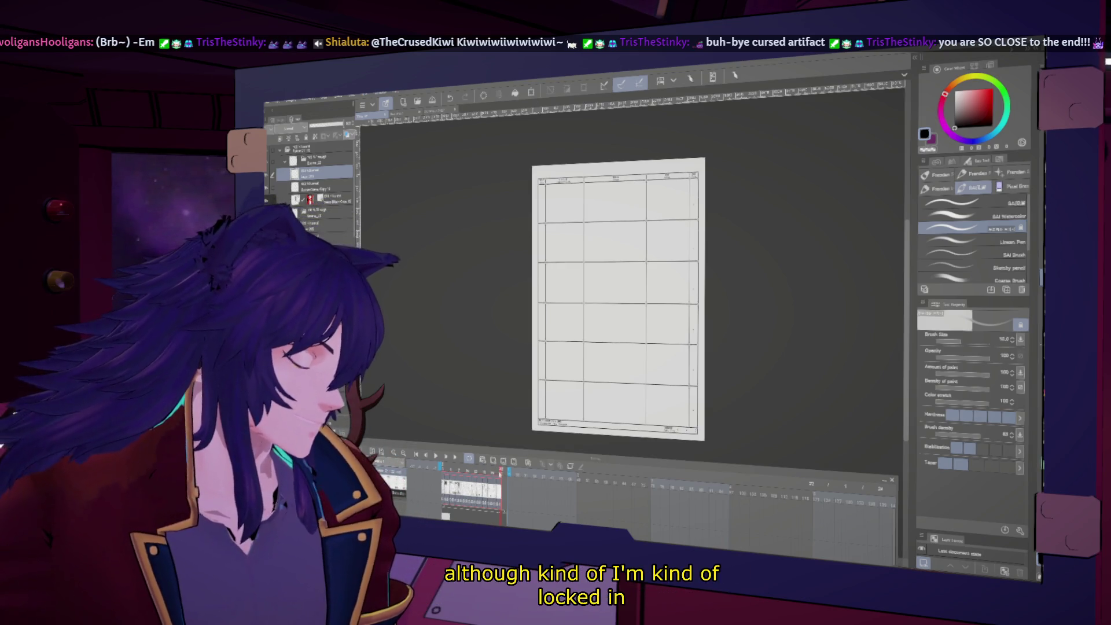
left_click(283, 172)
key("Tab")
scroll(614, 313, "up", 1)
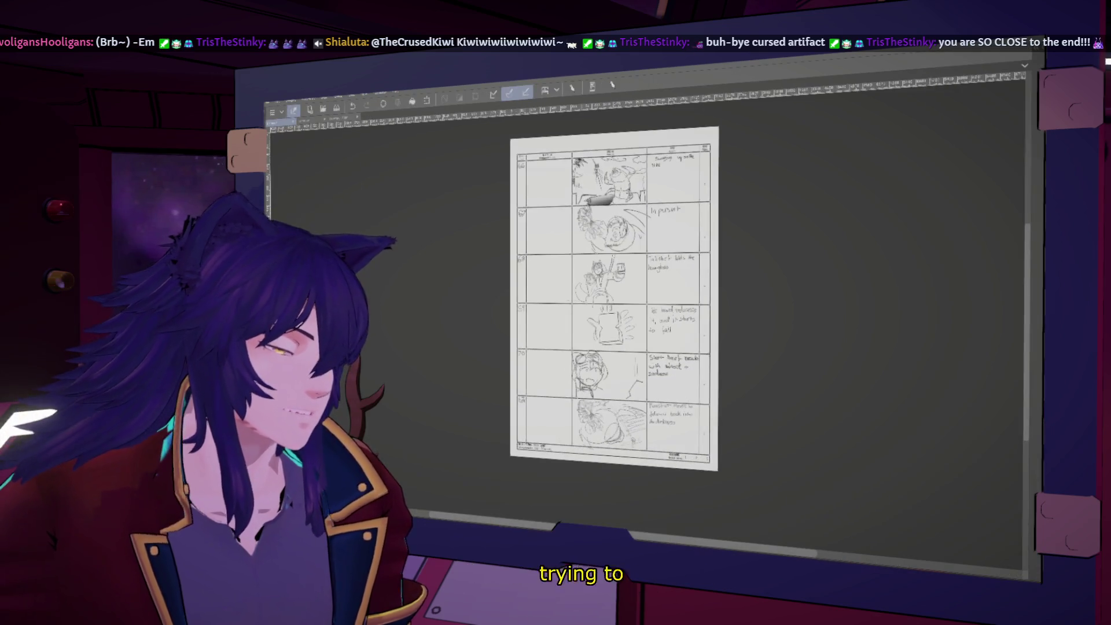
scroll(614, 313, "up", 1)
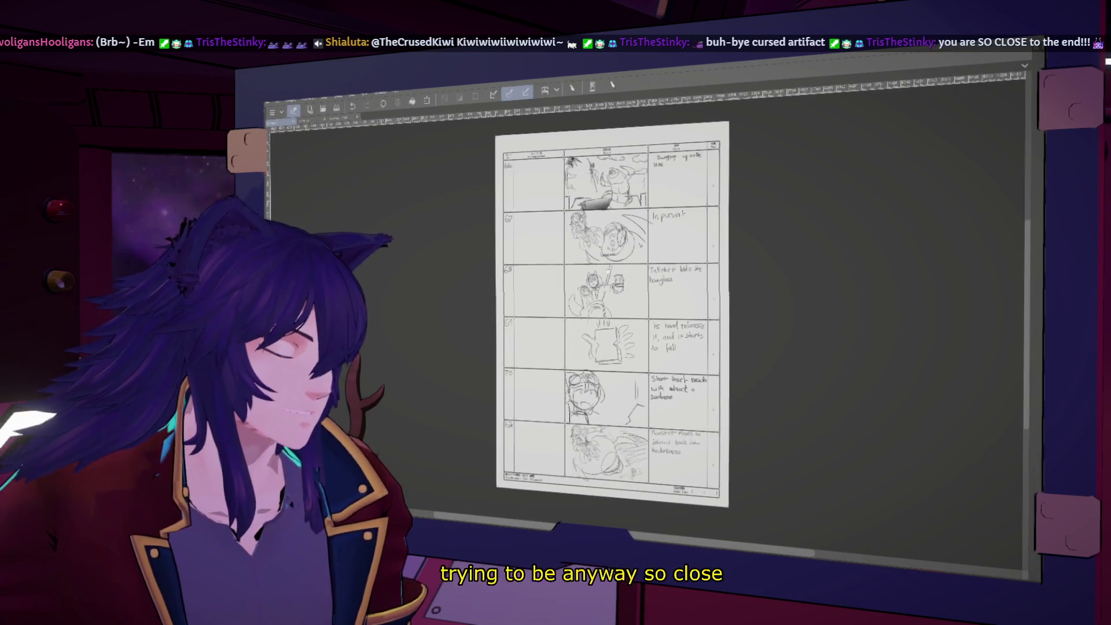
scroll(866, 280, "up", 1)
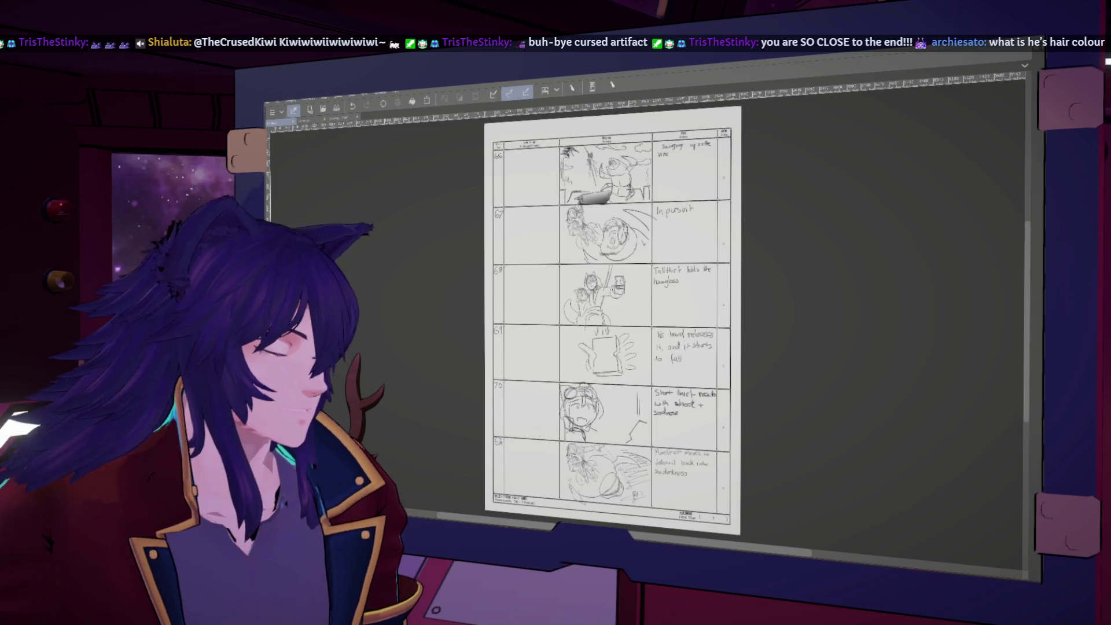
key("Tab")
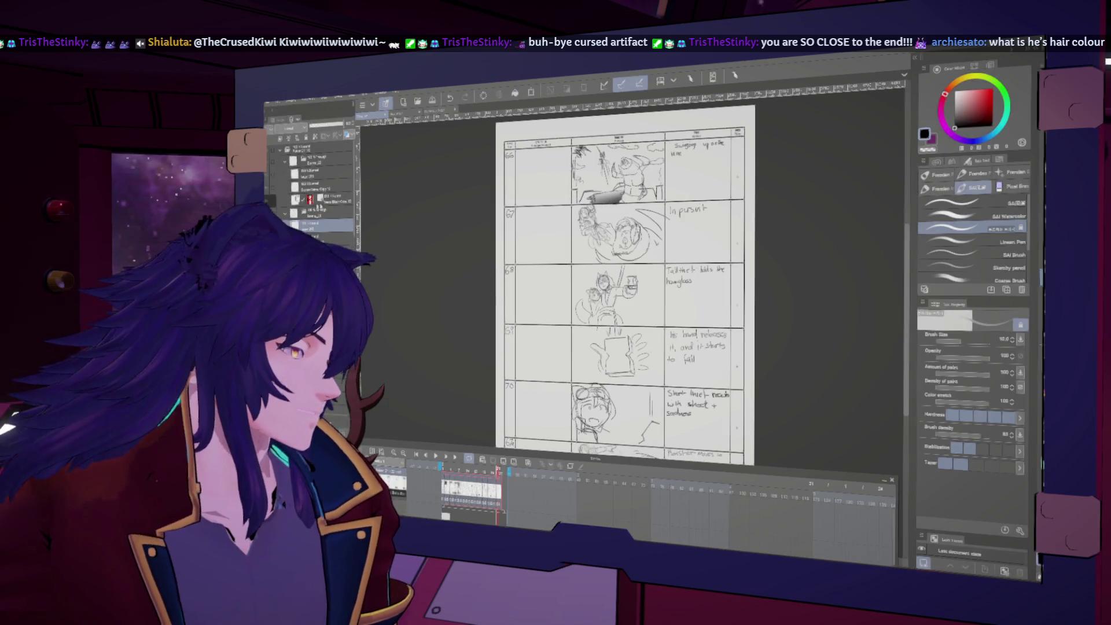
- Select the top storyboard folder and advance to the next blank page on the timeline
left_click(316, 161)
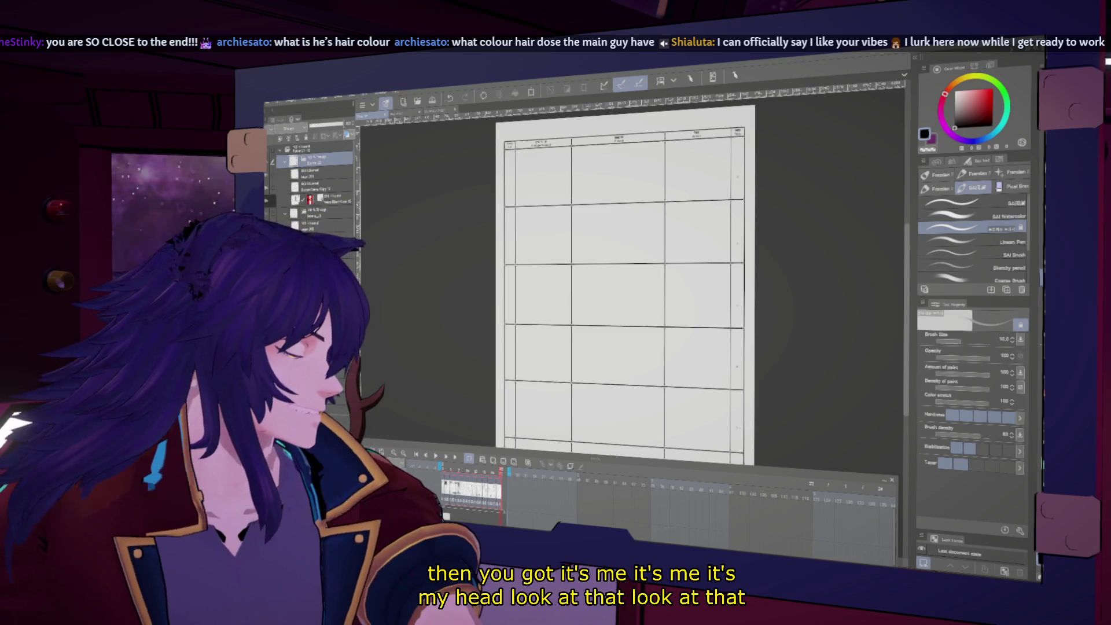
scroll(313, 185, "down", 2)
scroll(319, 185, "down", 2)
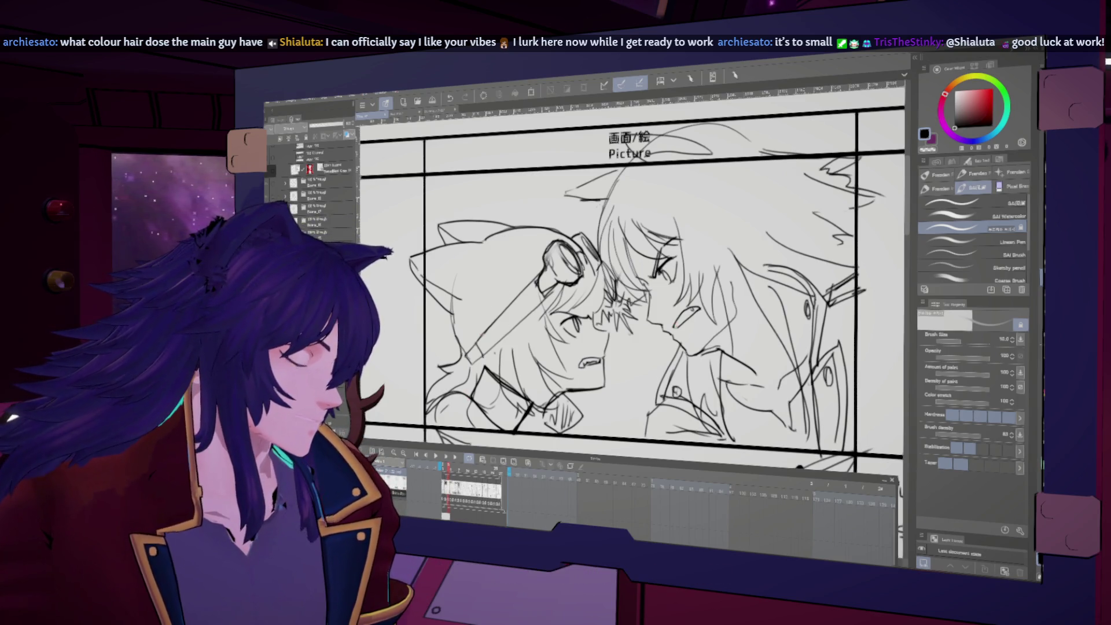
left_click(502, 486)
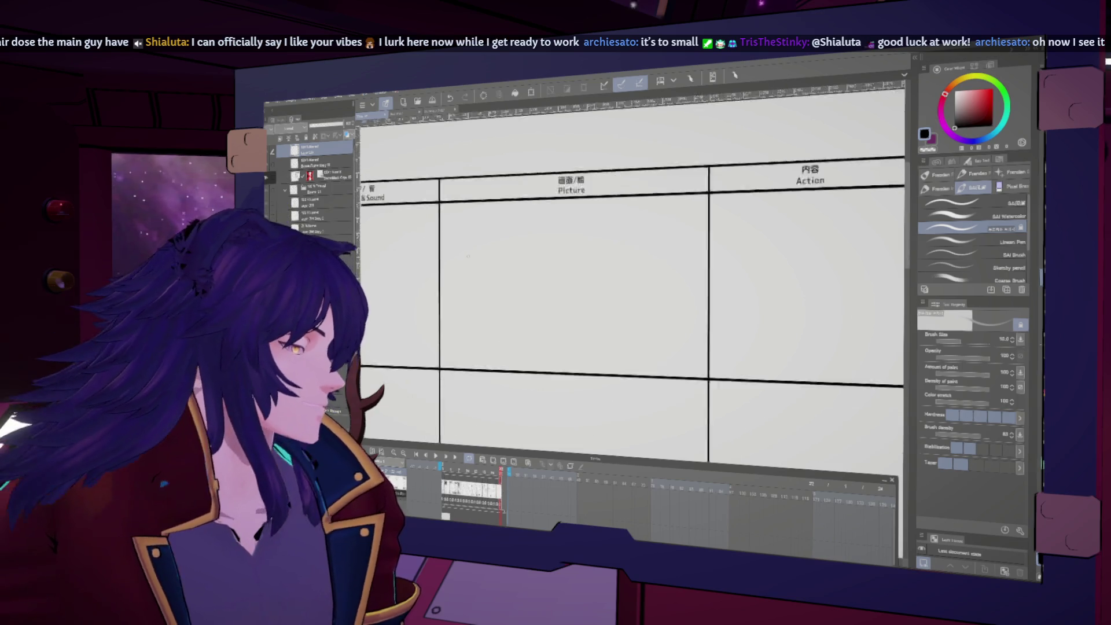
scroll(468, 256, "down", 3)
scroll(575, 257, "down", 2)
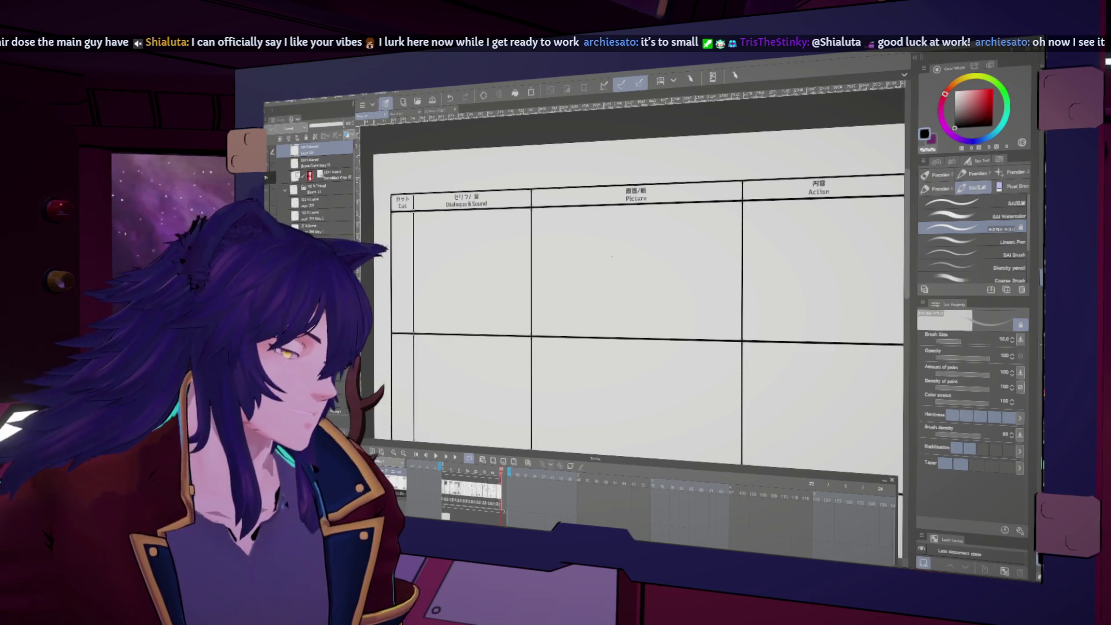
- Sketch a round head circle in the first Picture panel, checking it with a horizontal flip
mouse_move(573, 218)
left_mouse_down()
mouse_move(570, 260)
mouse_move(608, 310)
left_mouse_up()
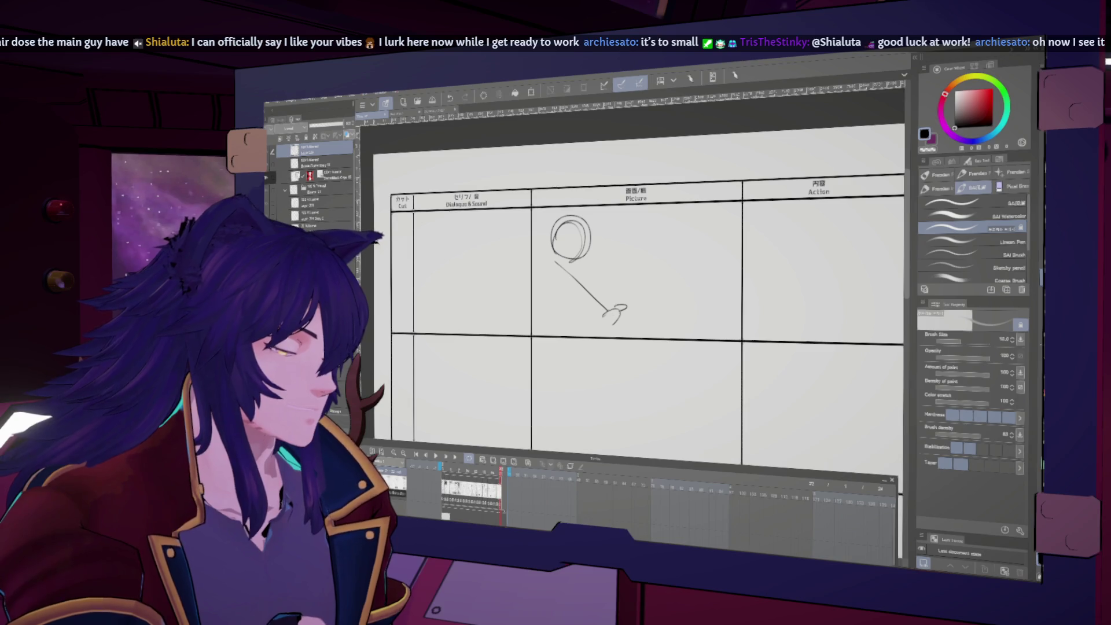
key("h")
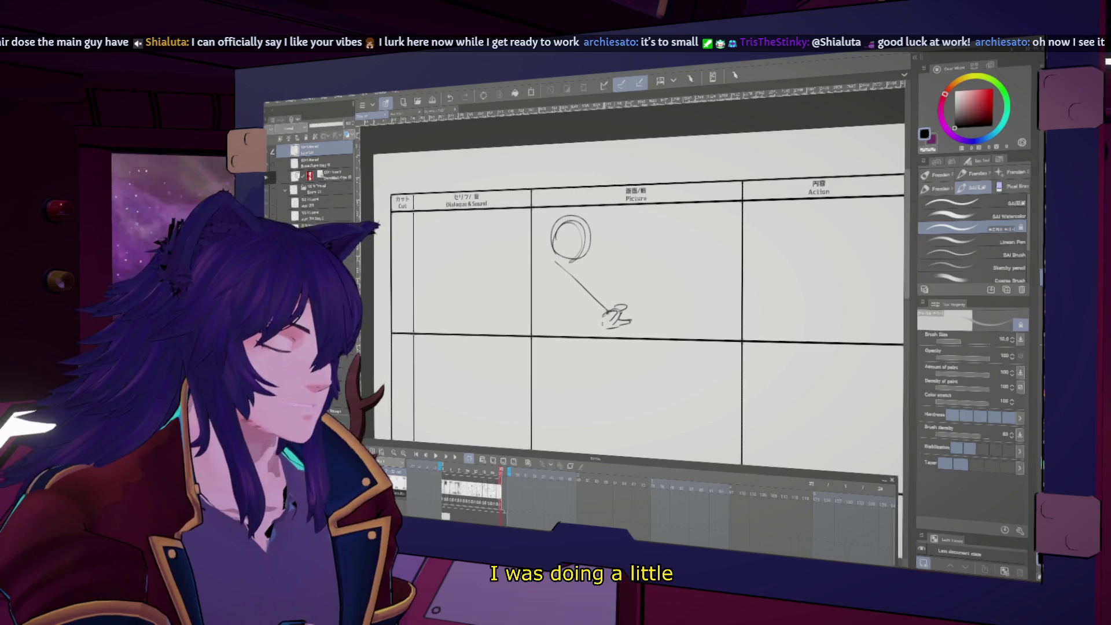
key("h")
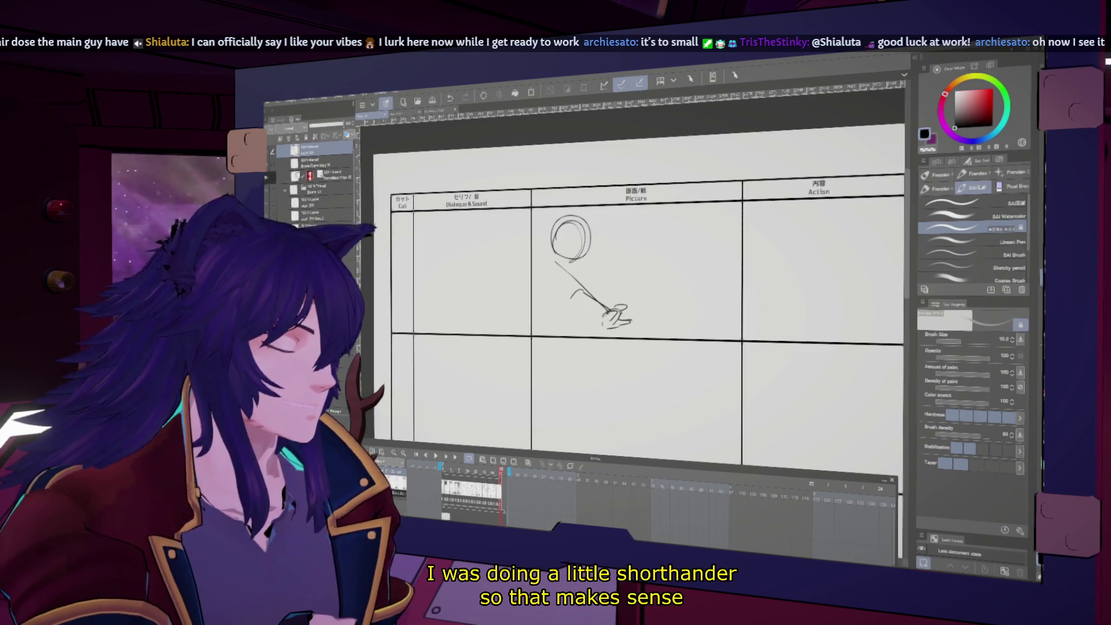
key("h")
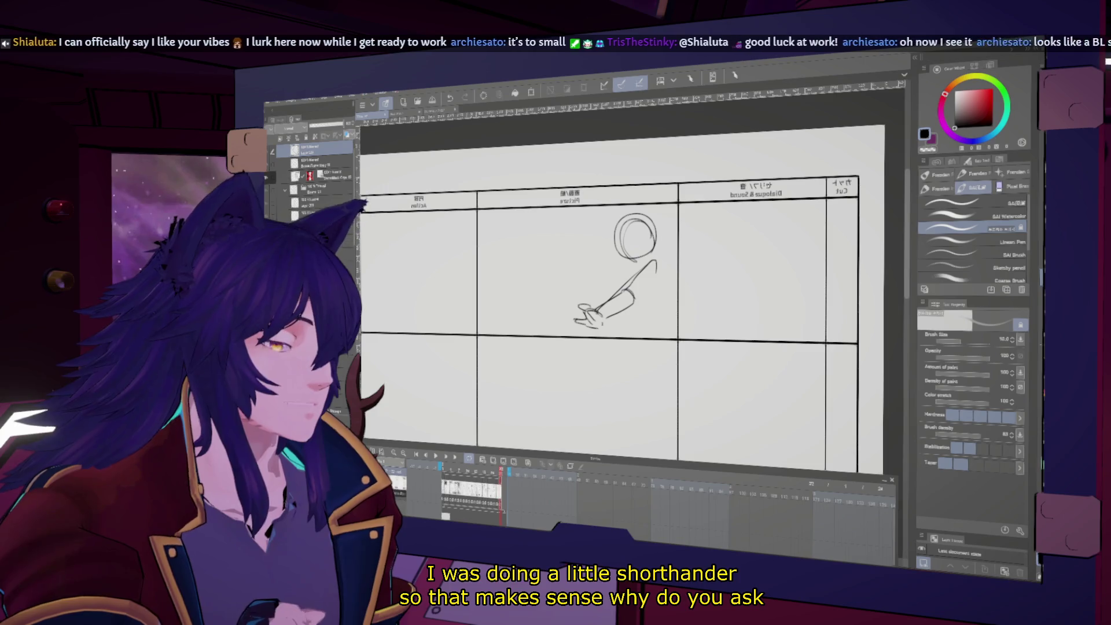
key("h")
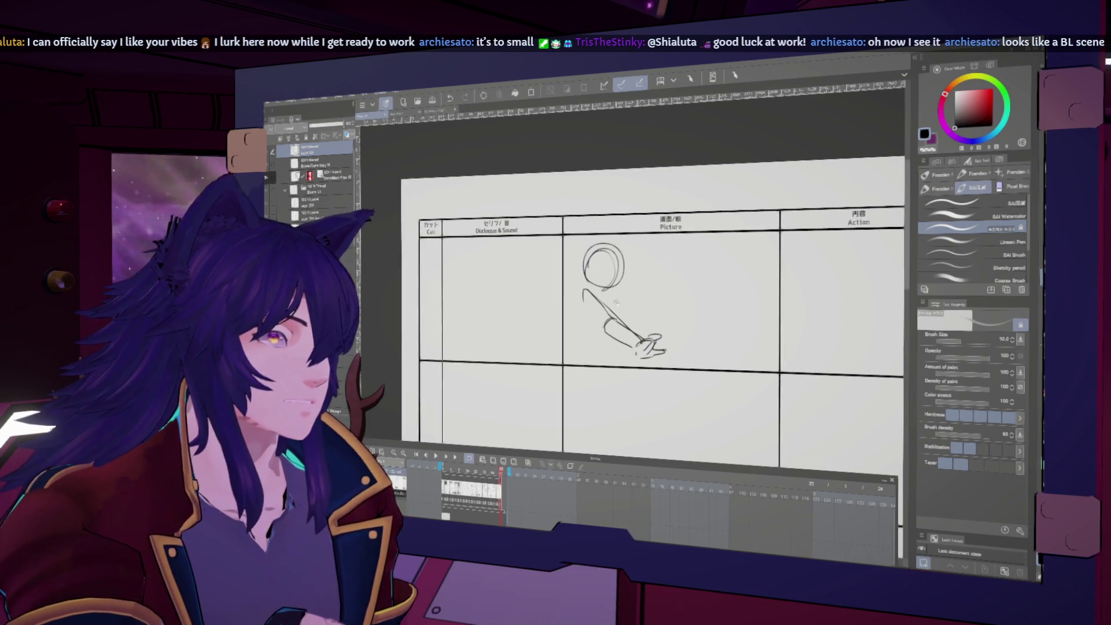
- Outline the outstretched upper arm and undo the darker head strokes, comparing mirrored and normal views
left_click_drag(567, 280, 594, 310)
key("h")
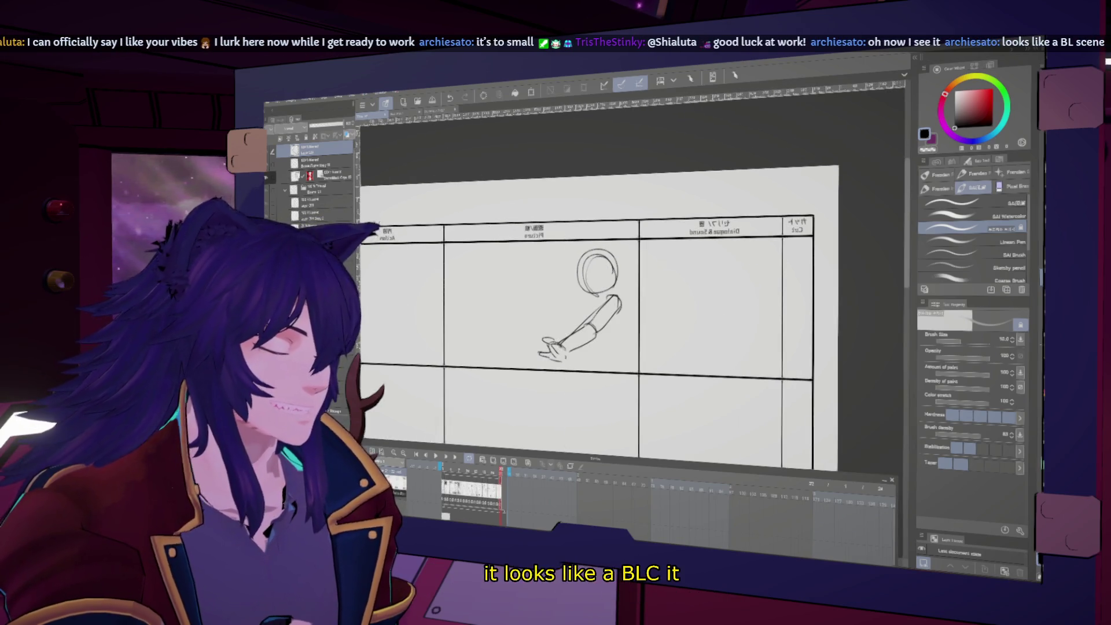
key("h")
key("h")
key("ctrl+z")
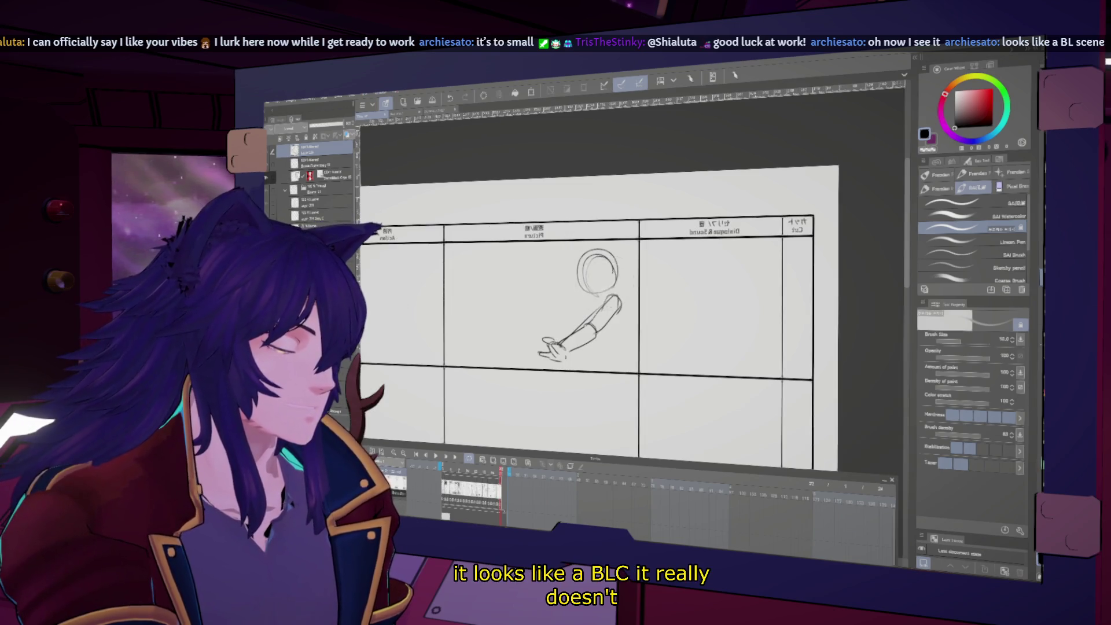
key("h")
key("h")
key("h")
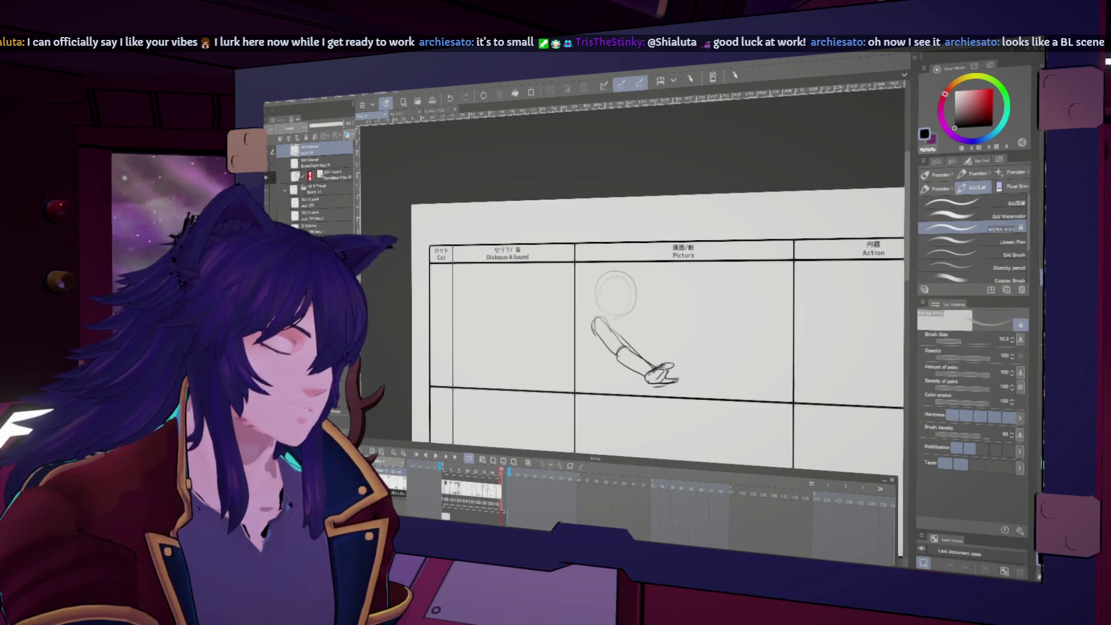
key("h")
key("h")
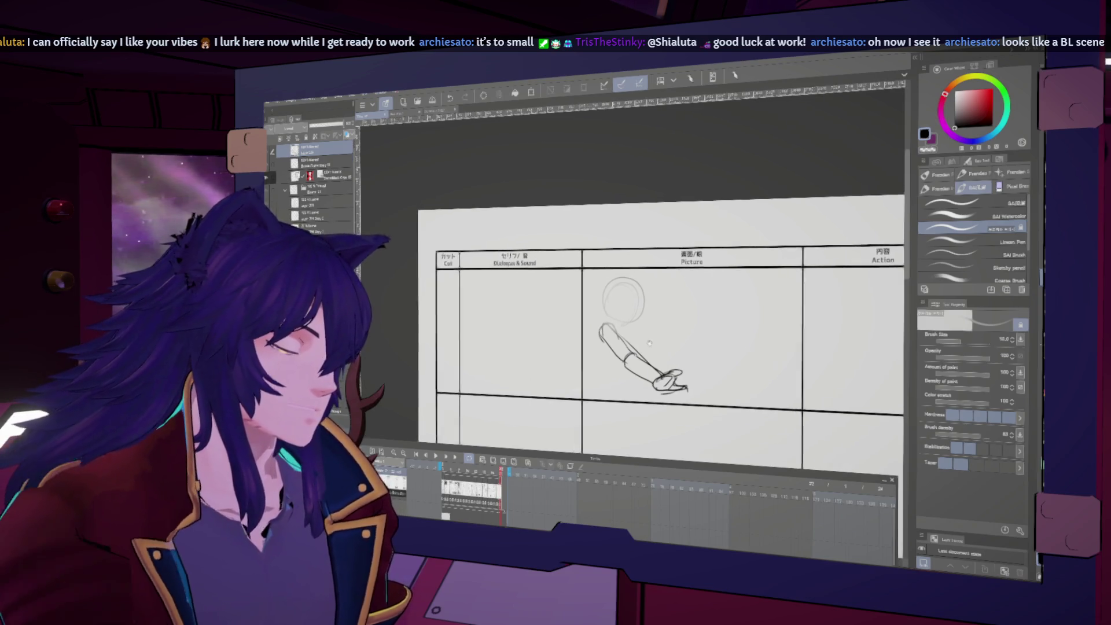
key("h")
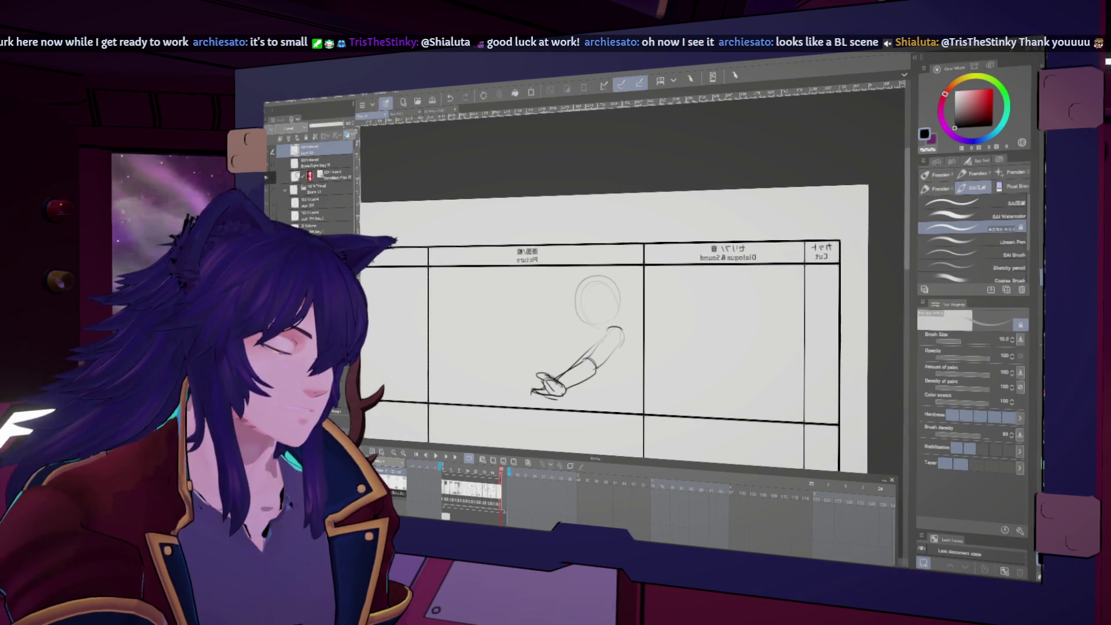
key("h")
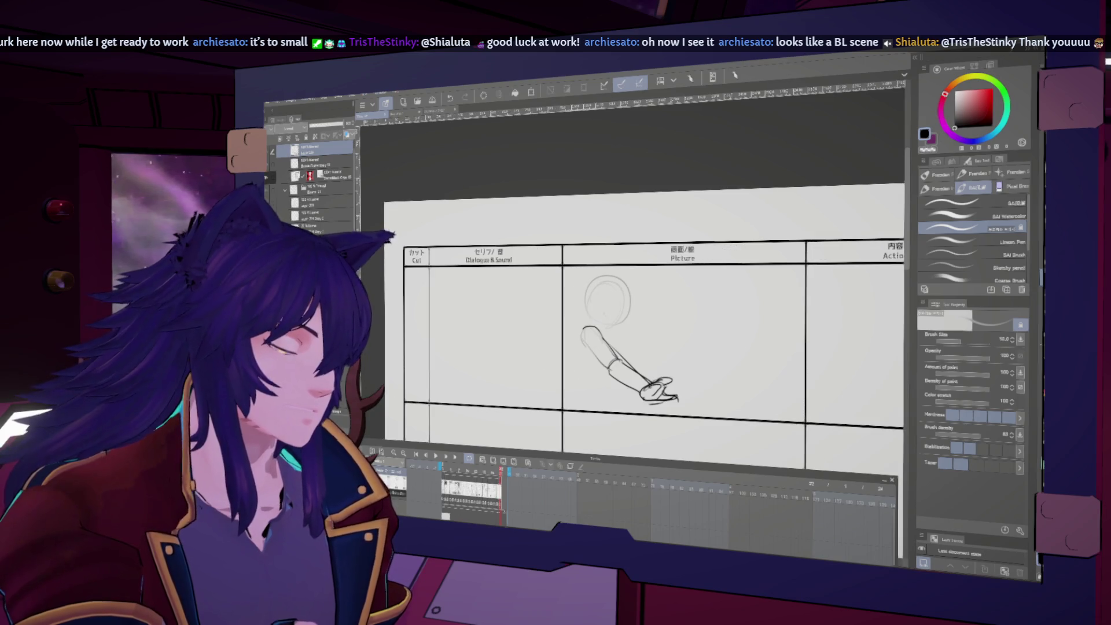
key("h")
key("h")
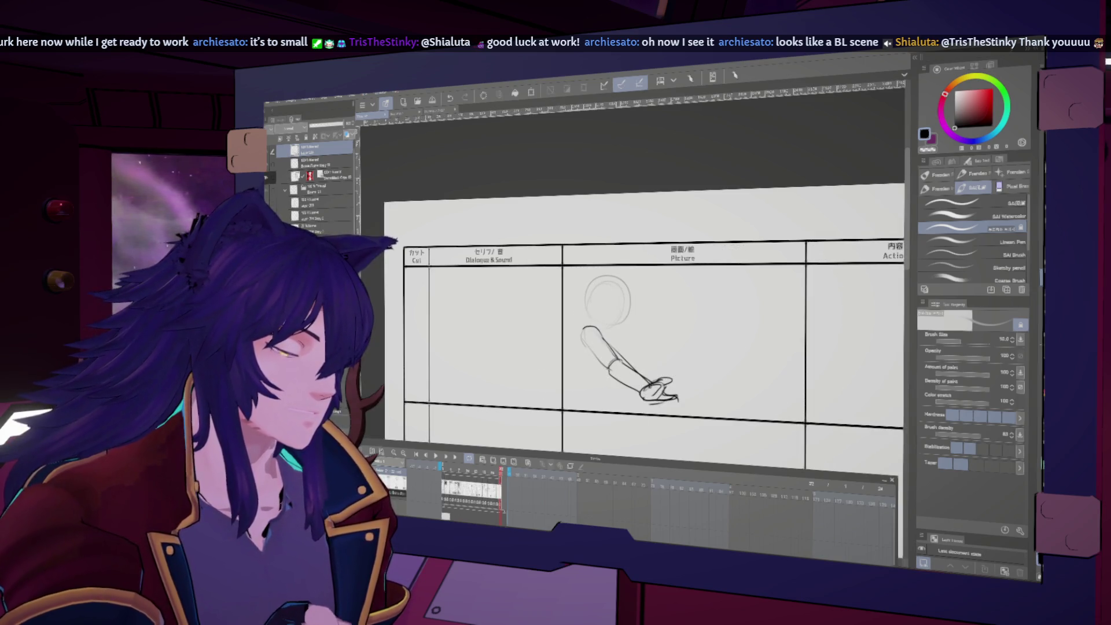
key("h")
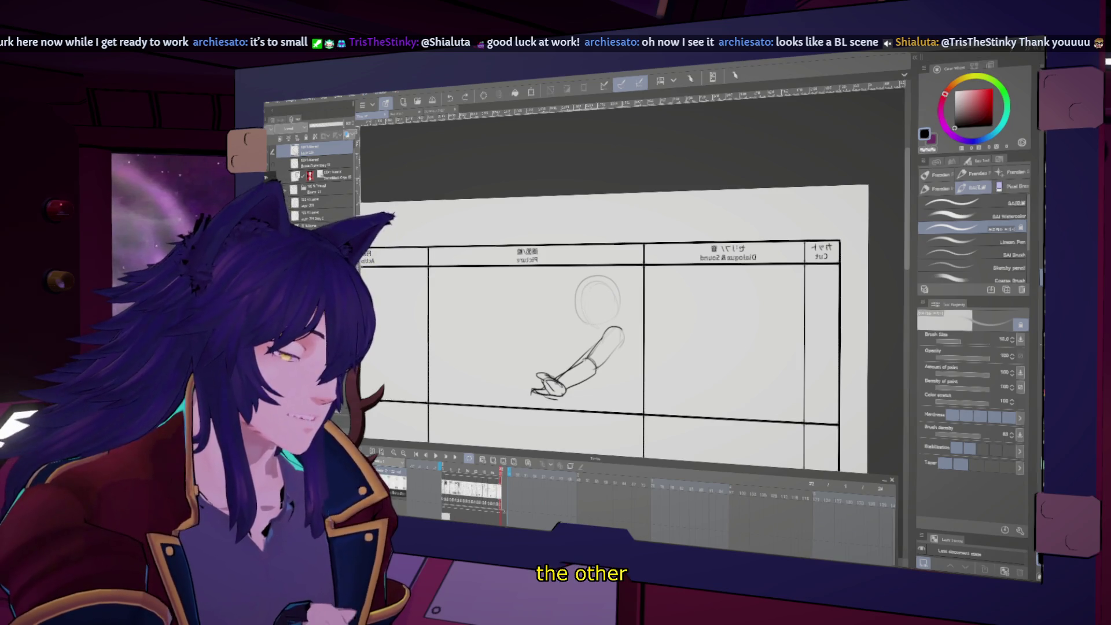
key("h")
key("h")
key("h")
- Shrink the brush size to 8.0 and then 7.0 while checking the figure mirrored
key("bracketleft")
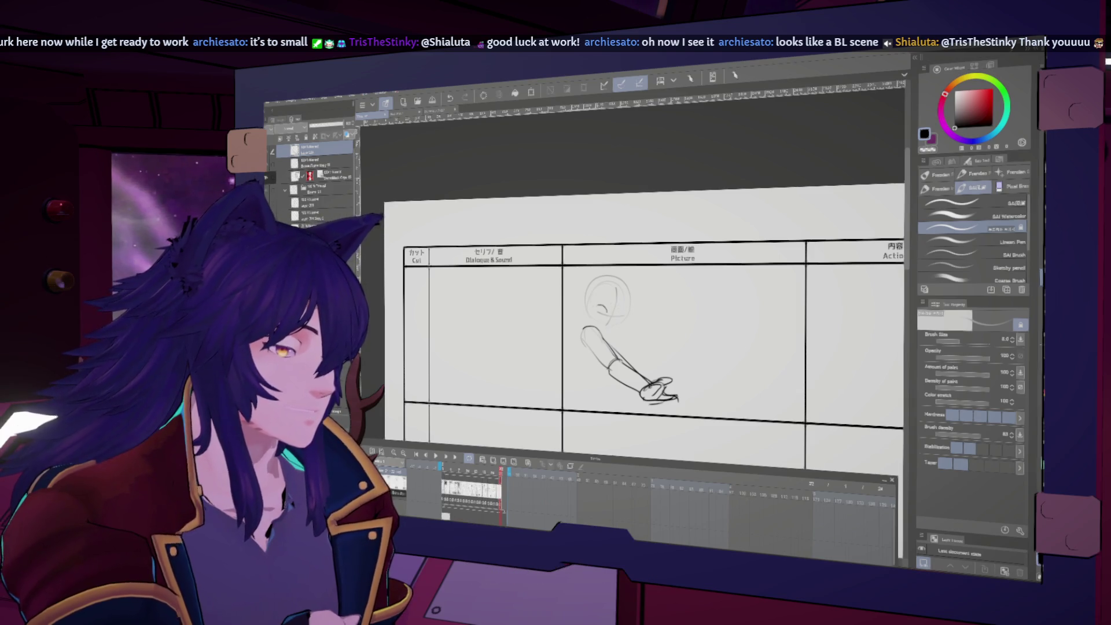
key("h")
key("h")
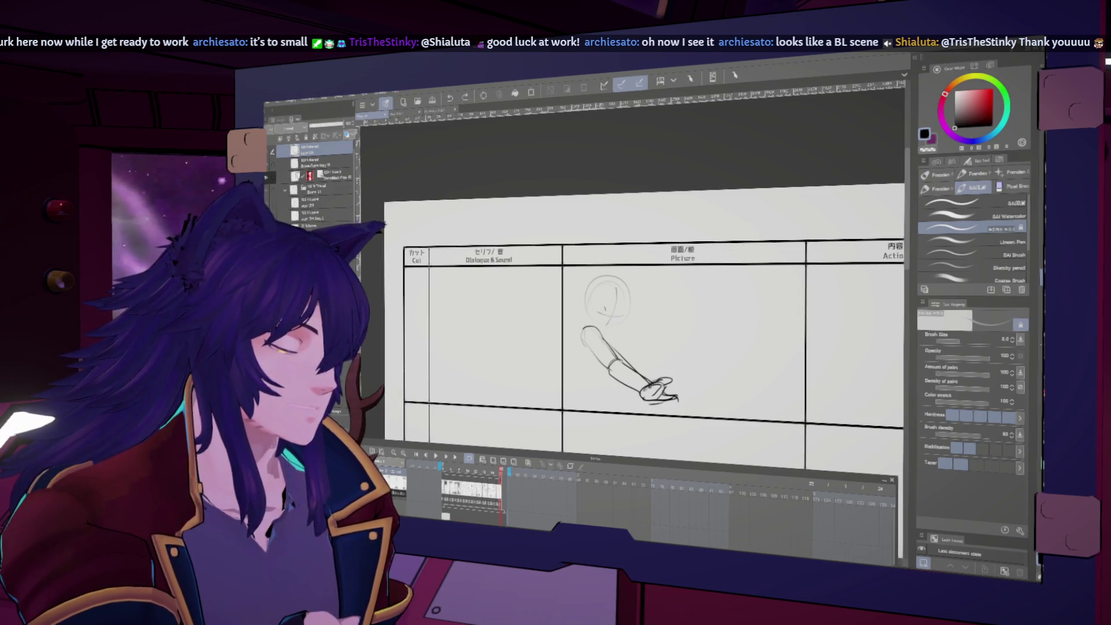
key("h")
key("h")
key("bracketleft")
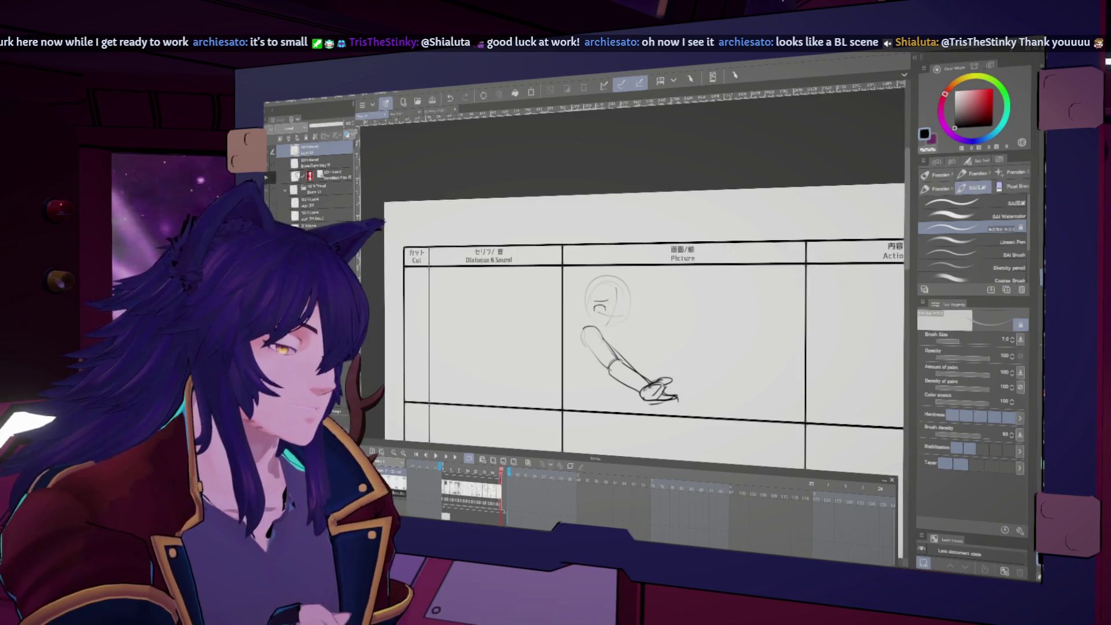
key("h")
key("h")
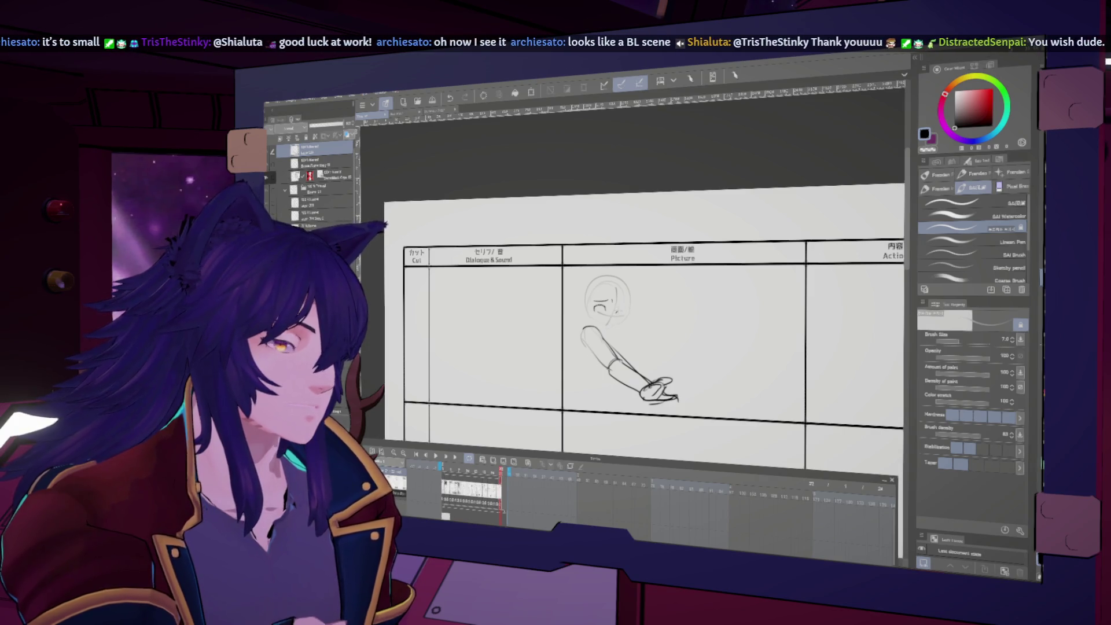
key("h")
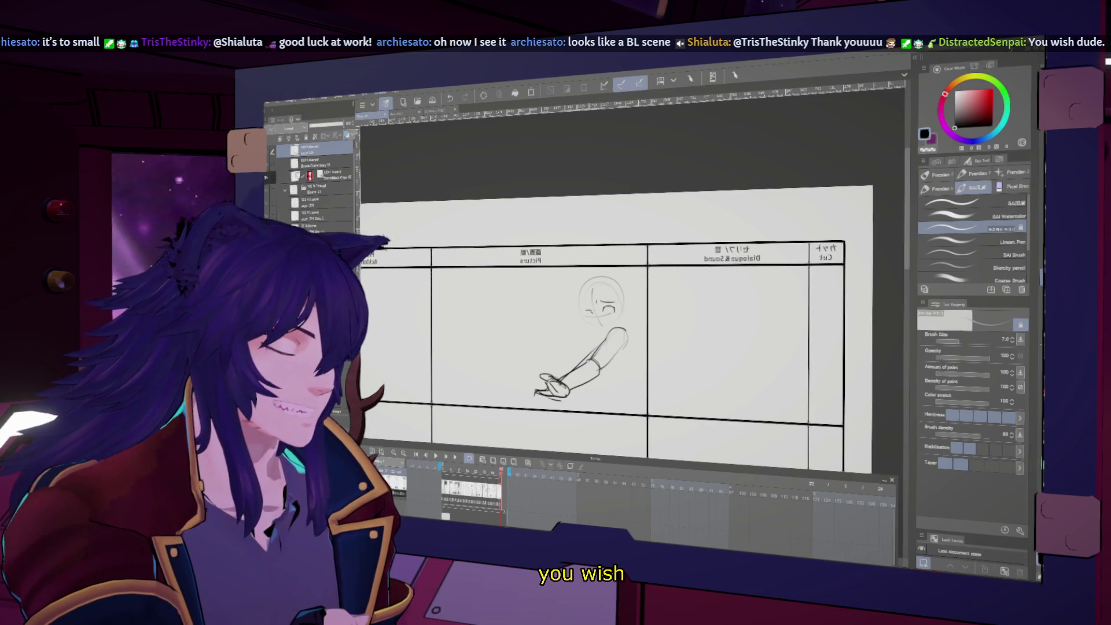
key("h")
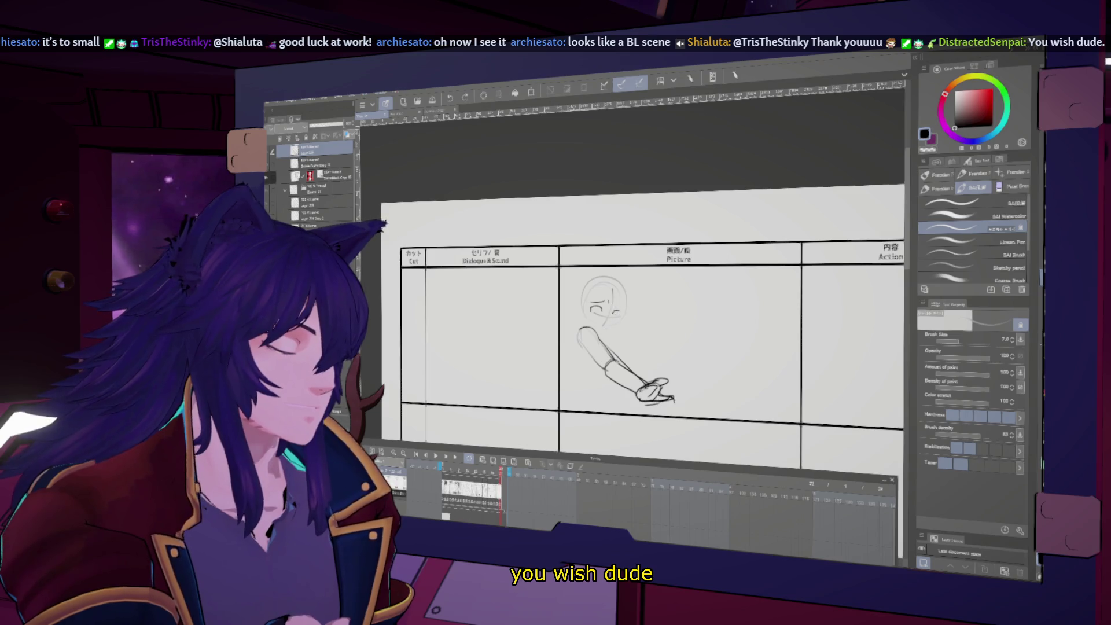